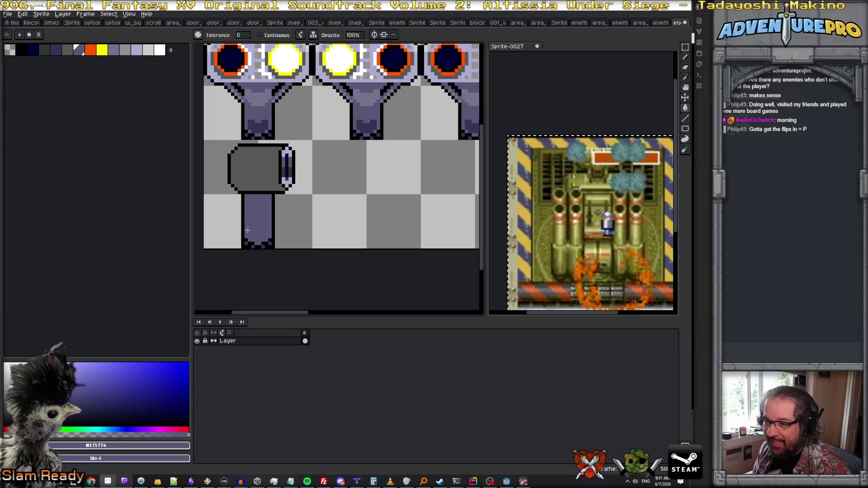
Undo the recolouring of the stem's lower part and switch to the Pencil
{"action": "key", "text": "ctrl+z"}
{"action": "key", "text": "b"}
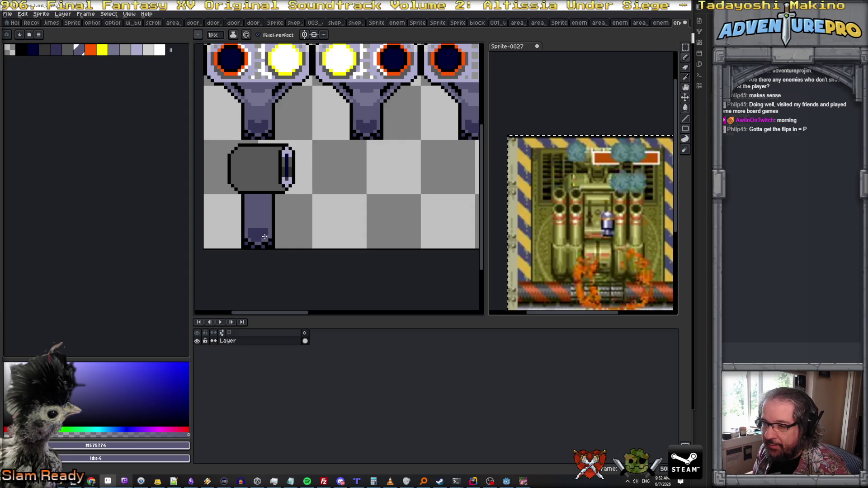
{"action": "scroll", "coordinate": [269, 228], "scroll_direction": "up", "scroll_amount": 4}
{"action": "scroll", "coordinate": [267, 233], "scroll_direction": "down", "scroll_amount": 2}
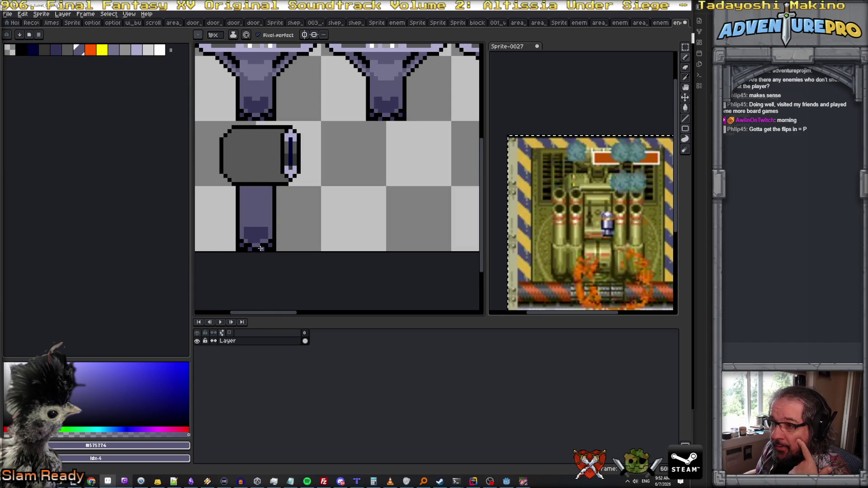
{"action": "scroll", "coordinate": [257, 246], "scroll_direction": "up", "scroll_amount": 2}
Paint the stem base dark #343457 and notch its top middle with #575774
{"action": "left_click", "coordinate": [252, 229], "text": "alt"}
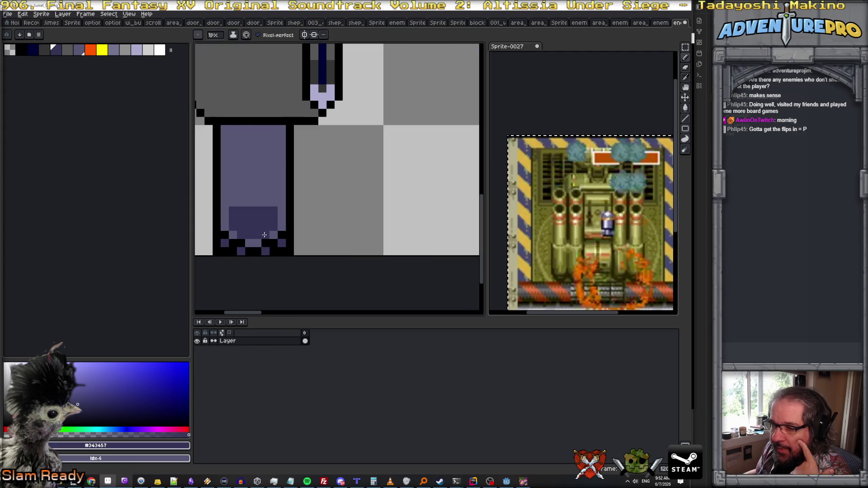
{"action": "scroll", "coordinate": [278, 207], "scroll_direction": "down", "scroll_amount": 2}
{"action": "scroll", "coordinate": [273, 201], "scroll_direction": "up", "scroll_amount": 1}
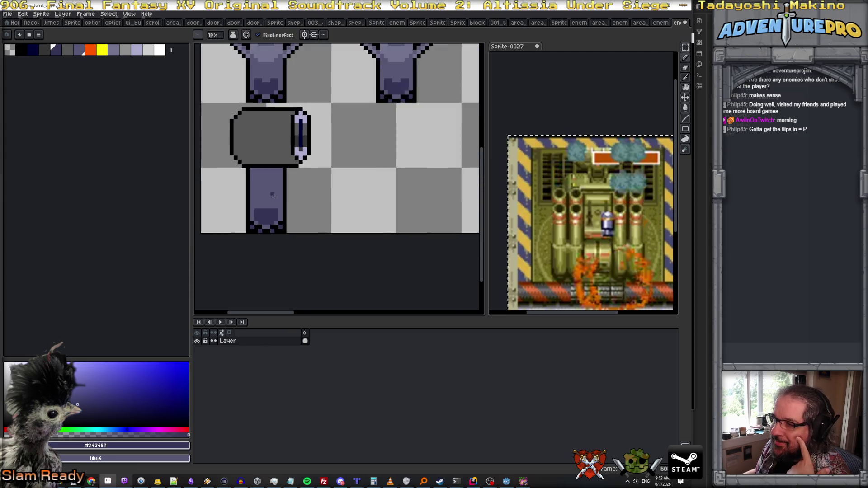
{"action": "left_click", "coordinate": [266, 205], "text": "alt"}
{"action": "left_click_drag", "start_coordinate": [262, 212], "coordinate": [267, 216]}
{"action": "scroll", "coordinate": [268, 199], "scroll_direction": "up", "scroll_amount": 2}
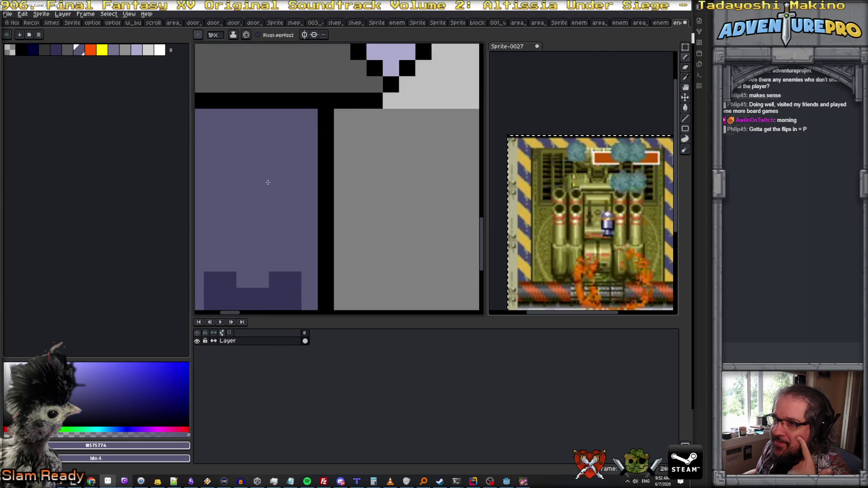
{"action": "scroll", "coordinate": [268, 182], "scroll_direction": "down", "scroll_amount": 4}
{"action": "scroll", "coordinate": [268, 181], "scroll_direction": "down", "scroll_amount": 1}
{"action": "scroll", "coordinate": [253, 94], "scroll_direction": "up", "scroll_amount": 1}
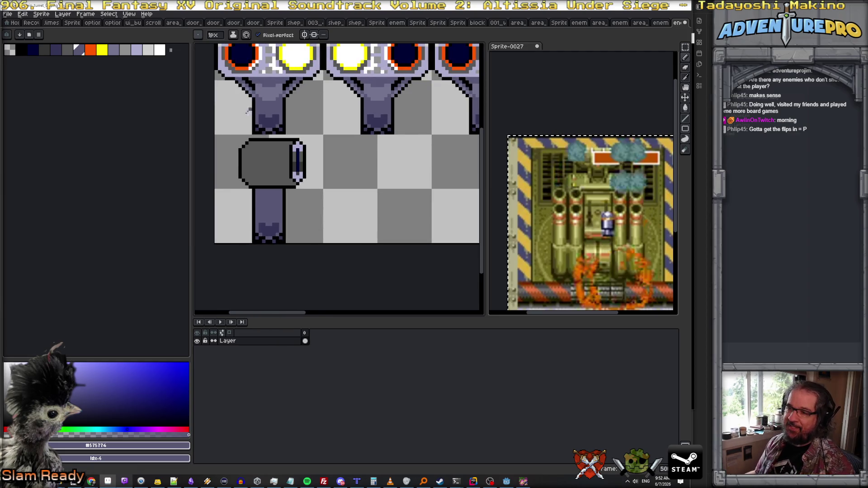
{"action": "left_click", "coordinate": [261, 187], "text": "alt"}
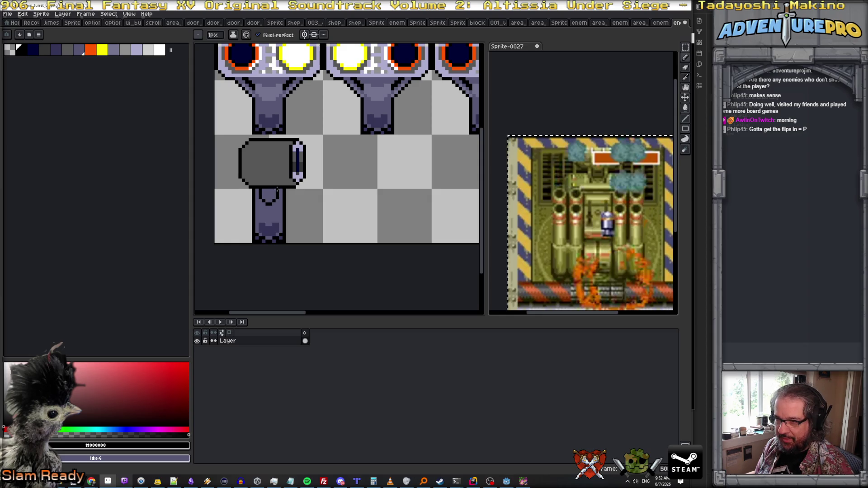
Sample the stem purples #343457, #747490 and #575774 with the lower stem brought into view
{"action": "left_click", "coordinate": [277, 206], "text": "alt"}
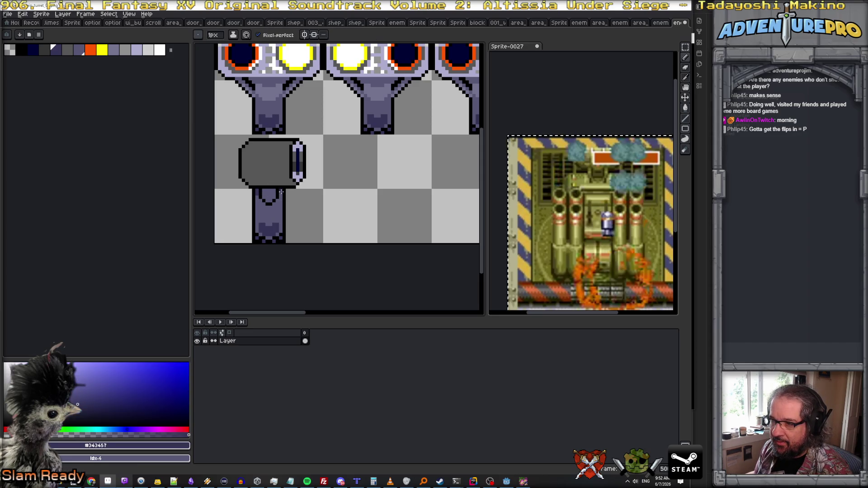
{"action": "left_click", "coordinate": [278, 202], "text": "alt"}
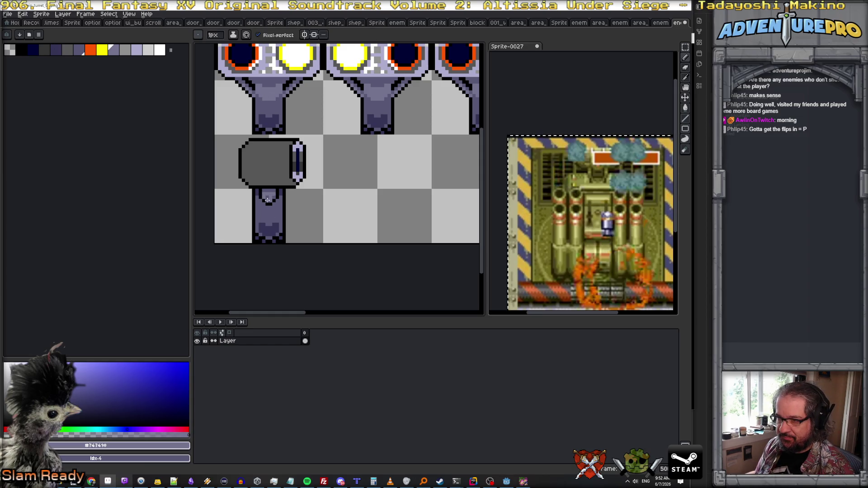
{"action": "scroll", "coordinate": [274, 196], "scroll_direction": "down", "scroll_amount": 4}
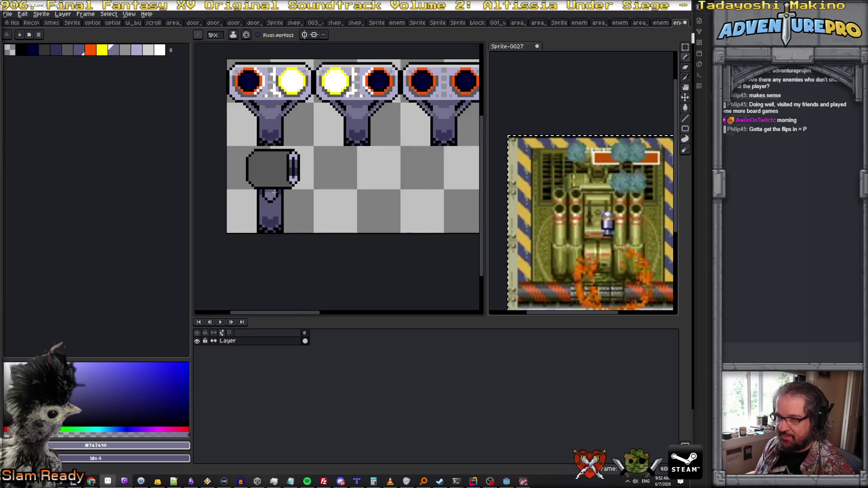
{"action": "scroll", "coordinate": [275, 199], "scroll_direction": "up", "scroll_amount": 3}
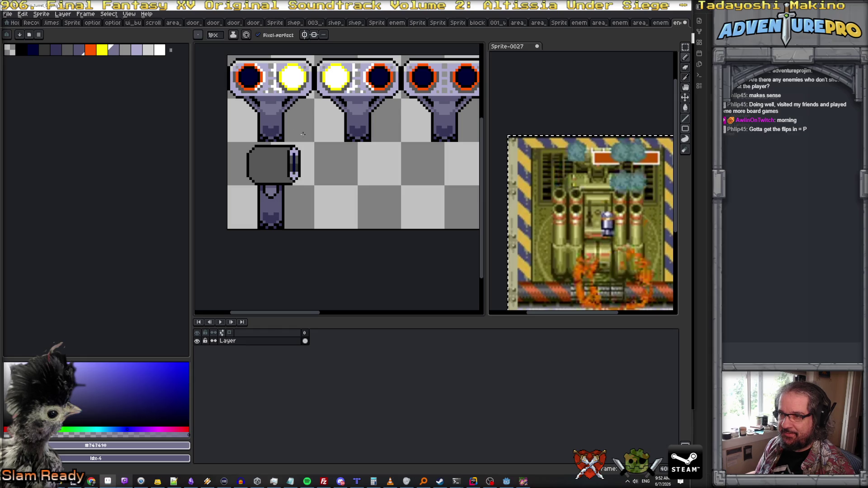
{"action": "left_click_drag", "start_coordinate": [303, 134], "coordinate": [314, 167]}
{"action": "scroll", "coordinate": [283, 141], "scroll_direction": "up", "scroll_amount": 1}
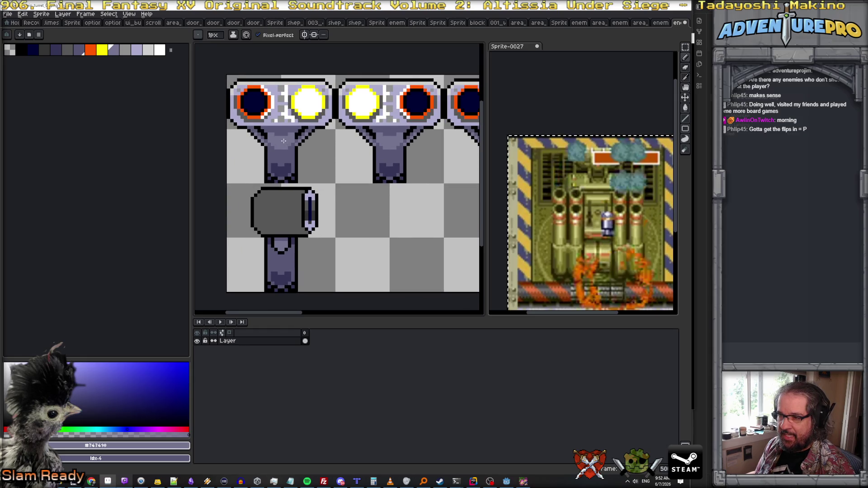
{"action": "scroll", "coordinate": [283, 141], "scroll_direction": "down", "scroll_amount": 1}
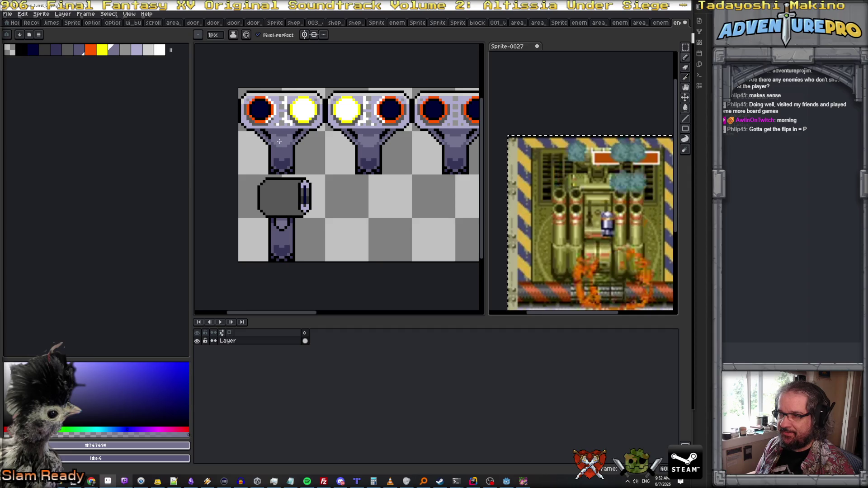
{"action": "scroll", "coordinate": [293, 217], "scroll_direction": "up", "scroll_amount": 1}
{"action": "left_click", "coordinate": [271, 230], "text": "alt"}
{"action": "scroll", "coordinate": [272, 230], "scroll_direction": "down", "scroll_amount": 4}
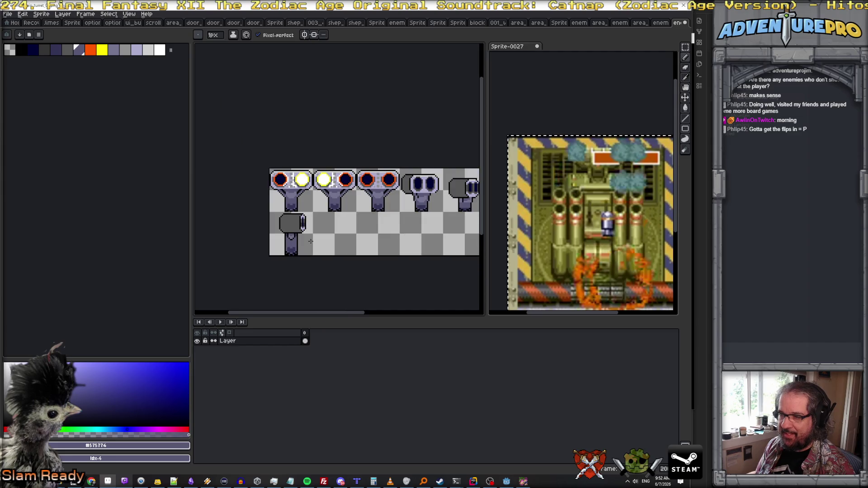
Add black outline pixels along the bottom and side of the stem's U-collar
{"action": "scroll", "coordinate": [303, 231], "scroll_direction": "up", "scroll_amount": 2}
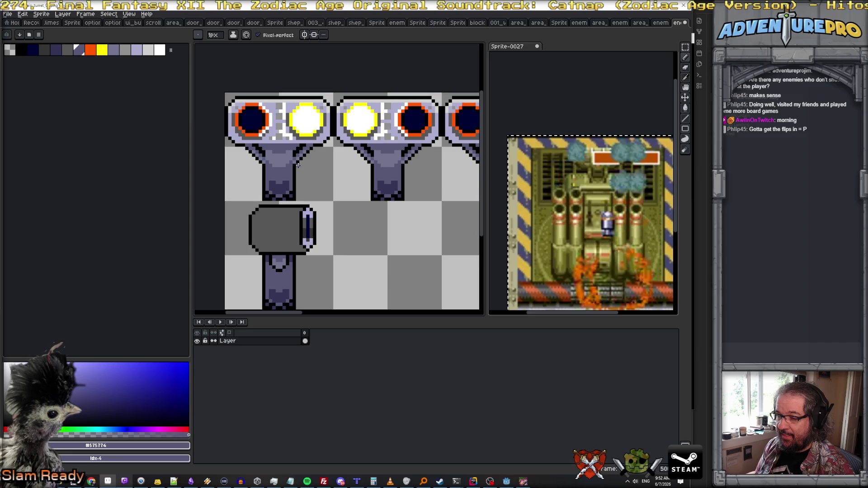
{"action": "scroll", "coordinate": [270, 256], "scroll_direction": "up", "scroll_amount": 1}
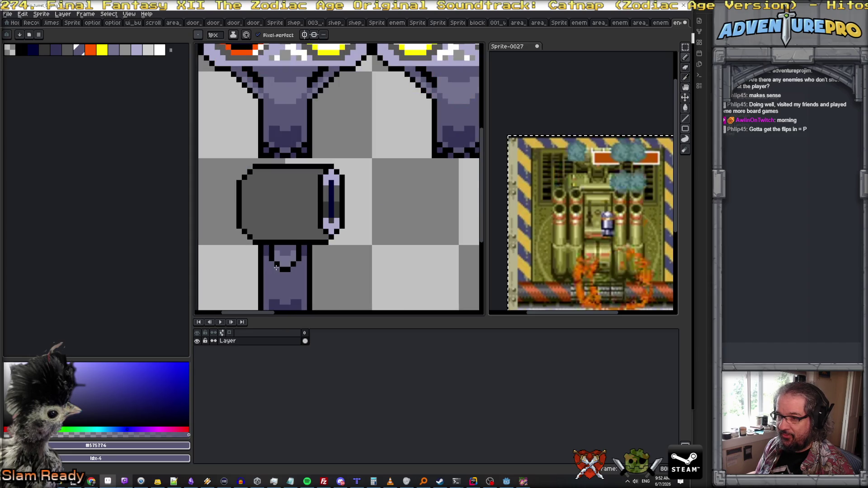
{"action": "left_click", "coordinate": [276, 270], "text": "alt"}
{"action": "left_click", "coordinate": [293, 270]}
{"action": "left_click", "coordinate": [298, 264]}
Shade inside the collar using light purple #747490, black and #575774
{"action": "left_click", "coordinate": [293, 260], "text": "alt"}
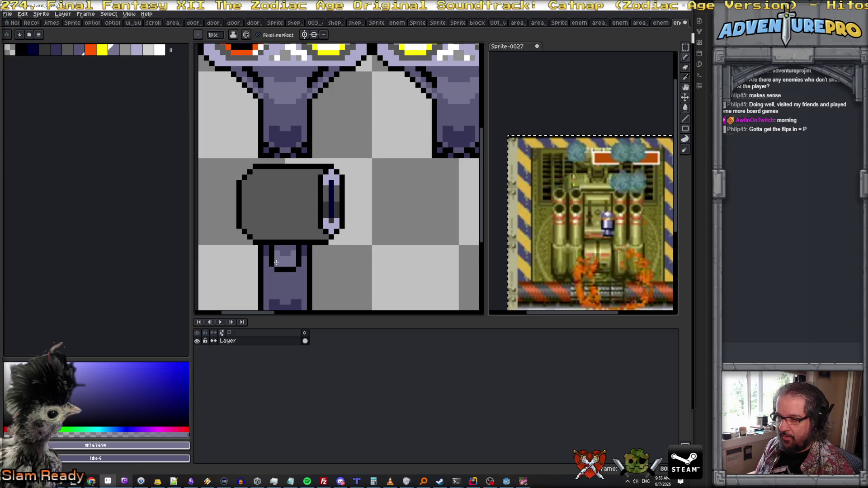
{"action": "scroll", "coordinate": [292, 266], "scroll_direction": "down", "scroll_amount": 1}
{"action": "scroll", "coordinate": [292, 266], "scroll_direction": "up", "scroll_amount": 1}
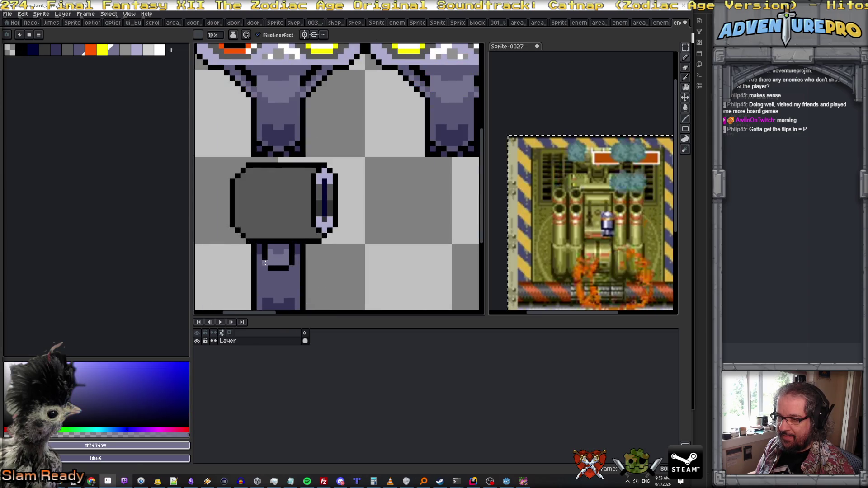
{"action": "left_click", "coordinate": [289, 262], "text": "alt"}
{"action": "left_click", "coordinate": [290, 264], "text": "alt"}
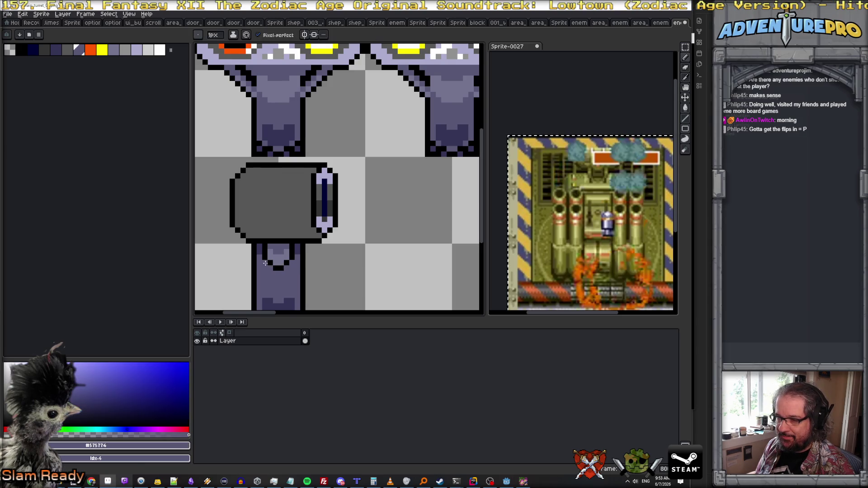
{"action": "scroll", "coordinate": [276, 275], "scroll_direction": "down", "scroll_amount": 3}
{"action": "scroll", "coordinate": [276, 274], "scroll_direction": "up", "scroll_amount": 3}
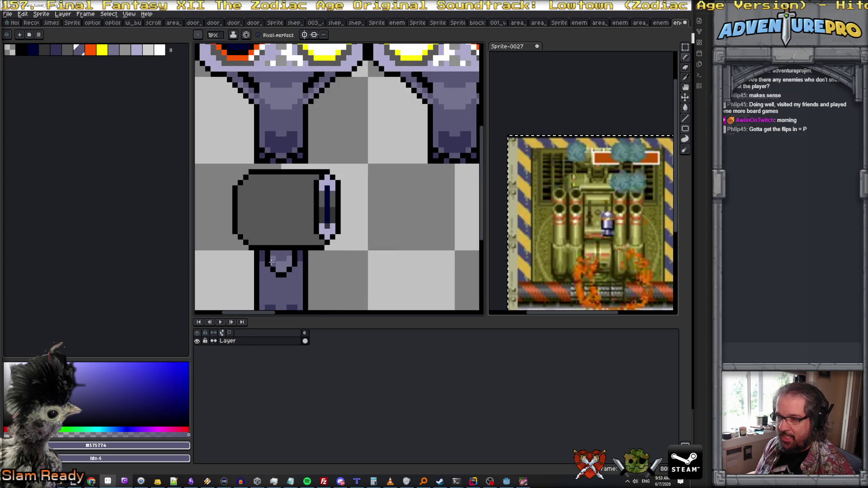
{"action": "left_click", "coordinate": [263, 254], "text": "alt"}
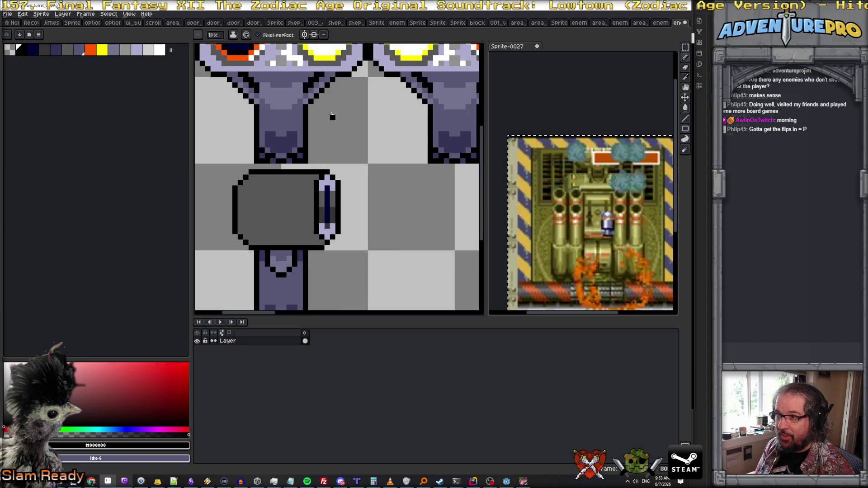
{"action": "scroll", "coordinate": [329, 111], "scroll_direction": "down", "scroll_amount": 2}
{"action": "scroll", "coordinate": [322, 161], "scroll_direction": "up", "scroll_amount": 1}
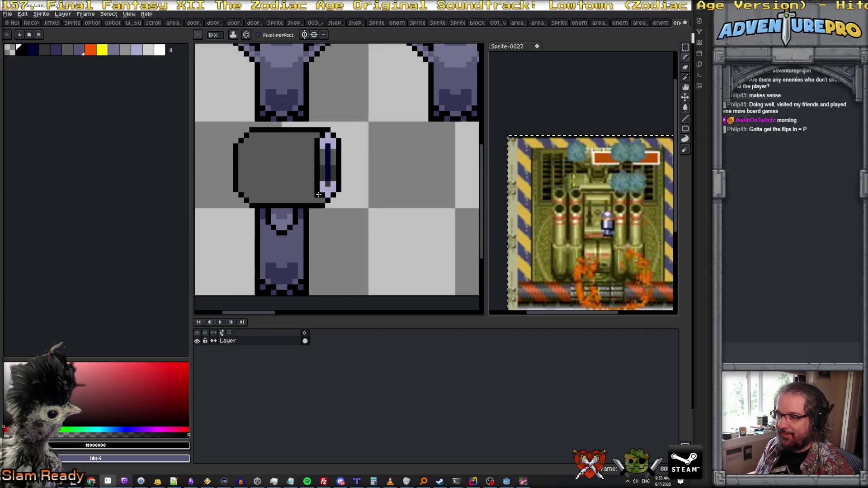
{"action": "scroll", "coordinate": [295, 181], "scroll_direction": "down", "scroll_amount": 1}
{"action": "scroll", "coordinate": [300, 194], "scroll_direction": "up", "scroll_amount": 2}
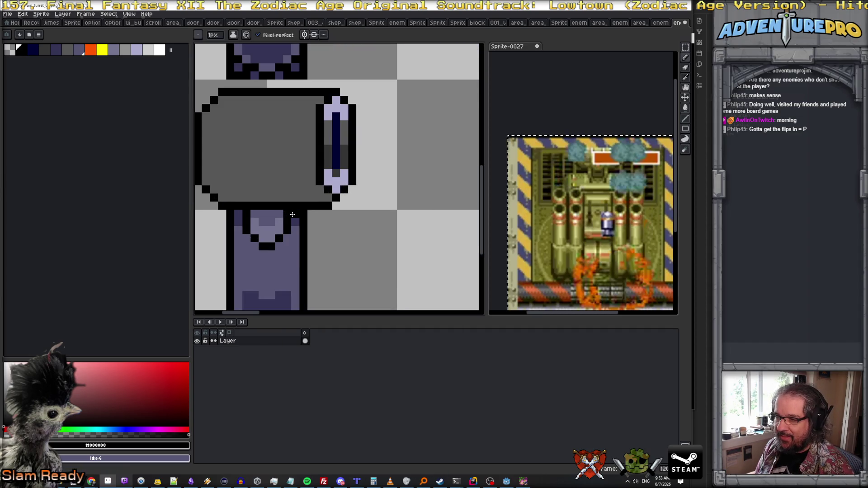
Touch up the collar with #747490 and a dark #343457 inner edge
{"action": "left_click", "coordinate": [254, 221], "text": "alt"}
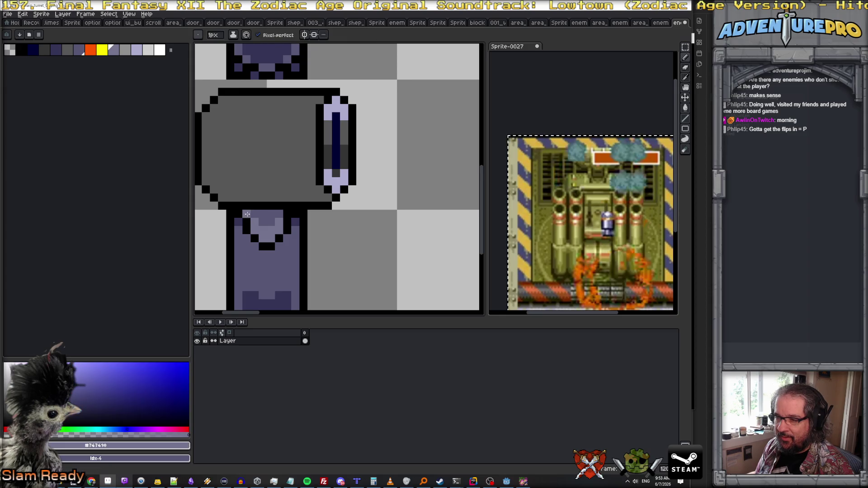
{"action": "scroll", "coordinate": [285, 214], "scroll_direction": "down", "scroll_amount": 3}
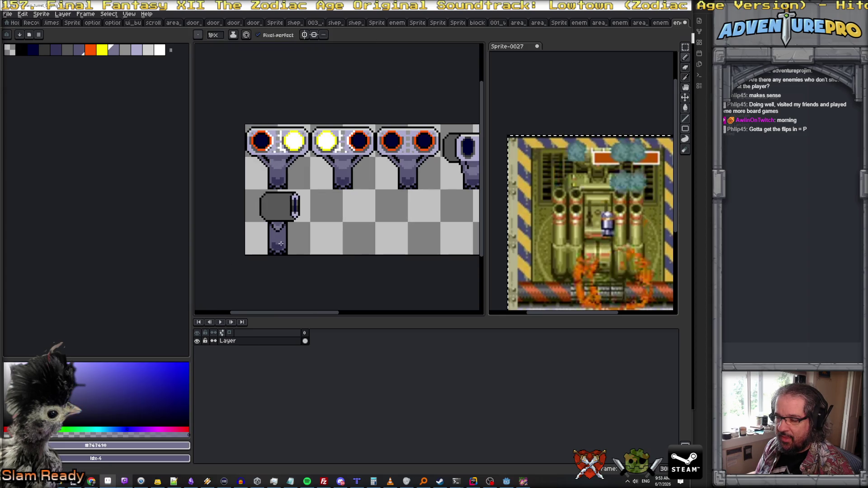
{"action": "scroll", "coordinate": [281, 243], "scroll_direction": "up", "scroll_amount": 3}
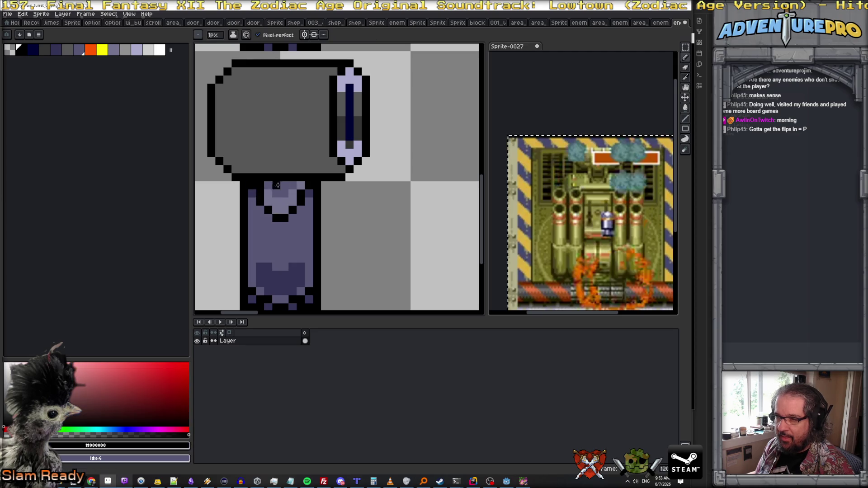
{"action": "left_click", "coordinate": [308, 188], "text": "alt"}
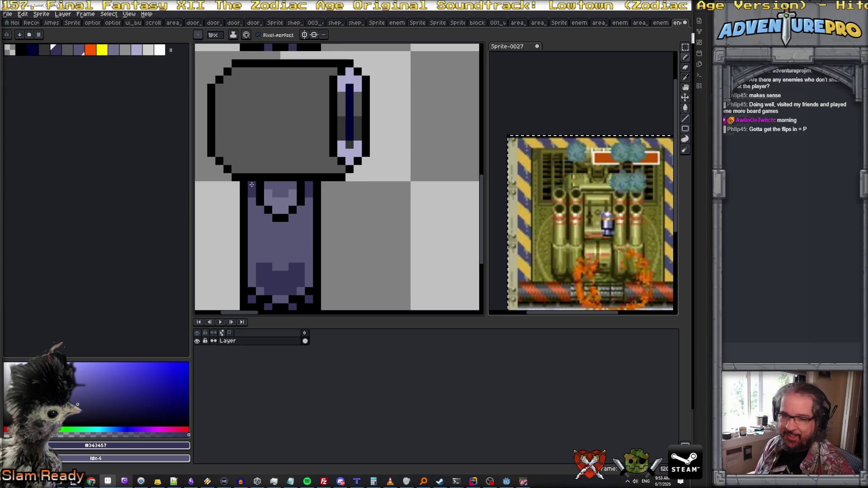
{"action": "scroll", "coordinate": [259, 224], "scroll_direction": "down", "scroll_amount": 1}
{"action": "scroll", "coordinate": [270, 224], "scroll_direction": "down", "scroll_amount": 3}
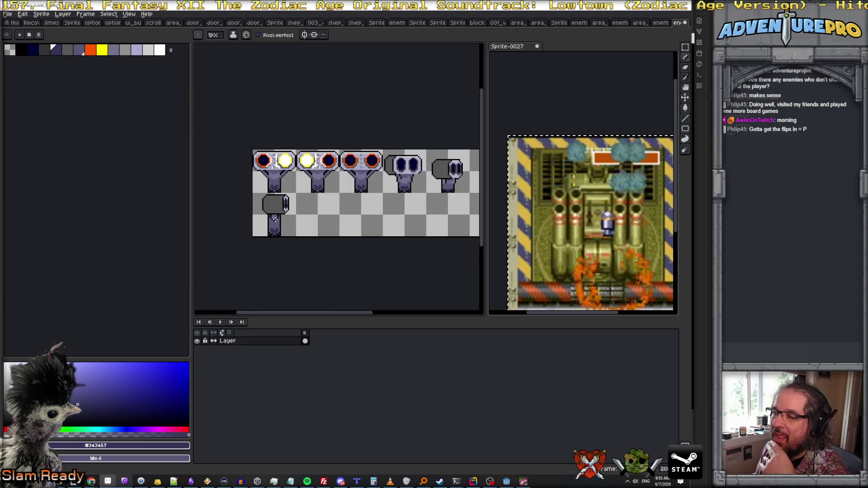
{"action": "scroll", "coordinate": [317, 217], "scroll_direction": "up", "scroll_amount": 1}
{"action": "scroll", "coordinate": [344, 212], "scroll_direction": "down", "scroll_amount": 2}
{"action": "scroll", "coordinate": [391, 204], "scroll_direction": "up", "scroll_amount": 1}
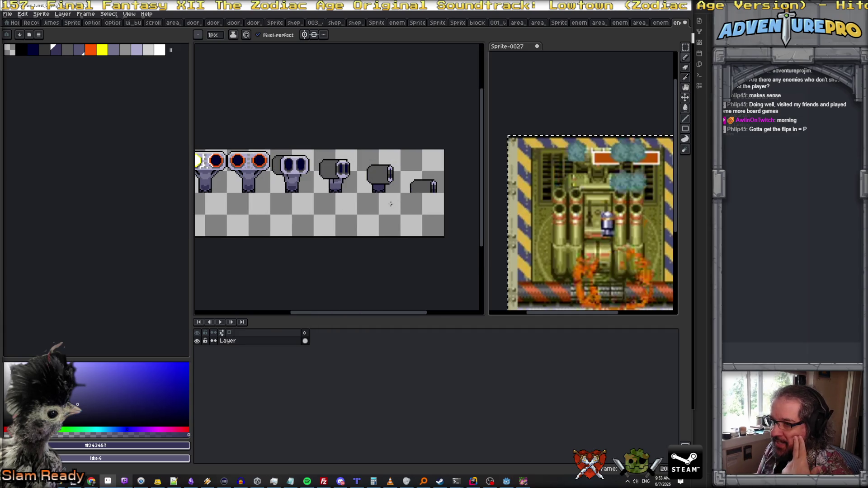
{"action": "scroll", "coordinate": [391, 204], "scroll_direction": "down", "scroll_amount": 1}
{"action": "scroll", "coordinate": [390, 204], "scroll_direction": "up", "scroll_amount": 1}
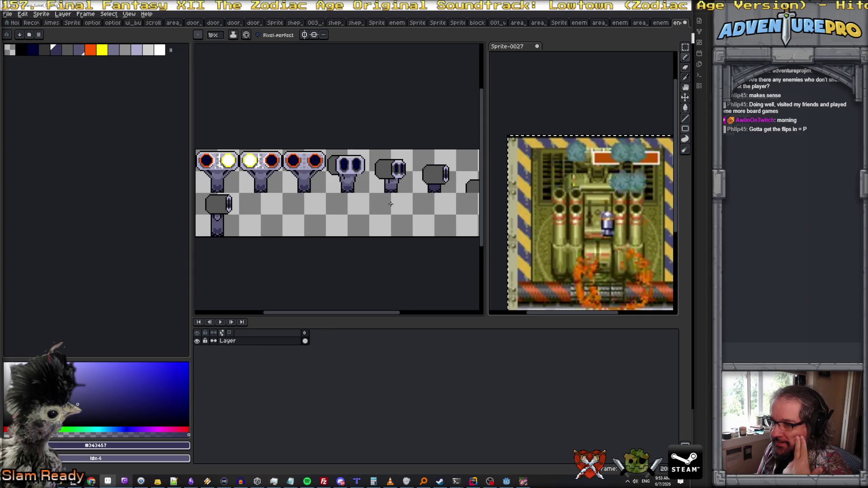
{"action": "scroll", "coordinate": [391, 203], "scroll_direction": "left", "scroll_amount": 3}
{"action": "scroll", "coordinate": [376, 217], "scroll_direction": "up", "scroll_amount": 1}
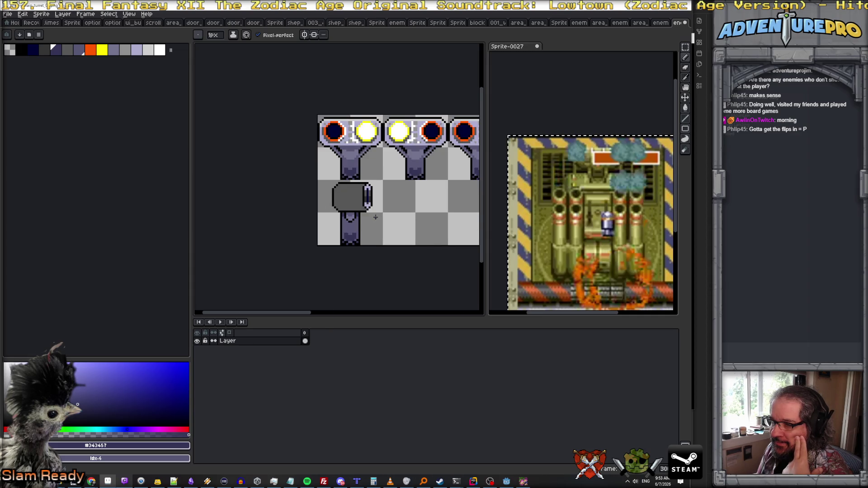
{"action": "scroll", "coordinate": [375, 217], "scroll_direction": "down", "scroll_amount": 1}
{"action": "scroll", "coordinate": [375, 217], "scroll_direction": "down", "scroll_amount": 1}
{"action": "scroll", "coordinate": [368, 216], "scroll_direction": "right", "scroll_amount": 3}
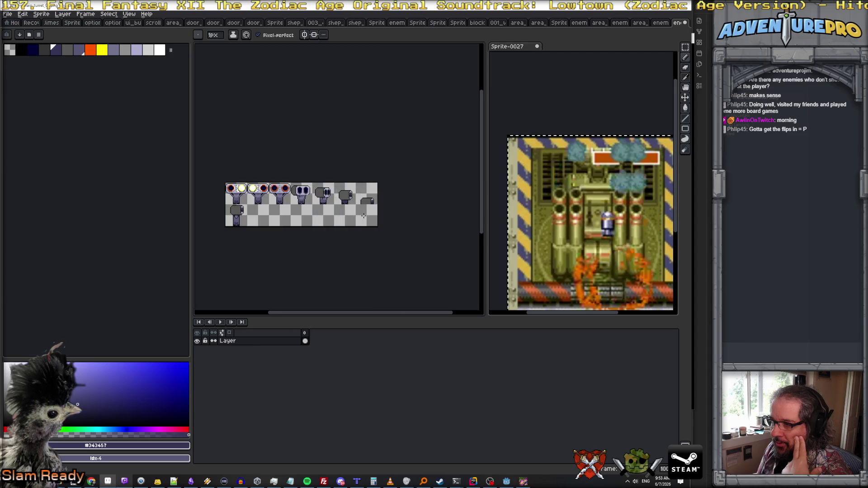
{"action": "scroll", "coordinate": [364, 216], "scroll_direction": "up", "scroll_amount": 1}
{"action": "scroll", "coordinate": [317, 177], "scroll_direction": "left", "scroll_amount": 3}
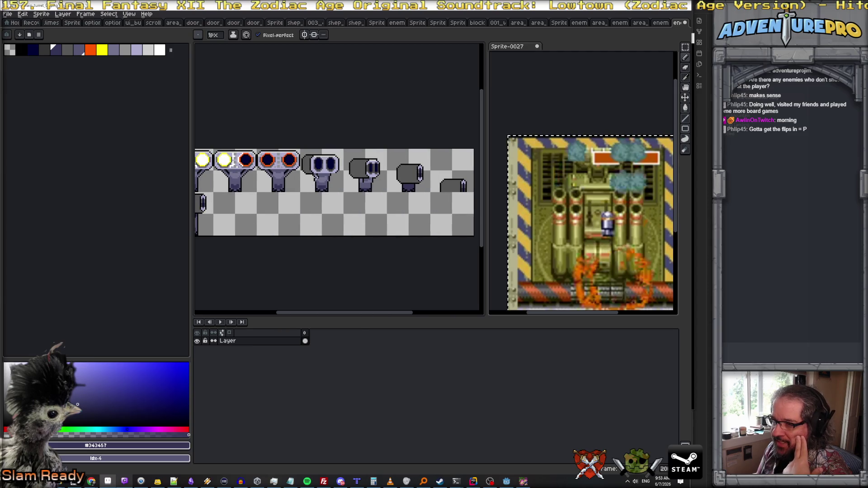
{"action": "scroll", "coordinate": [256, 201], "scroll_direction": "left", "scroll_amount": 3}
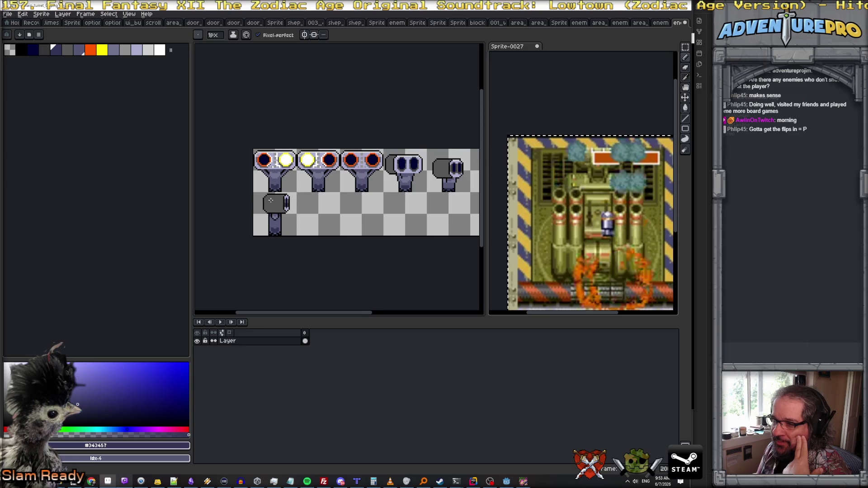
{"action": "scroll", "coordinate": [271, 201], "scroll_direction": "up", "scroll_amount": 1}
{"action": "scroll", "coordinate": [270, 200], "scroll_direction": "right", "scroll_amount": 5}
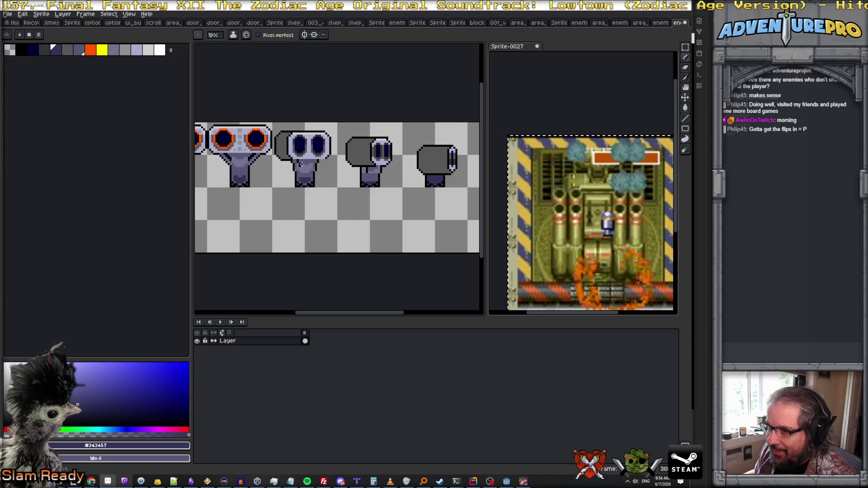
{"action": "scroll", "coordinate": [301, 164], "scroll_direction": "down", "scroll_amount": 3}
{"action": "scroll", "coordinate": [271, 177], "scroll_direction": "up", "scroll_amount": 2}
{"action": "scroll", "coordinate": [254, 183], "scroll_direction": "down", "scroll_amount": 2}
{"action": "scroll", "coordinate": [241, 188], "scroll_direction": "up", "scroll_amount": 2}
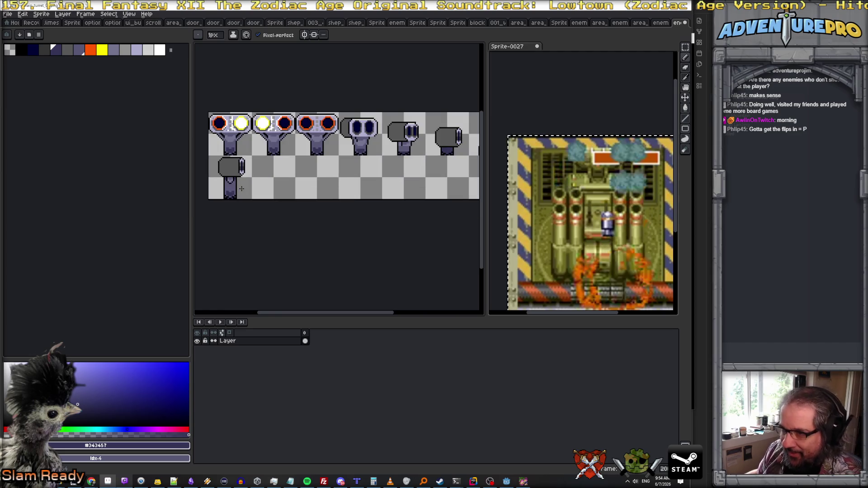
{"action": "scroll", "coordinate": [242, 189], "scroll_direction": "up", "scroll_amount": 1}
{"action": "left_click_drag", "start_coordinate": [246, 192], "coordinate": [275, 173]}
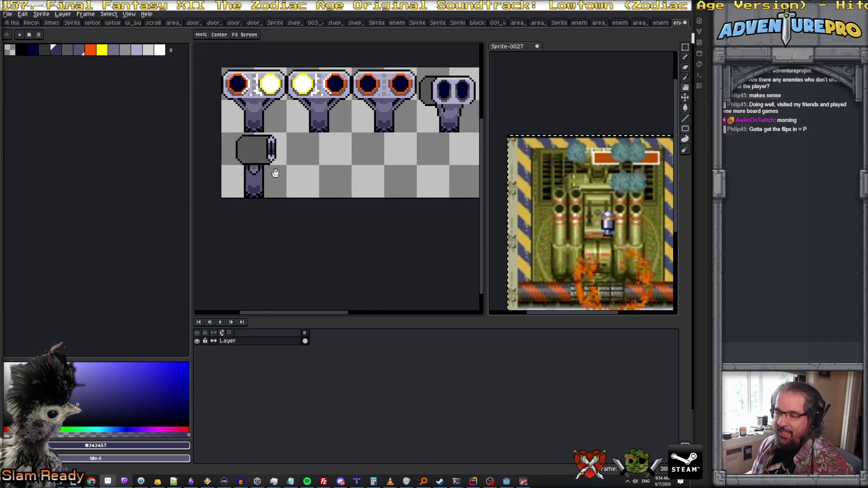
{"action": "scroll", "coordinate": [263, 153], "scroll_direction": "up", "scroll_amount": 1}
{"action": "scroll", "coordinate": [260, 150], "scroll_direction": "down", "scroll_amount": 3}
{"action": "scroll", "coordinate": [261, 150], "scroll_direction": "up", "scroll_amount": 2}
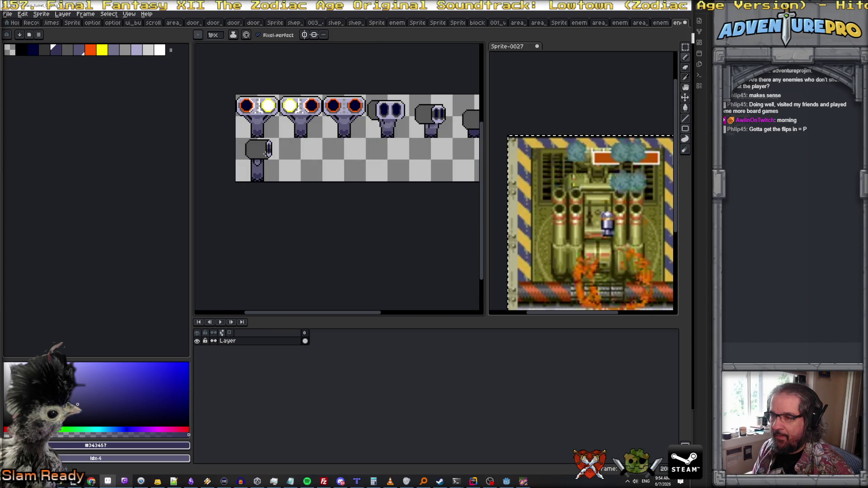
{"action": "scroll", "coordinate": [295, 155], "scroll_direction": "right", "scroll_amount": 3}
{"action": "scroll", "coordinate": [294, 155], "scroll_direction": "left", "scroll_amount": 3}
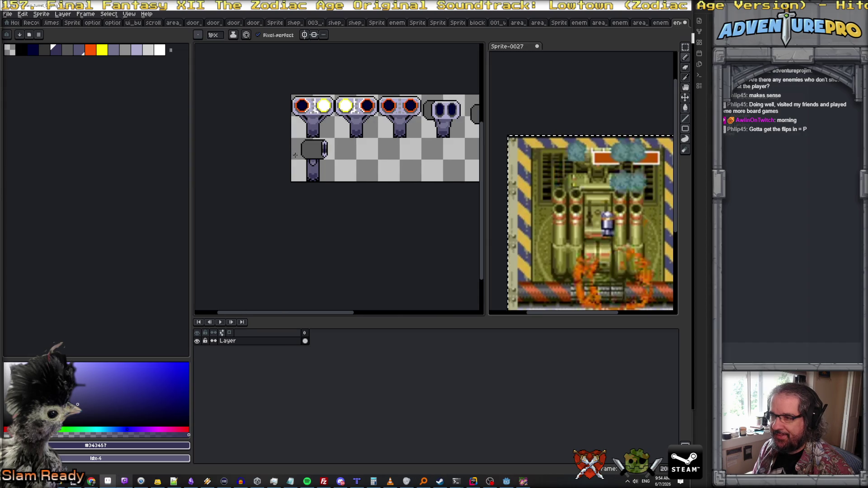
{"action": "scroll", "coordinate": [307, 149], "scroll_direction": "up", "scroll_amount": 1}
{"action": "scroll", "coordinate": [307, 150], "scroll_direction": "down", "scroll_amount": 1}
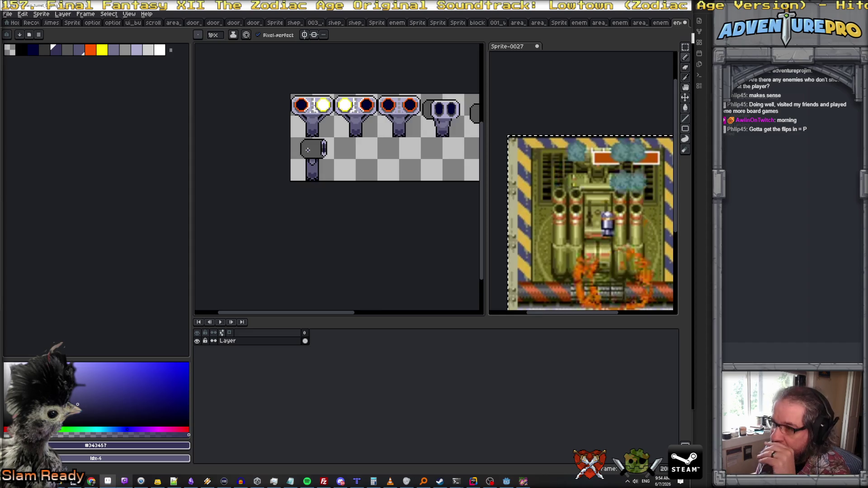
{"action": "scroll", "coordinate": [308, 150], "scroll_direction": "up", "scroll_amount": 1}
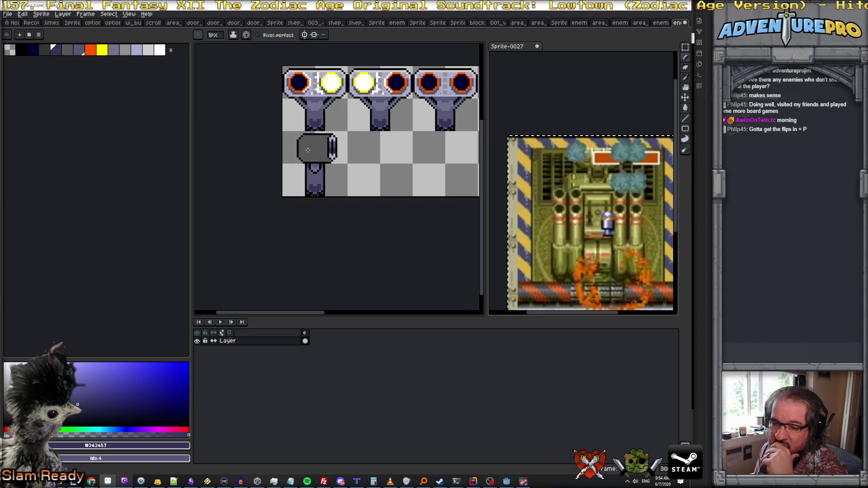
{"action": "scroll", "coordinate": [307, 150], "scroll_direction": "up", "scroll_amount": 1}
{"action": "scroll", "coordinate": [307, 149], "scroll_direction": "down", "scroll_amount": 2}
{"action": "scroll", "coordinate": [307, 150], "scroll_direction": "up", "scroll_amount": 1}
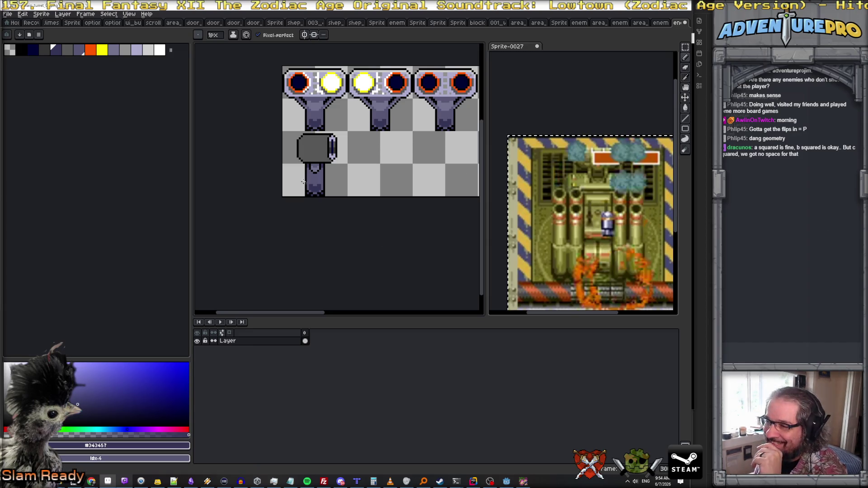
{"action": "scroll", "coordinate": [296, 170], "scroll_direction": "down", "scroll_amount": 2}
{"action": "scroll", "coordinate": [298, 175], "scroll_direction": "up", "scroll_amount": 2}
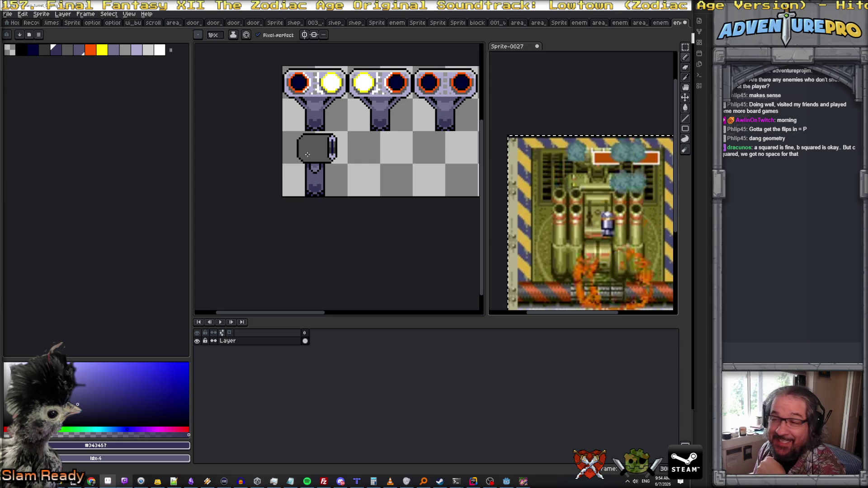
{"action": "scroll", "coordinate": [307, 154], "scroll_direction": "up", "scroll_amount": 1}
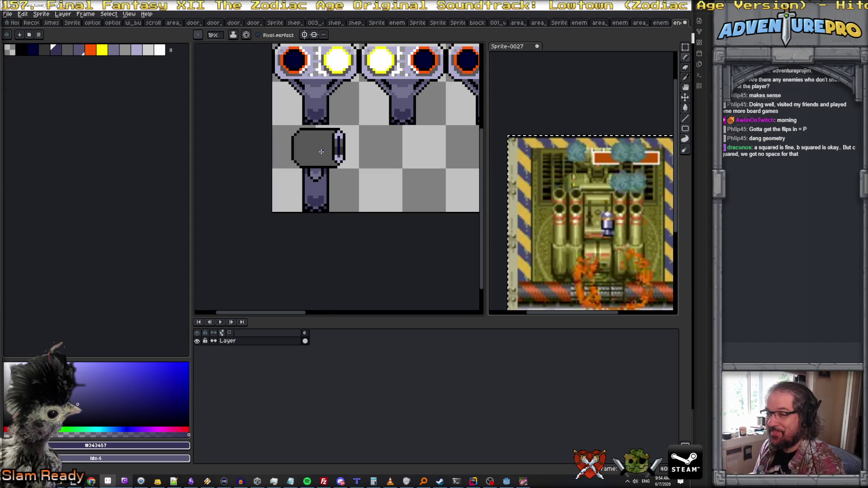
{"action": "scroll", "coordinate": [312, 149], "scroll_direction": "up", "scroll_amount": 1}
{"action": "scroll", "coordinate": [315, 167], "scroll_direction": "down", "scroll_amount": 2}
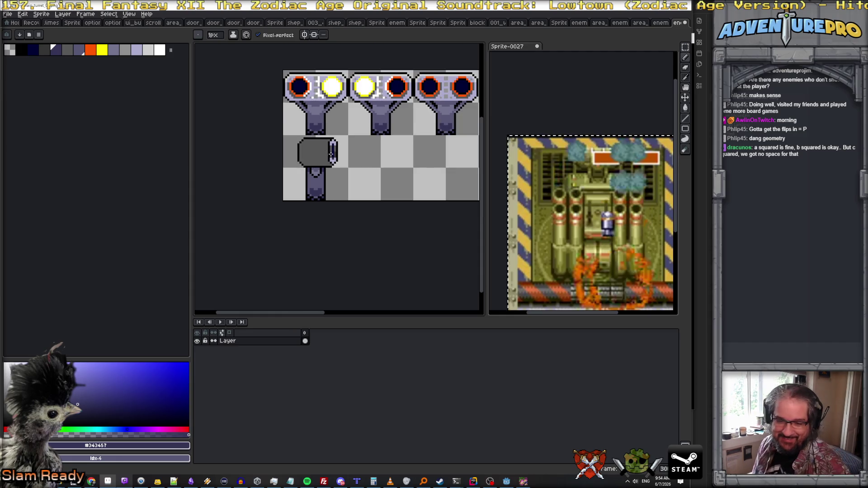
{"action": "scroll", "coordinate": [315, 168], "scroll_direction": "down", "scroll_amount": 2}
{"action": "scroll", "coordinate": [344, 158], "scroll_direction": "up", "scroll_amount": 1}
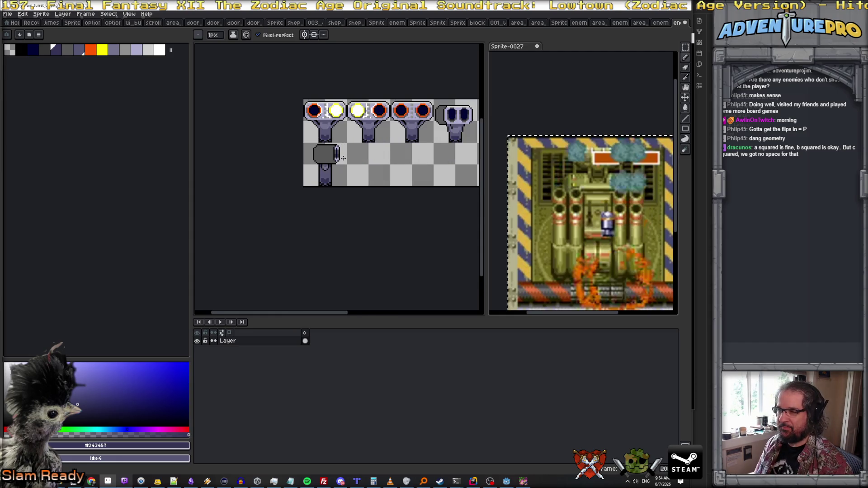
{"action": "scroll", "coordinate": [343, 158], "scroll_direction": "up", "scroll_amount": 1}
{"action": "scroll", "coordinate": [344, 158], "scroll_direction": "down", "scroll_amount": 2}
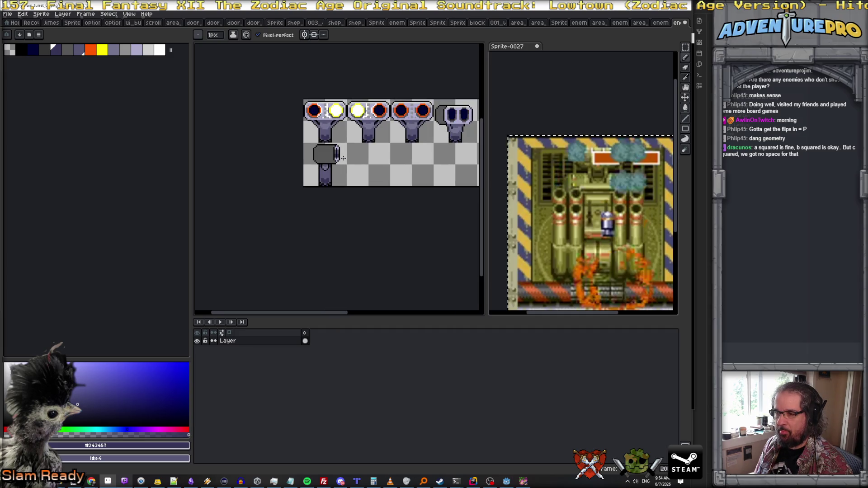
{"action": "scroll", "coordinate": [343, 158], "scroll_direction": "up", "scroll_amount": 1}
{"action": "scroll", "coordinate": [344, 158], "scroll_direction": "left", "scroll_amount": 3}
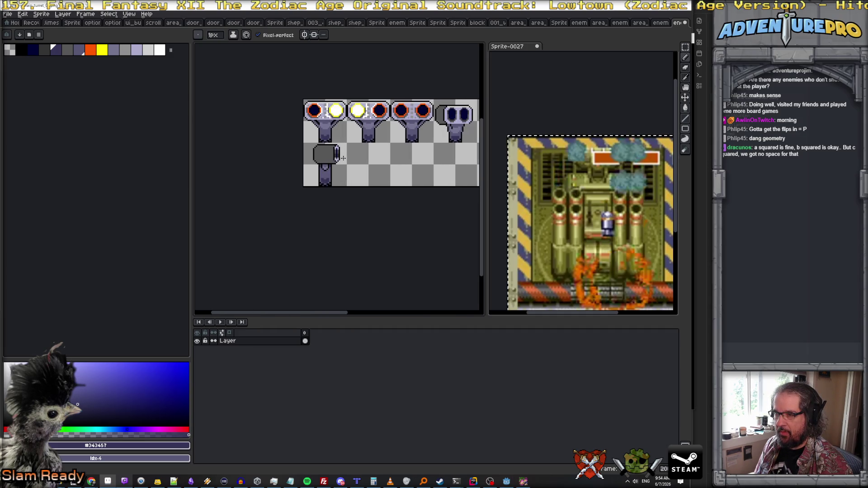
{"action": "scroll", "coordinate": [343, 157], "scroll_direction": "up", "scroll_amount": 1}
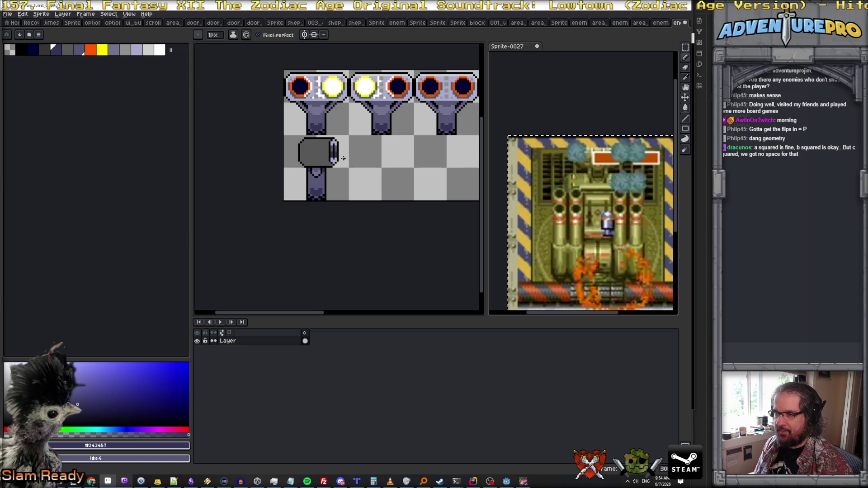
{"action": "left_click", "coordinate": [686, 47]}
Paste a copy of the rounded end-cap onto the cannon's left end, lengthening the barrel
{"action": "mouse_move", "coordinate": [284, 136]}
{"action": "left_mouse_down"}
{"action": "mouse_move", "coordinate": [317, 183]}
{"action": "mouse_move", "coordinate": [348, 200]}
{"action": "left_mouse_up"}
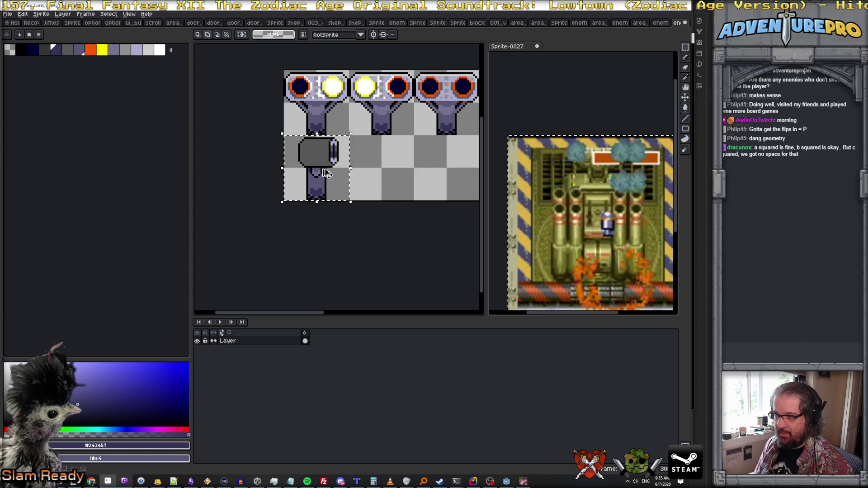
{"action": "key", "text": "ctrl+d"}
{"action": "scroll", "coordinate": [303, 162], "scroll_direction": "up", "scroll_amount": 2}
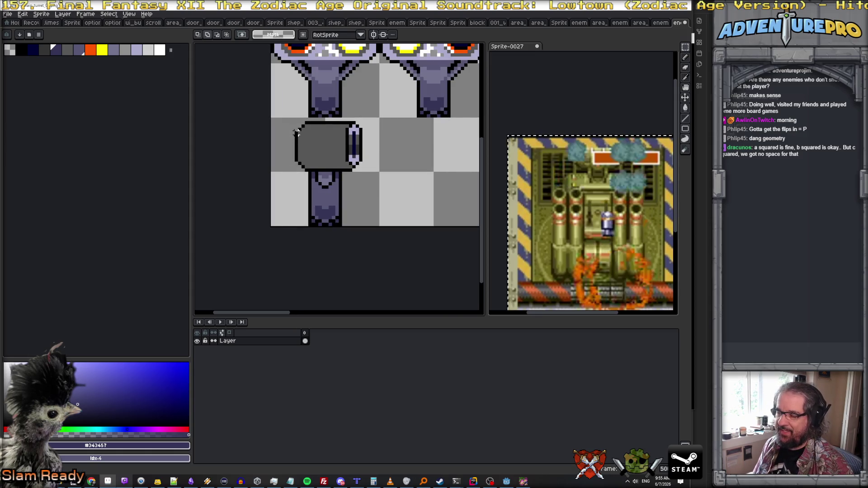
{"action": "mouse_move", "coordinate": [297, 123]}
{"action": "left_mouse_down"}
{"action": "mouse_move", "coordinate": [309, 169]}
{"action": "mouse_move", "coordinate": [297, 168]}
{"action": "left_mouse_up"}
{"action": "key", "text": "ctrl+z"}
{"action": "key", "text": "ctrl+v"}
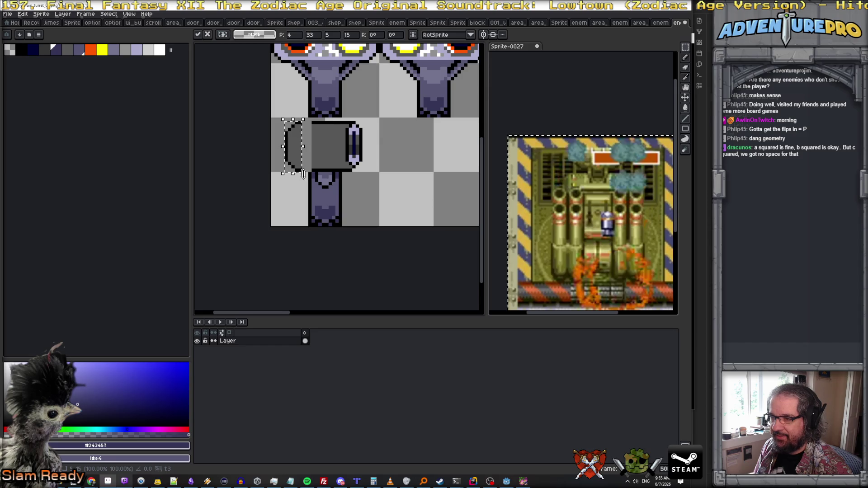
{"action": "key", "text": "Return"}
{"action": "key", "text": "b"}
{"action": "left_click", "coordinate": [298, 169], "text": "alt"}
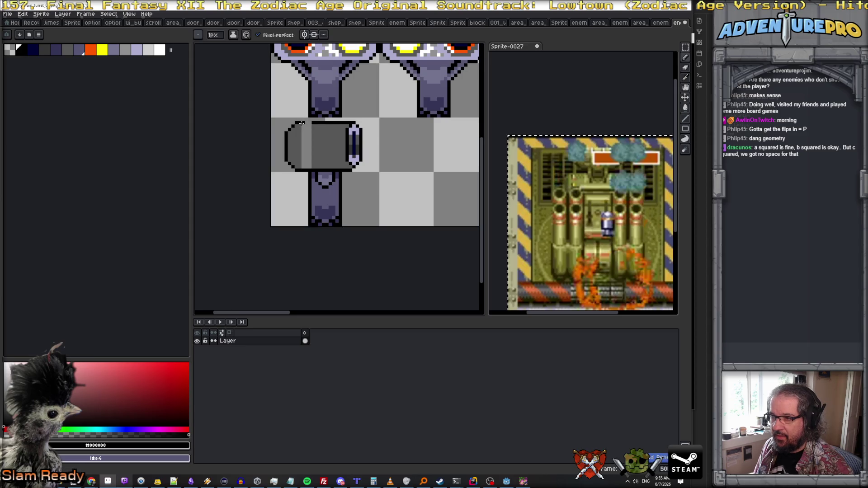
Bucket-fill the cannon's light stripe with dark grey #575757
{"action": "left_click", "coordinate": [315, 129], "text": "alt"}
{"action": "key", "text": "g"}
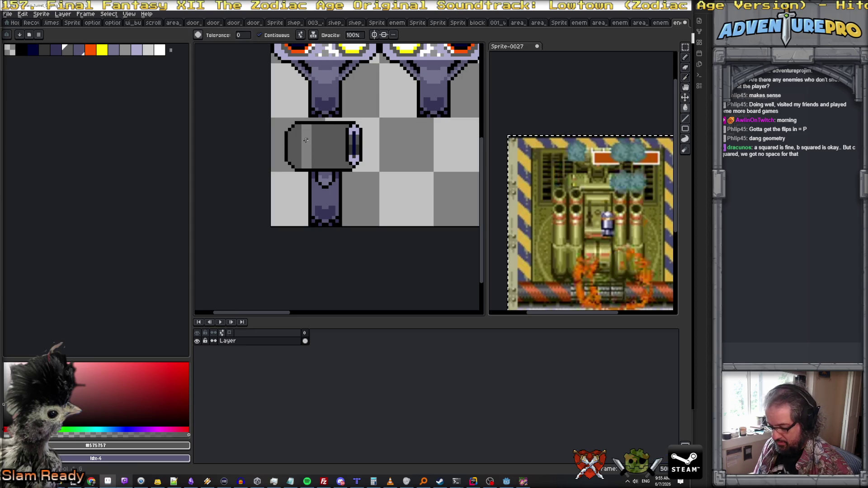
{"action": "left_click", "coordinate": [306, 140]}
{"action": "scroll", "coordinate": [317, 141], "scroll_direction": "down", "scroll_amount": 3}
{"action": "scroll", "coordinate": [331, 142], "scroll_direction": "up", "scroll_amount": 2}
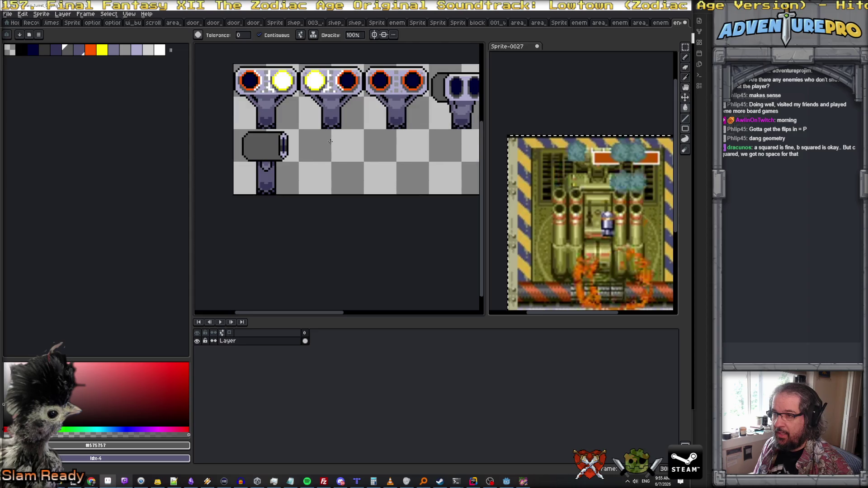
{"action": "scroll", "coordinate": [315, 141], "scroll_direction": "down", "scroll_amount": 1}
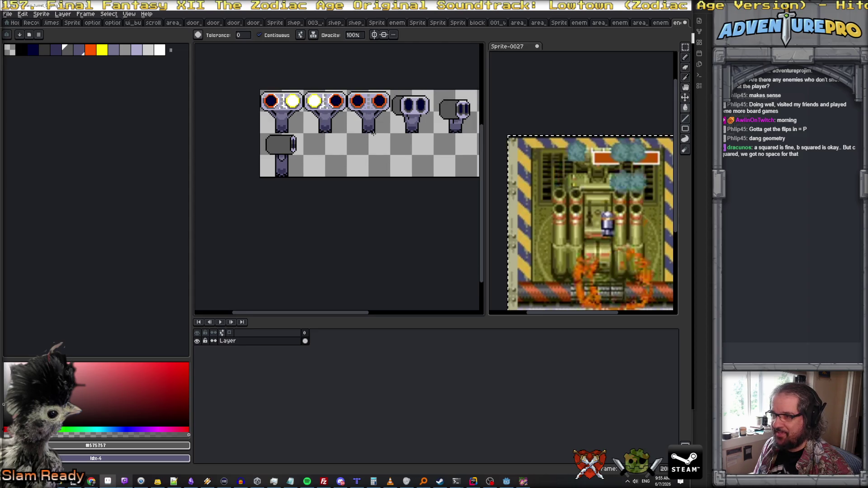
{"action": "scroll", "coordinate": [455, 109], "scroll_direction": "up", "scroll_amount": 1}
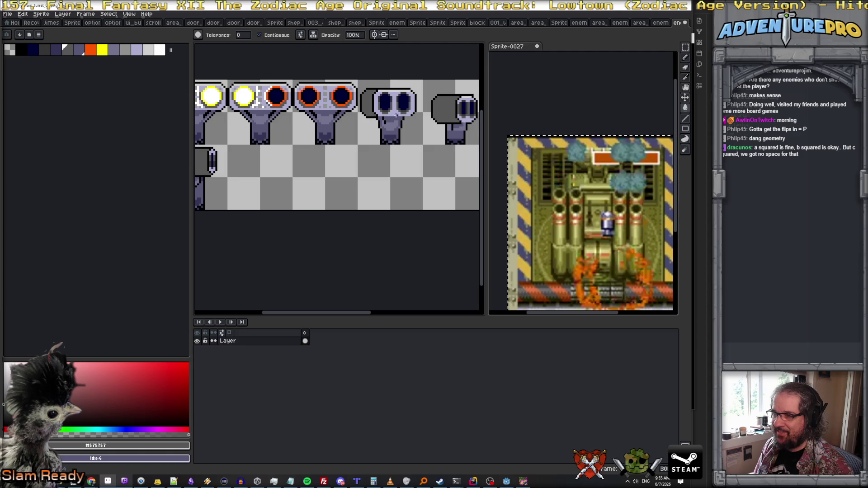
{"action": "scroll", "coordinate": [349, 170], "scroll_direction": "down", "scroll_amount": 1}
{"action": "scroll", "coordinate": [407, 161], "scroll_direction": "down", "scroll_amount": 1}
{"action": "scroll", "coordinate": [387, 120], "scroll_direction": "up", "scroll_amount": 2}
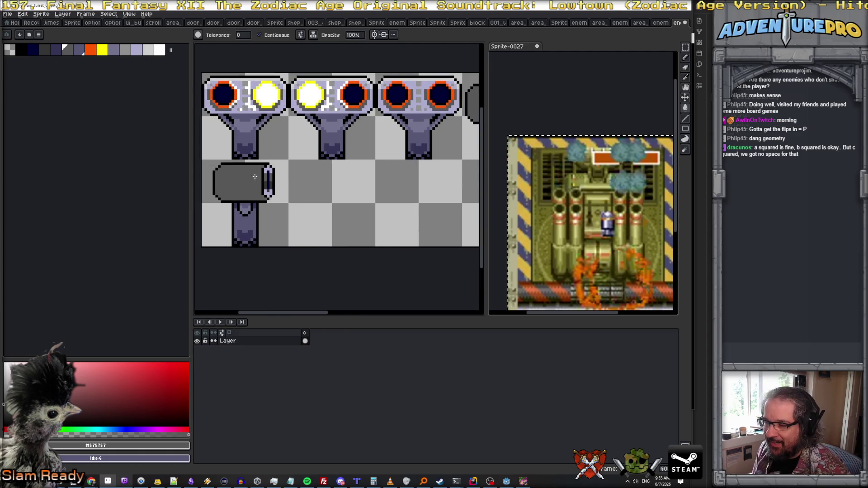
{"action": "scroll", "coordinate": [262, 173], "scroll_direction": "up", "scroll_amount": 1}
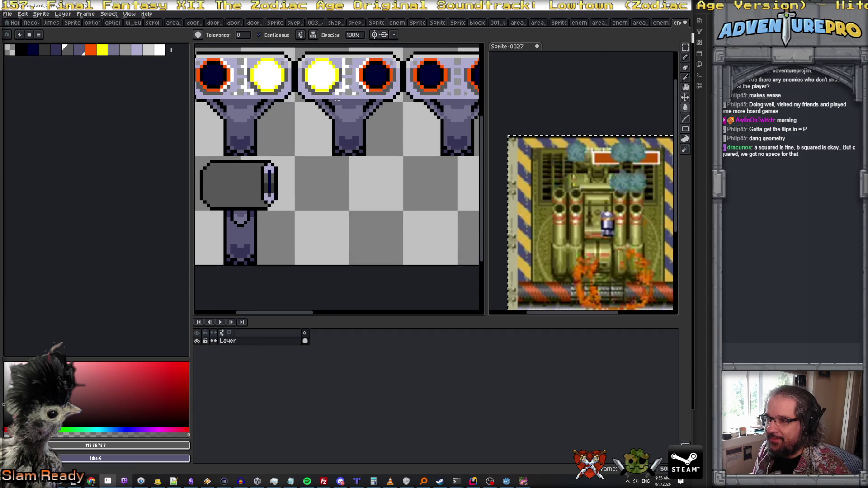
Draw a #909090 highlight line across the barrel top and lighten the top strip
{"action": "left_click", "coordinate": [219, 180], "text": "alt"}
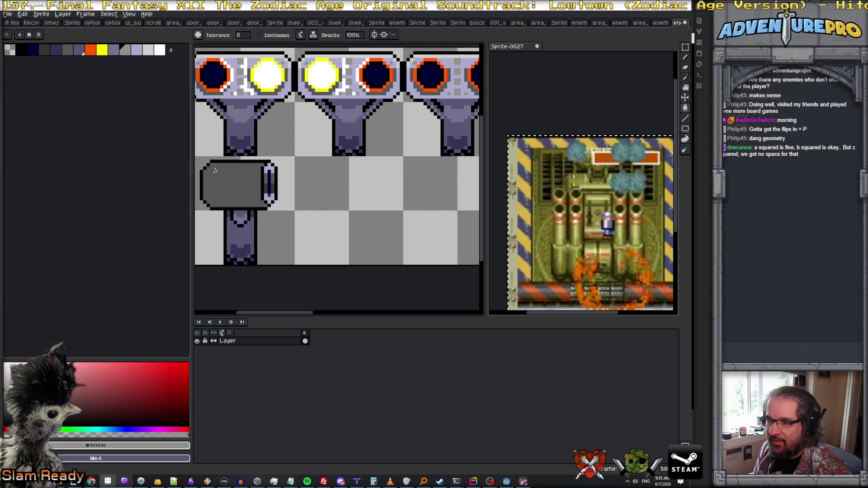
{"action": "scroll", "coordinate": [216, 170], "scroll_direction": "up", "scroll_amount": 1}
{"action": "left_click", "coordinate": [203, 172]}
{"action": "key", "text": "ctrl+z"}
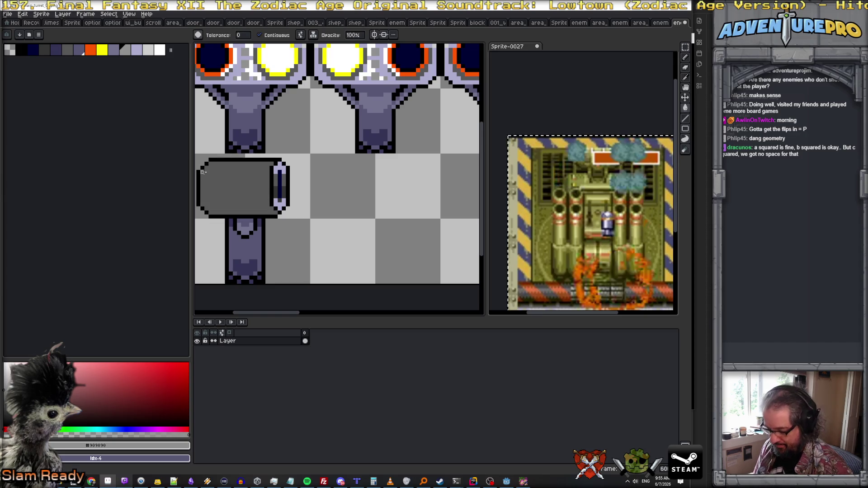
{"action": "key", "text": "b"}
{"action": "left_click_drag", "start_coordinate": [202, 172], "coordinate": [263, 172]}
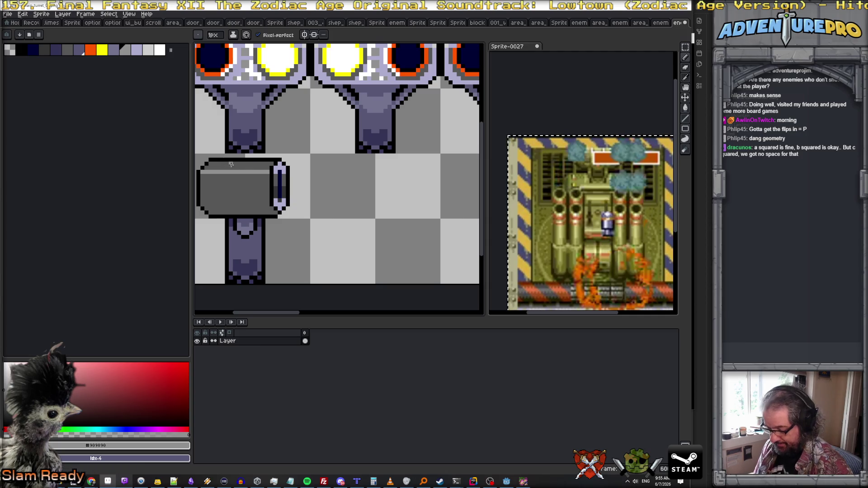
{"action": "key", "text": "g"}
{"action": "left_click", "coordinate": [231, 165]}
{"action": "left_click", "coordinate": [250, 192], "text": "alt"}
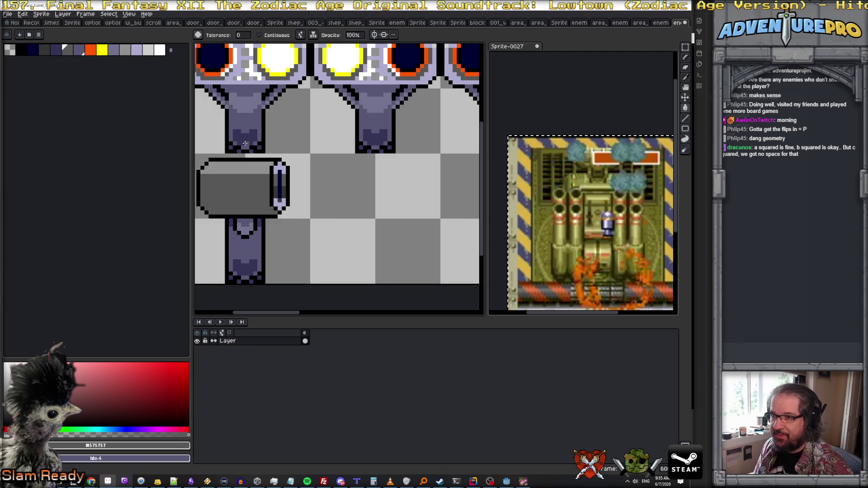
{"action": "left_click", "coordinate": [246, 144], "text": "alt"}
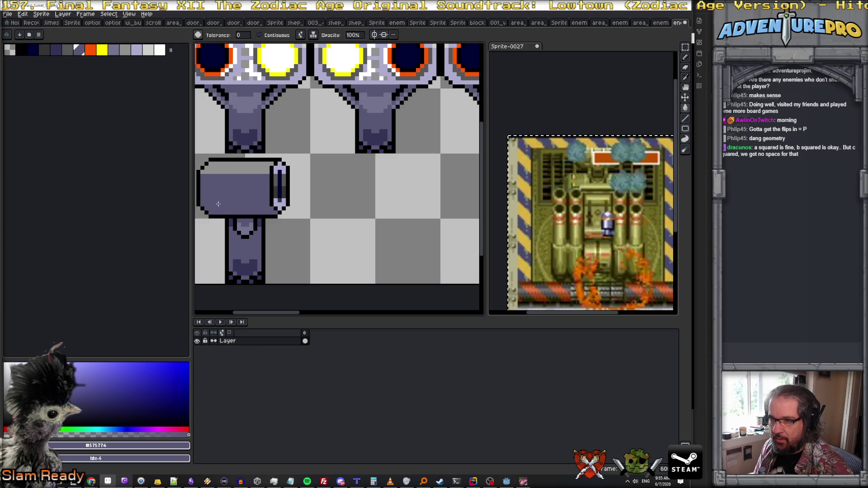
Draw a dark purple #343457 line along the barrel's bottom edge
{"action": "key", "text": "b"}
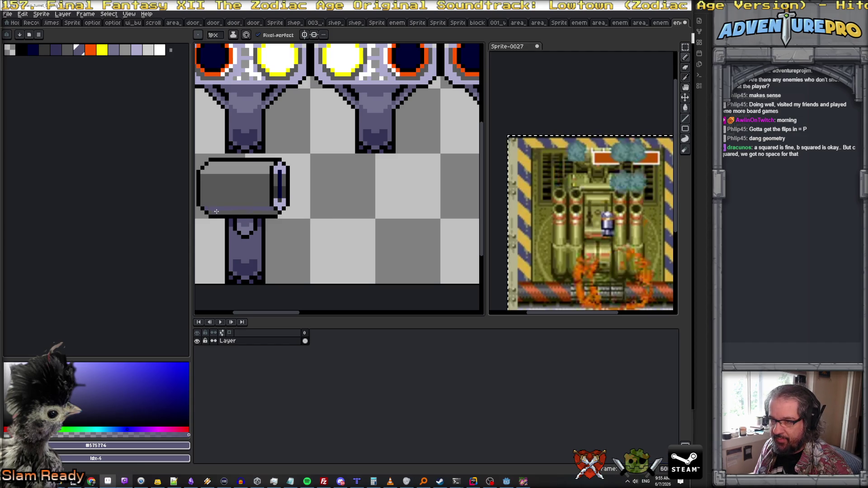
{"action": "left_click", "coordinate": [234, 247], "text": "alt"}
{"action": "left_click_drag", "start_coordinate": [206, 209], "coordinate": [274, 209]}
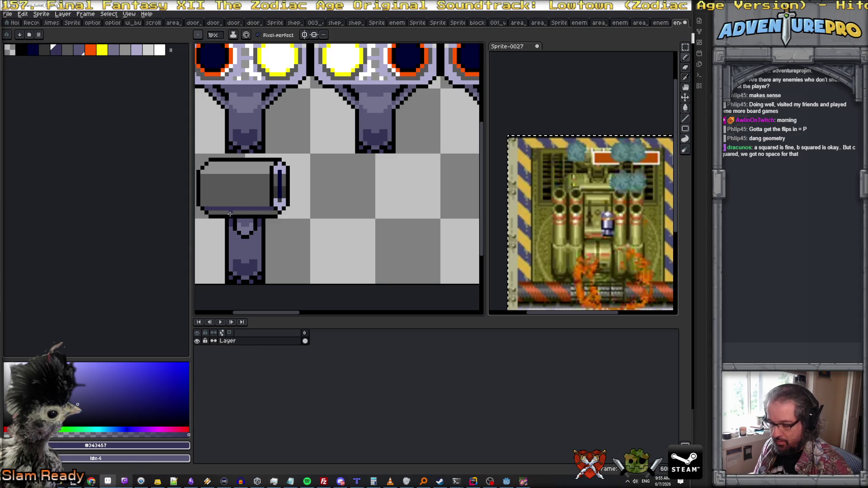
{"action": "key", "text": "g"}
{"action": "scroll", "coordinate": [243, 179], "scroll_direction": "down", "scroll_amount": 1}
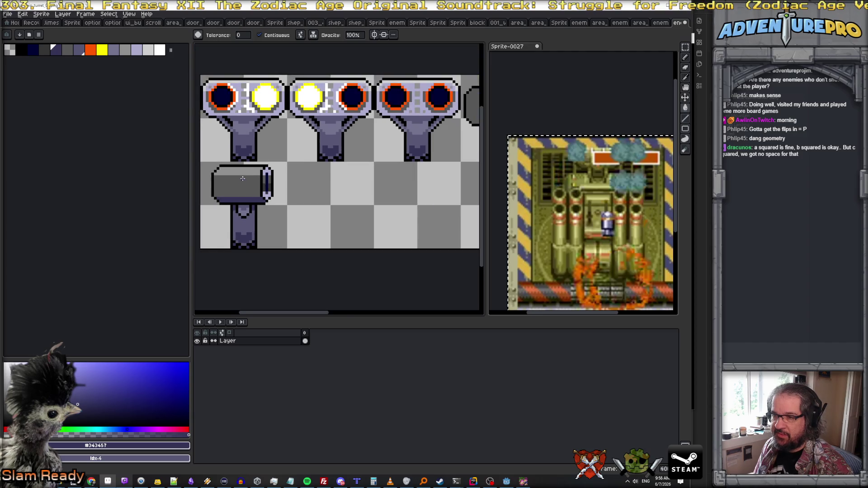
Fill the barrel's top band with #cccccc and draw a matching light line along its top
{"action": "scroll", "coordinate": [243, 179], "scroll_direction": "down", "scroll_amount": 1}
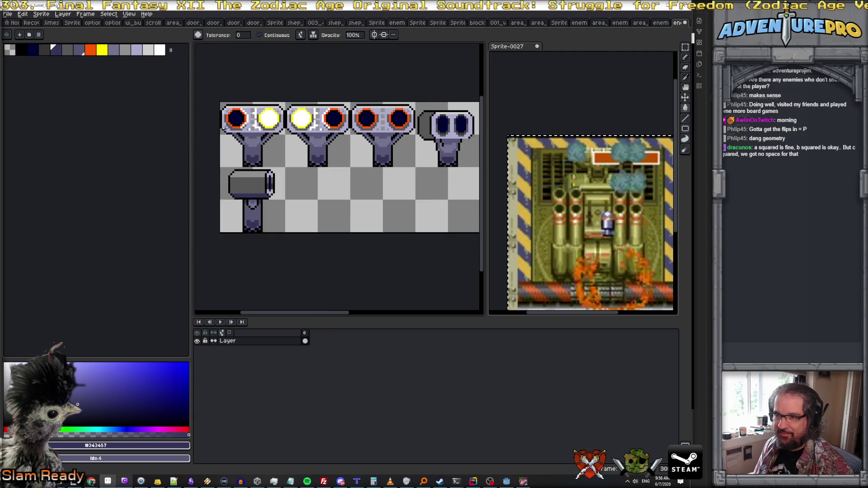
{"action": "scroll", "coordinate": [225, 129], "scroll_direction": "up", "scroll_amount": 1}
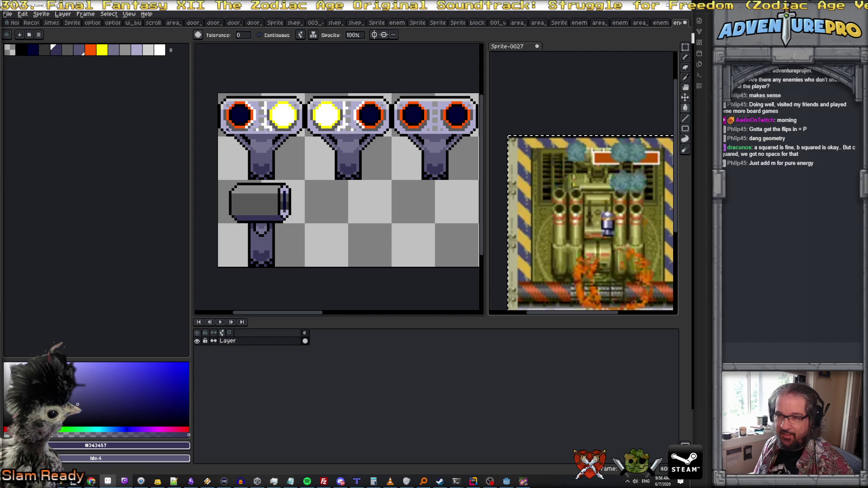
{"action": "scroll", "coordinate": [234, 154], "scroll_direction": "up", "scroll_amount": 1}
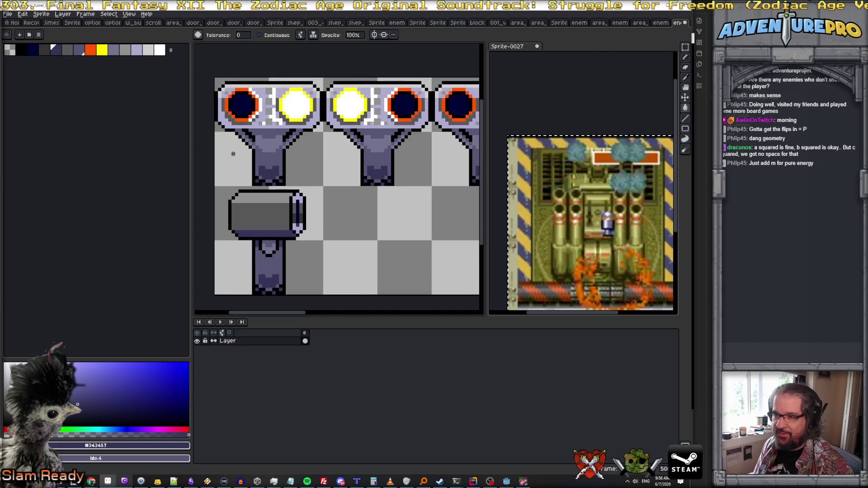
{"action": "scroll", "coordinate": [289, 231], "scroll_direction": "up", "scroll_amount": 1}
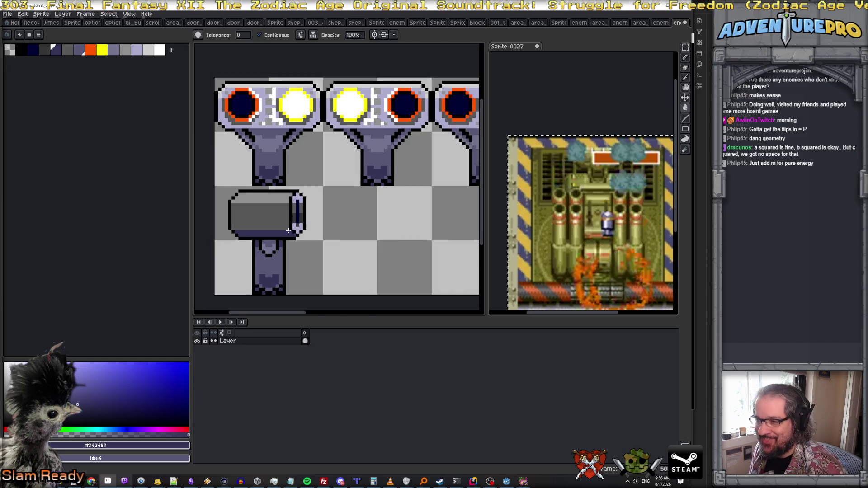
{"action": "scroll", "coordinate": [283, 224], "scroll_direction": "down", "scroll_amount": 4}
{"action": "scroll", "coordinate": [279, 217], "scroll_direction": "up", "scroll_amount": 2}
{"action": "scroll", "coordinate": [279, 217], "scroll_direction": "up", "scroll_amount": 1}
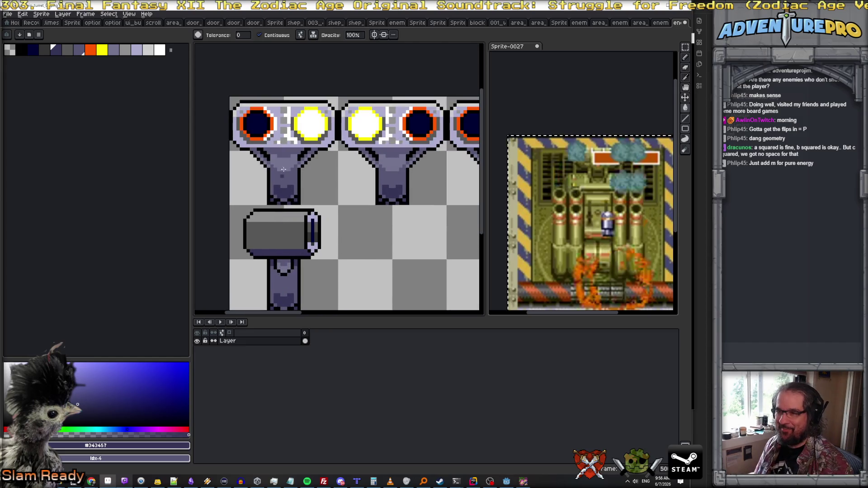
{"action": "left_click", "coordinate": [291, 105], "text": "alt"}
{"action": "scroll", "coordinate": [271, 191], "scroll_direction": "up", "scroll_amount": 1}
{"action": "left_click", "coordinate": [244, 226]}
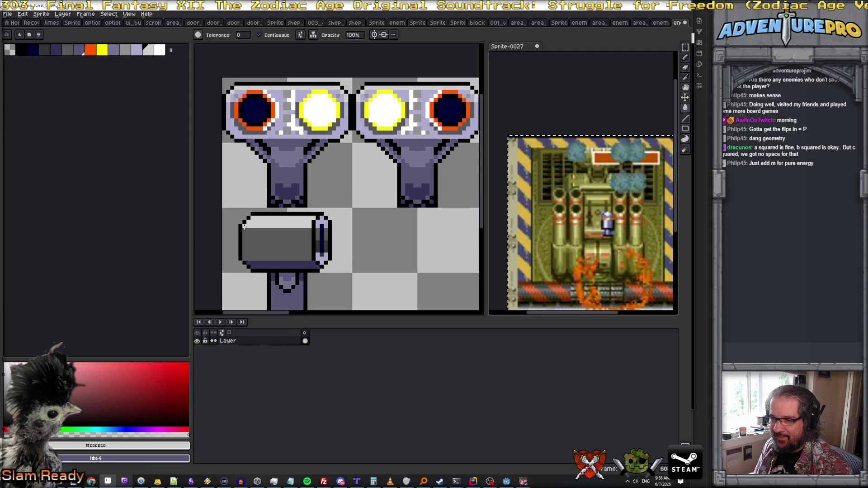
{"action": "key", "text": "b"}
{"action": "left_click_drag", "start_coordinate": [244, 227], "coordinate": [312, 226]}
{"action": "scroll", "coordinate": [358, 241], "scroll_direction": "down", "scroll_amount": 4}
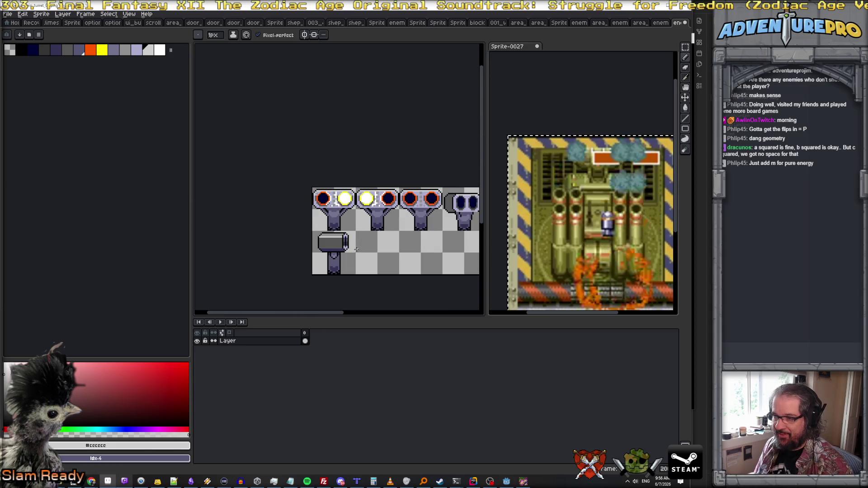
{"action": "scroll", "coordinate": [357, 249], "scroll_direction": "up", "scroll_amount": 2}
{"action": "scroll", "coordinate": [349, 248], "scroll_direction": "down", "scroll_amount": 3}
{"action": "scroll", "coordinate": [349, 248], "scroll_direction": "up", "scroll_amount": 3}
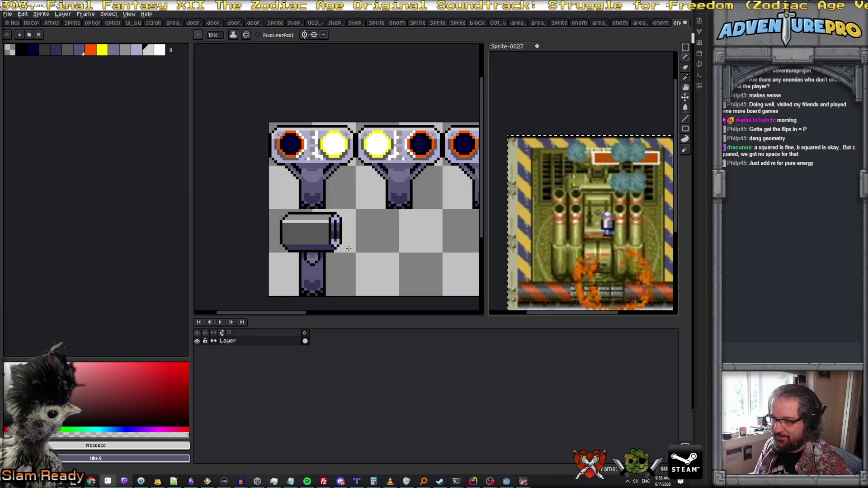
Paste copies of the grey cylinder onto the second and third turrets
{"action": "key", "text": "m"}
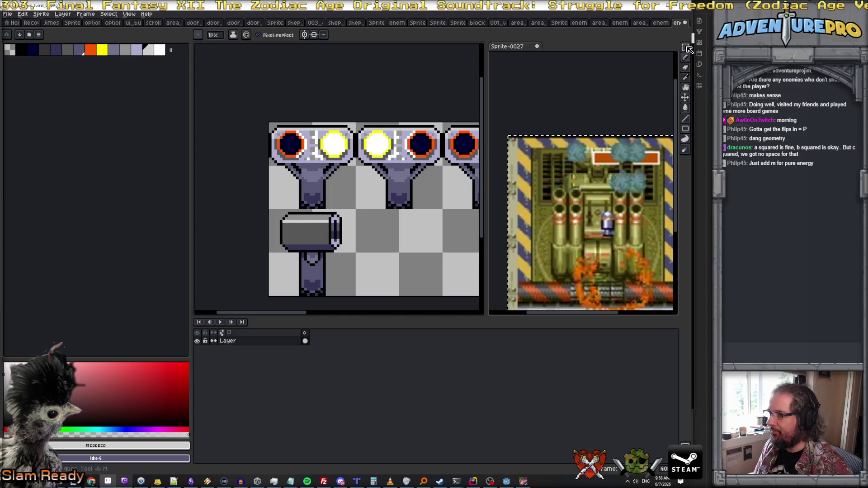
{"action": "left_click_drag", "start_coordinate": [304, 212], "coordinate": [320, 252]}
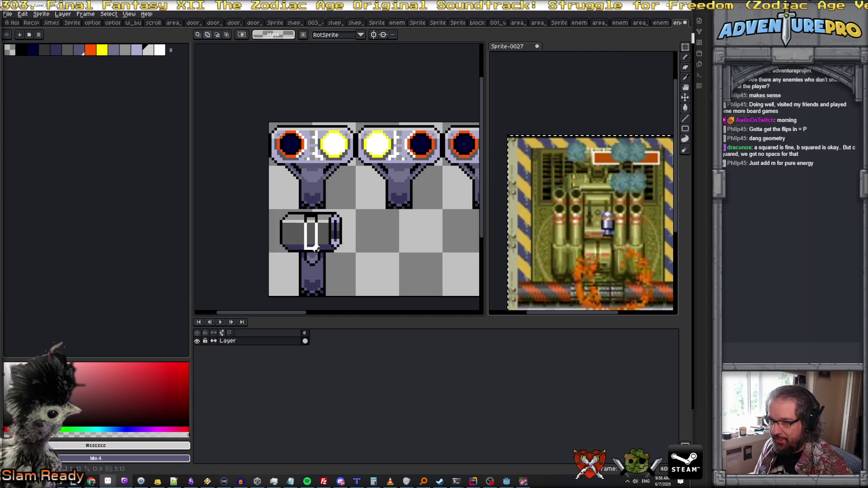
{"action": "scroll", "coordinate": [367, 226], "scroll_direction": "right", "scroll_amount": 5}
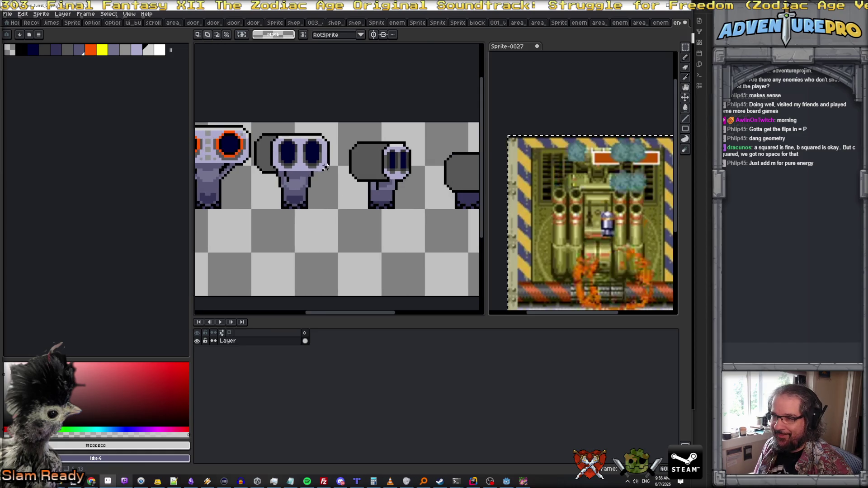
{"action": "key", "text": "ctrl+v"}
{"action": "mouse_move", "coordinate": [335, 233]}
{"action": "left_mouse_down"}
{"action": "mouse_move", "coordinate": [378, 159]}
{"action": "mouse_move", "coordinate": [377, 166]}
{"action": "left_mouse_up"}
{"action": "key", "text": "Return"}
{"action": "scroll", "coordinate": [362, 208], "scroll_direction": "right", "scroll_amount": 3}
{"action": "key", "text": "ctrl+v"}
{"action": "left_click_drag", "start_coordinate": [344, 251], "coordinate": [305, 186]}
{"action": "key", "text": "Return"}
{"action": "key", "text": "ctrl+v"}
{"action": "mouse_move", "coordinate": [340, 244]}
{"action": "left_mouse_down"}
{"action": "mouse_move", "coordinate": [362, 242]}
{"action": "mouse_move", "coordinate": [392, 213]}
{"action": "left_mouse_up"}
{"action": "key", "text": "Return"}
Erase stray pixels below the right turret and repaint its top rows light and mid grey #909090
{"action": "scroll", "coordinate": [392, 213], "scroll_direction": "up", "scroll_amount": 1}
{"action": "key", "text": "b"}
{"action": "mouse_move", "coordinate": [398, 207]}
{"action": "left_mouse_down"}
{"action": "mouse_move", "coordinate": [375, 217]}
{"action": "mouse_move", "coordinate": [397, 223]}
{"action": "left_mouse_up"}
{"action": "scroll", "coordinate": [379, 199], "scroll_direction": "up", "scroll_amount": 1}
{"action": "key", "text": "b"}
{"action": "left_click_drag", "start_coordinate": [352, 172], "coordinate": [425, 172]}
{"action": "left_click", "coordinate": [365, 166], "text": "alt"}
{"action": "mouse_move", "coordinate": [366, 166]}
{"action": "left_mouse_down"}
{"action": "mouse_move", "coordinate": [424, 163]}
{"action": "mouse_move", "coordinate": [360, 162]}
{"action": "left_mouse_up"}
{"action": "scroll", "coordinate": [359, 162], "scroll_direction": "left", "scroll_amount": 3}
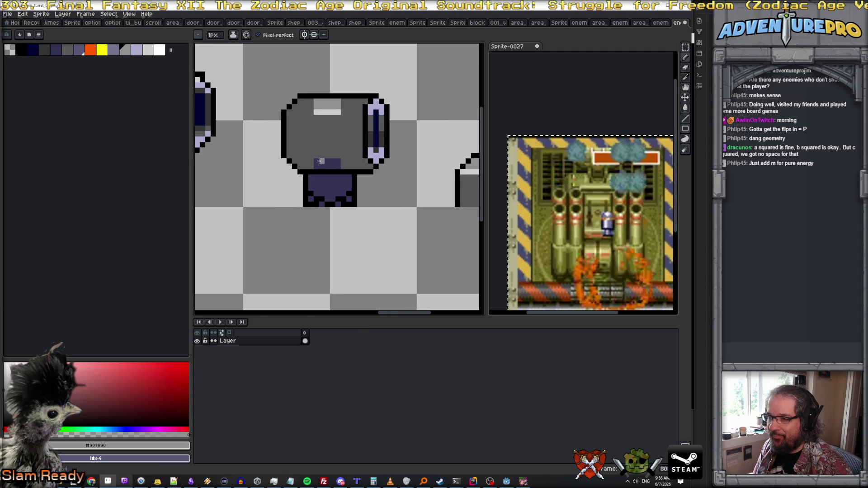
Paint the first turret's bottom row solid dark purple #343457
{"action": "left_click", "coordinate": [320, 161], "text": "alt"}
{"action": "scroll", "coordinate": [326, 163], "scroll_direction": "left", "scroll_amount": 3}
{"action": "mouse_move", "coordinate": [333, 166]}
{"action": "left_mouse_down"}
{"action": "mouse_move", "coordinate": [320, 162]}
{"action": "mouse_move", "coordinate": [393, 162]}
{"action": "left_mouse_up"}
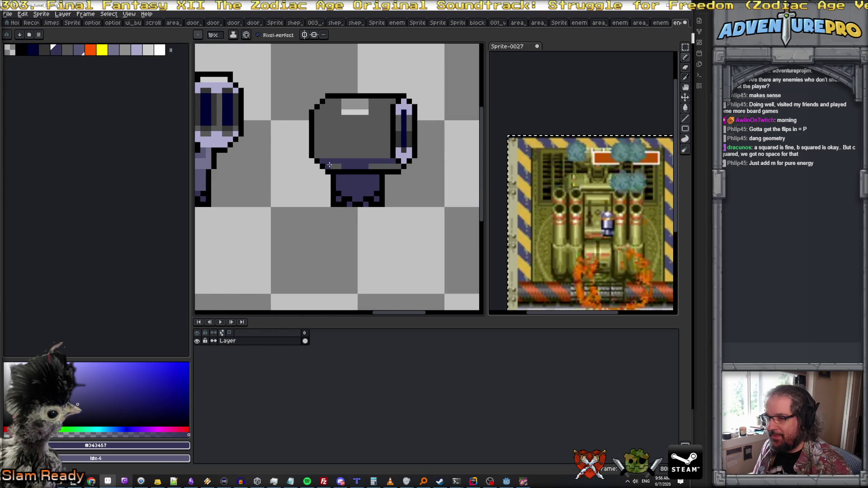
{"action": "left_click_drag", "start_coordinate": [329, 165], "coordinate": [400, 166]}
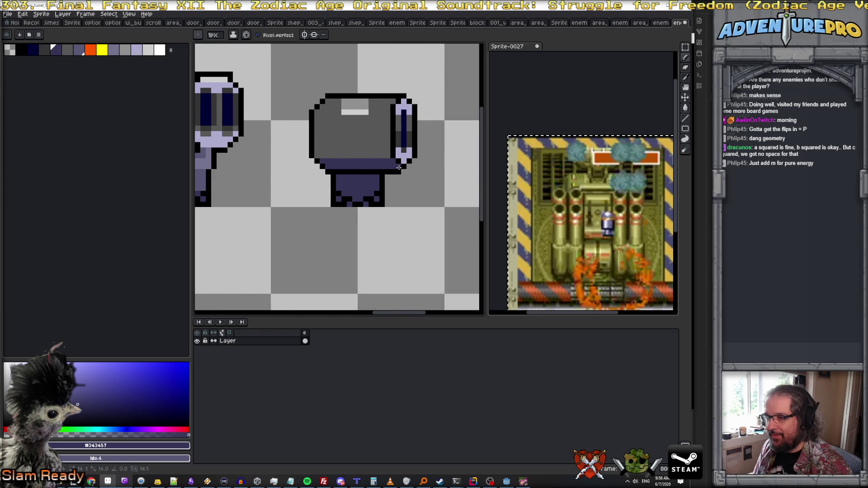
Give the turret a light grey #cccccc band under an even mid grey #909090 top row
{"action": "left_click", "coordinate": [350, 111], "text": "alt"}
{"action": "left_click_drag", "start_coordinate": [319, 112], "coordinate": [390, 112]}
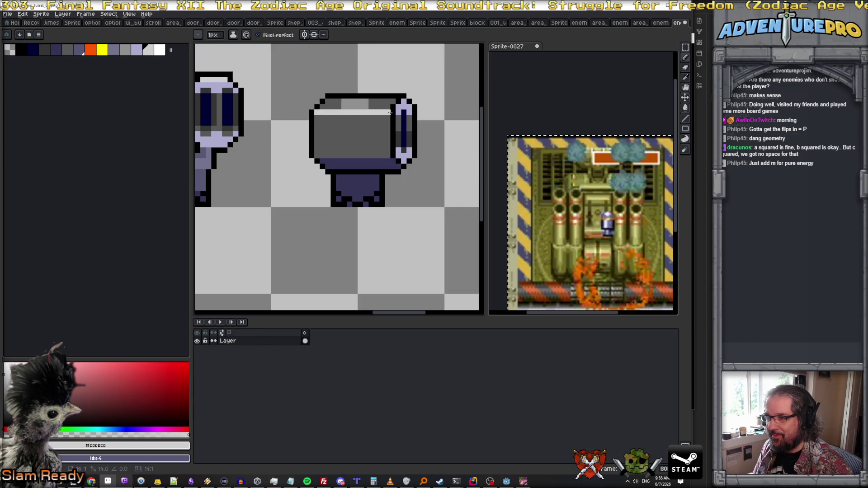
{"action": "left_click", "coordinate": [344, 107], "text": "alt"}
{"action": "left_click_drag", "start_coordinate": [319, 103], "coordinate": [386, 112]}
{"action": "key", "text": "ctrl+z"}
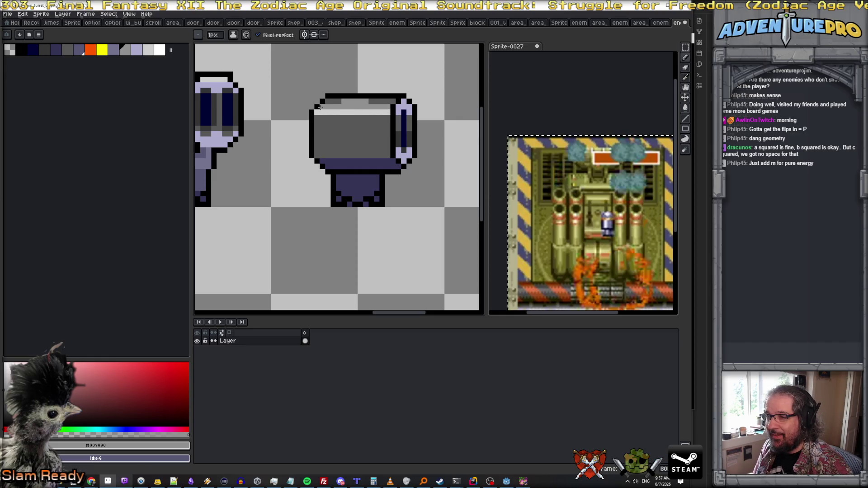
{"action": "left_click_drag", "start_coordinate": [329, 102], "coordinate": [401, 100]}
Repaint the next turret's top band in mid grey #909090
{"action": "scroll", "coordinate": [341, 129], "scroll_direction": "down", "scroll_amount": 2}
{"action": "scroll", "coordinate": [341, 129], "scroll_direction": "up", "scroll_amount": 1}
{"action": "mouse_move", "coordinate": [262, 93]}
{"action": "left_mouse_down"}
{"action": "mouse_move", "coordinate": [330, 149]}
{"action": "mouse_move", "coordinate": [303, 150]}
{"action": "left_mouse_up"}
{"action": "left_click", "coordinate": [330, 149], "text": "alt"}
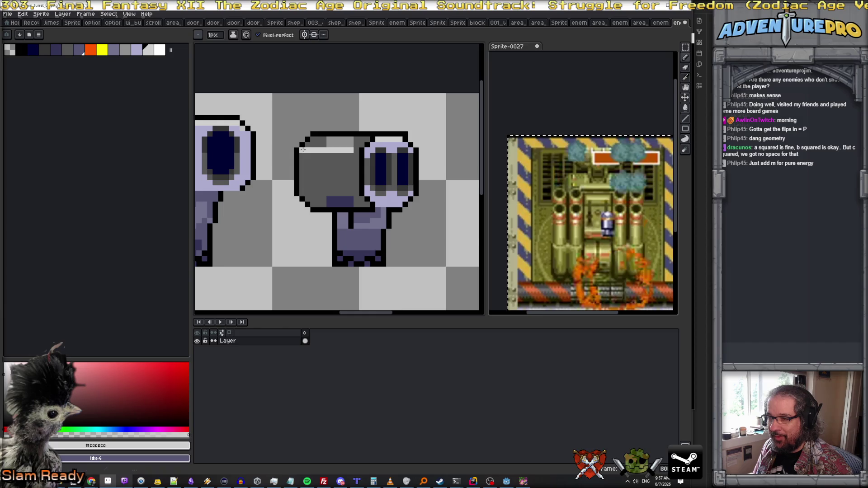
{"action": "left_click", "coordinate": [321, 141], "text": "alt"}
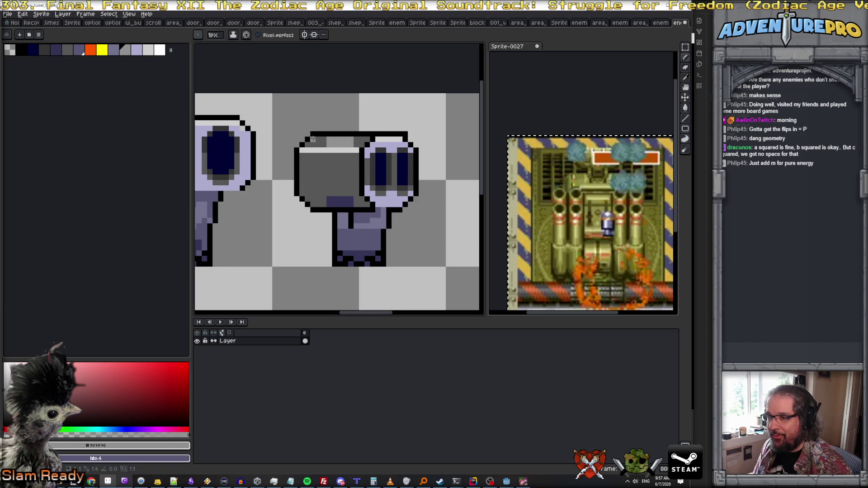
{"action": "left_click_drag", "start_coordinate": [367, 141], "coordinate": [303, 144]}
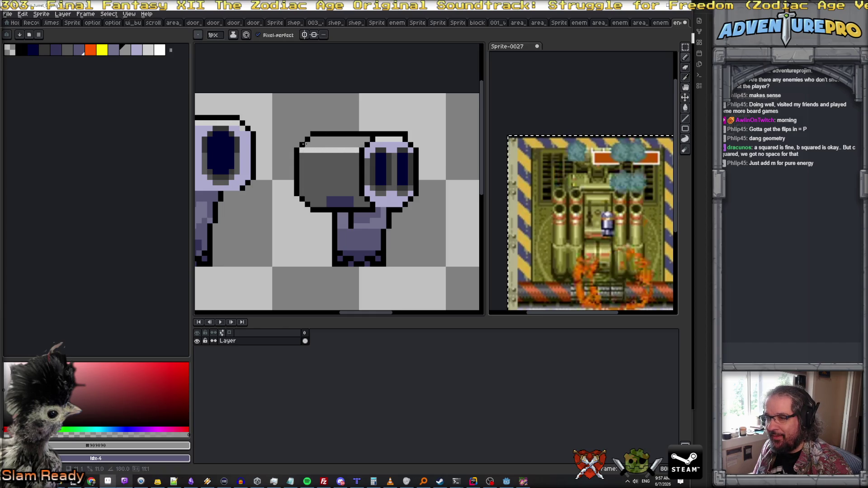
Extend a solid dark purple band along that turret's bottom, removing a stray vertical line
{"action": "left_click", "coordinate": [330, 201], "text": "alt"}
{"action": "left_click", "coordinate": [309, 199], "text": "shift"}
{"action": "key", "text": "v"}
{"action": "key", "text": "ctrl+z"}
{"action": "key", "text": "b"}
{"action": "left_click_drag", "start_coordinate": [308, 199], "coordinate": [369, 199]}
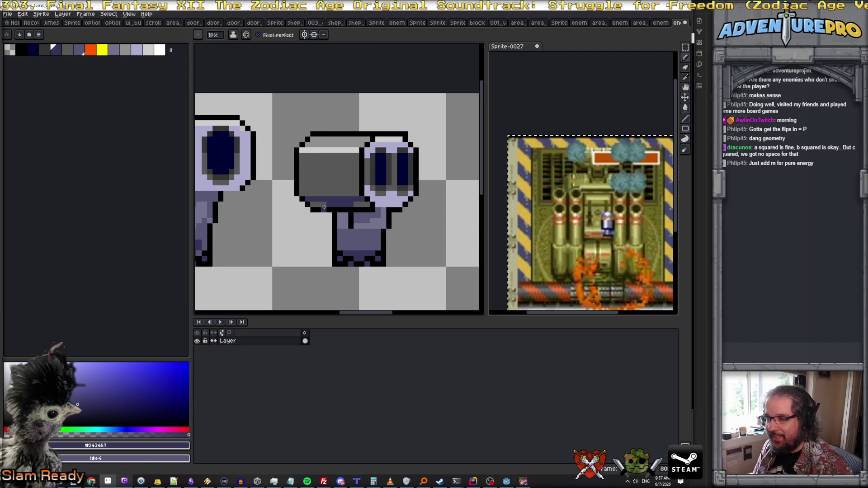
{"action": "left_click_drag", "start_coordinate": [315, 205], "coordinate": [370, 205]}
{"action": "scroll", "coordinate": [372, 209], "scroll_direction": "down", "scroll_amount": 2}
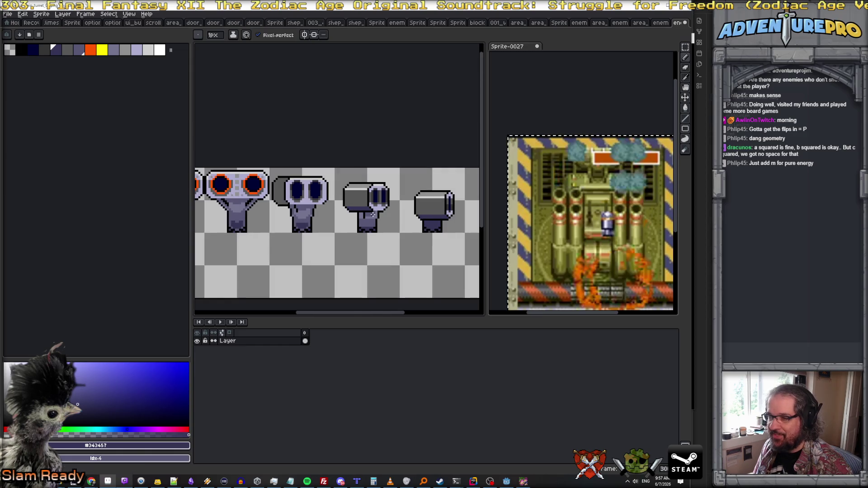
Give the left turret a light grey top highlight and a dark purple #343457 bottom edge
{"action": "scroll", "coordinate": [319, 205], "scroll_direction": "up", "scroll_amount": 1}
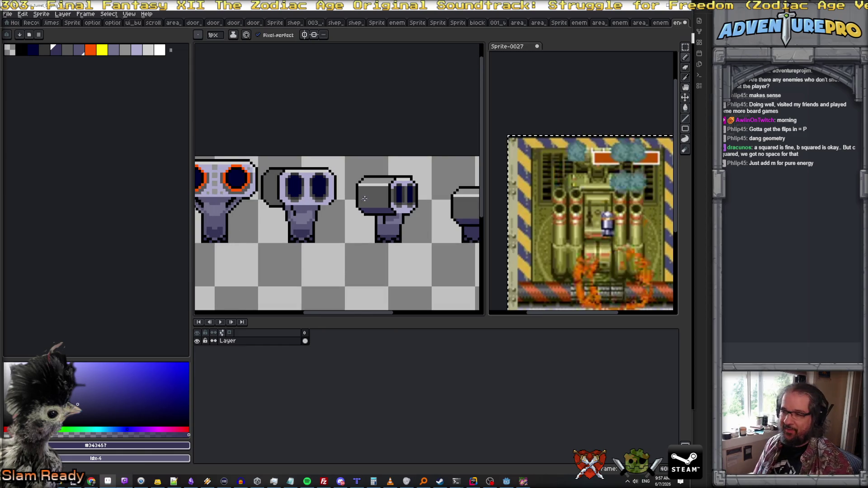
{"action": "scroll", "coordinate": [362, 197], "scroll_direction": "up", "scroll_amount": 1}
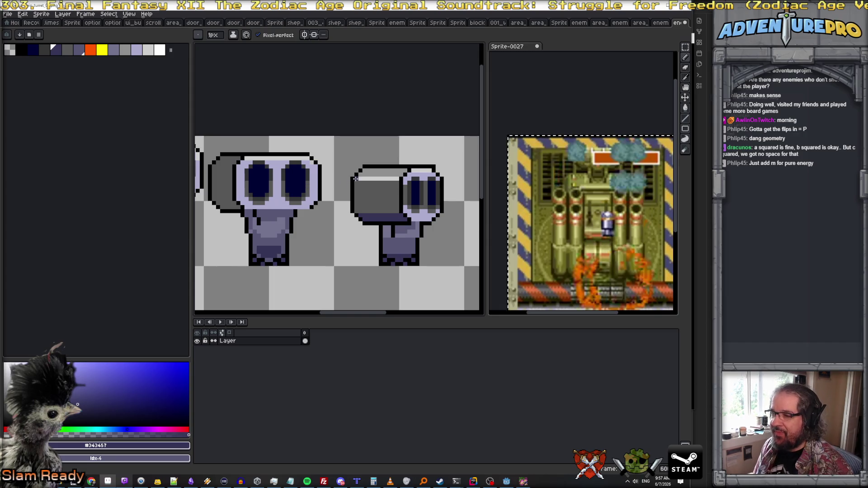
{"action": "left_click", "coordinate": [355, 179], "text": "alt"}
{"action": "left_click_drag", "start_coordinate": [214, 167], "coordinate": [231, 166]}
{"action": "left_click", "coordinate": [384, 218], "text": "alt"}
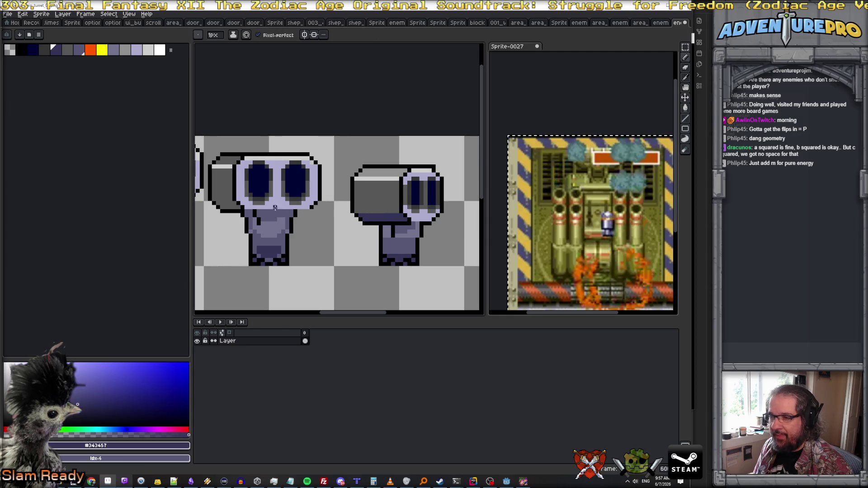
{"action": "left_click_drag", "start_coordinate": [218, 203], "coordinate": [239, 208]}
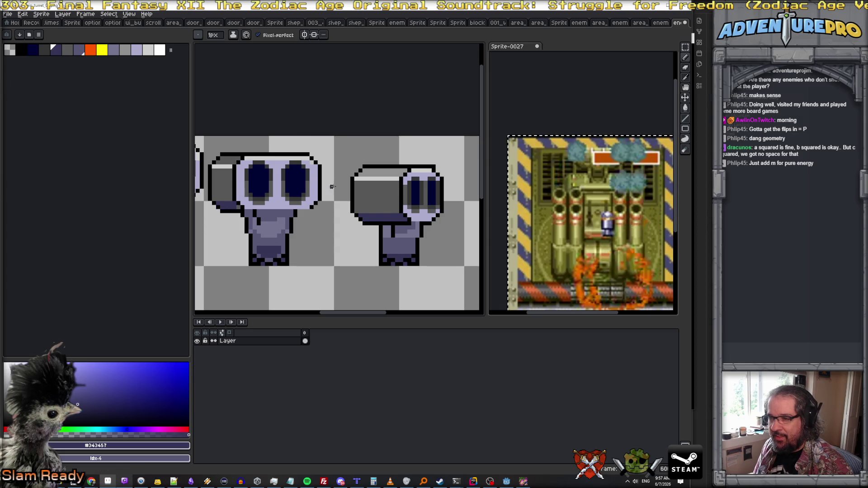
Pick the mid grey #909090 palette swatch and re-zoom over the sprite sheet
{"action": "left_click", "coordinate": [384, 171], "text": "alt"}
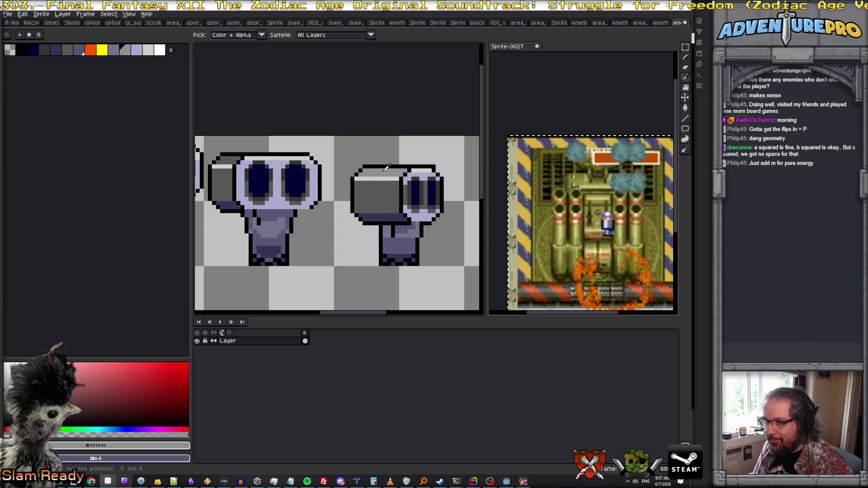
{"action": "scroll", "coordinate": [219, 161], "scroll_direction": "up", "scroll_amount": 1}
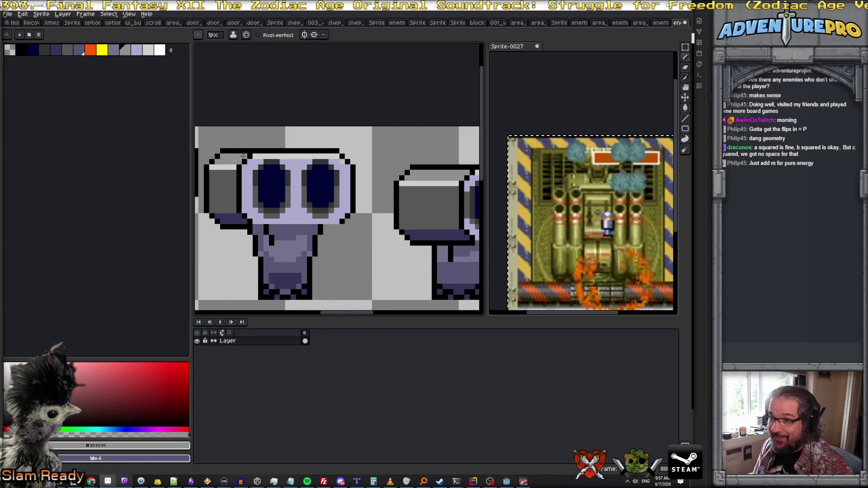
{"action": "scroll", "coordinate": [248, 162], "scroll_direction": "down", "scroll_amount": 4}
{"action": "scroll", "coordinate": [249, 172], "scroll_direction": "up", "scroll_amount": 1}
{"action": "scroll", "coordinate": [249, 172], "scroll_direction": "down", "scroll_amount": 1}
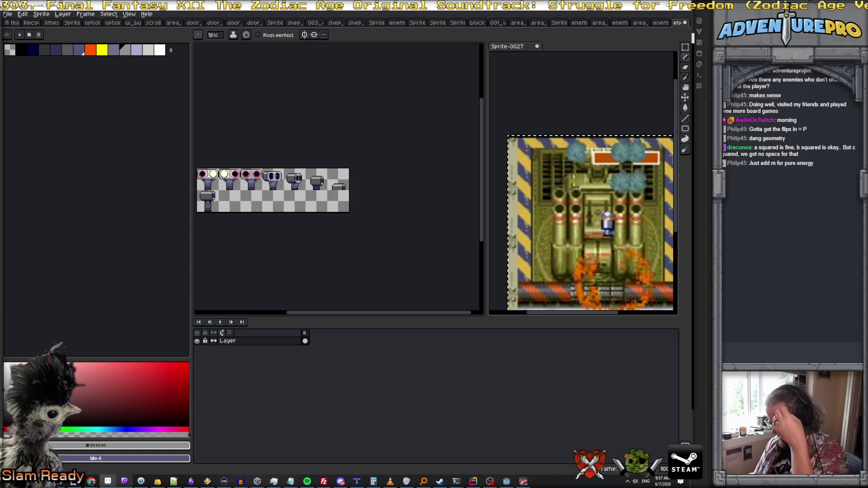
{"action": "scroll", "coordinate": [273, 175], "scroll_direction": "left", "scroll_amount": 3}
{"action": "scroll", "coordinate": [233, 213], "scroll_direction": "right", "scroll_amount": 3}
{"action": "scroll", "coordinate": [236, 222], "scroll_direction": "up", "scroll_amount": 1}
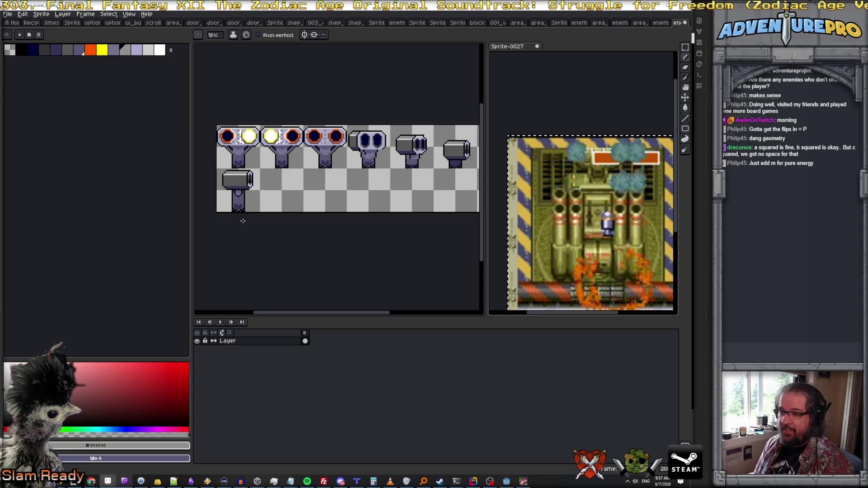
{"action": "scroll", "coordinate": [239, 200], "scroll_direction": "up", "scroll_amount": 1}
{"action": "scroll", "coordinate": [309, 159], "scroll_direction": "up", "scroll_amount": 1}
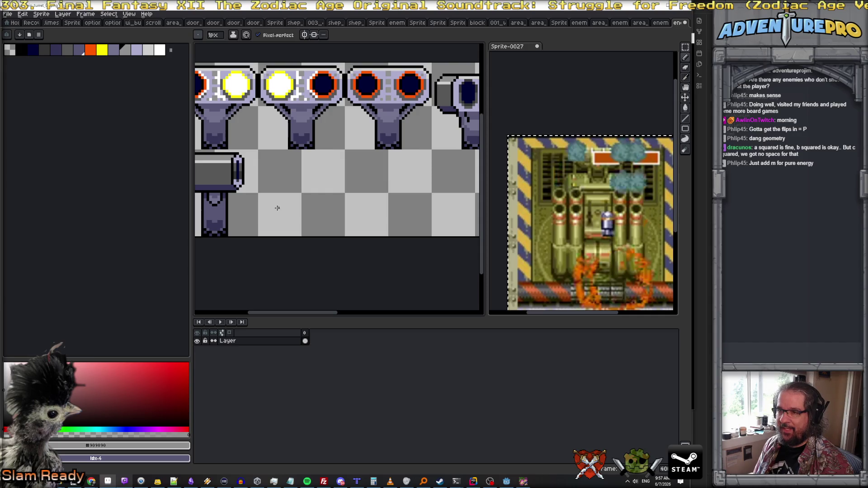
Draw two dark #343457 panel lines along the horizontal cannon's barrel
{"action": "left_click_drag", "start_coordinate": [268, 200], "coordinate": [336, 211]}
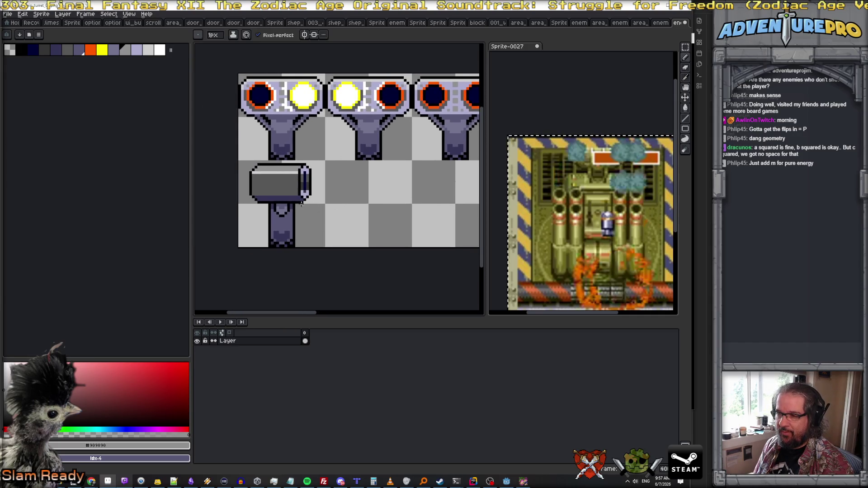
{"action": "left_click", "coordinate": [291, 194], "text": "alt"}
{"action": "scroll", "coordinate": [277, 180], "scroll_direction": "up", "scroll_amount": 1}
{"action": "scroll", "coordinate": [292, 180], "scroll_direction": "up", "scroll_amount": 2}
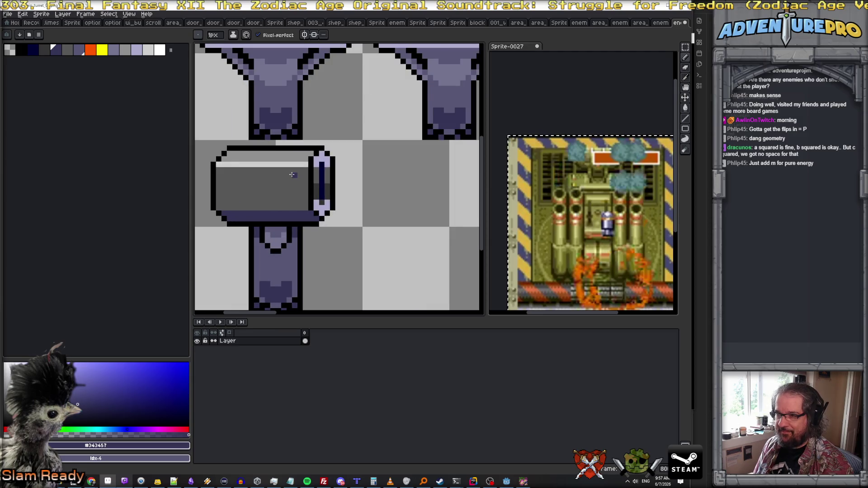
{"action": "left_click_drag", "start_coordinate": [292, 174], "coordinate": [255, 177]}
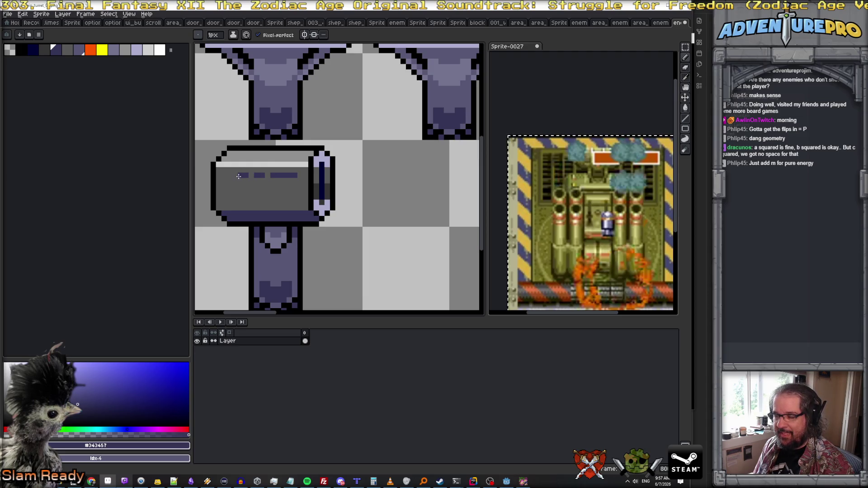
{"action": "left_click_drag", "start_coordinate": [293, 202], "coordinate": [246, 201]}
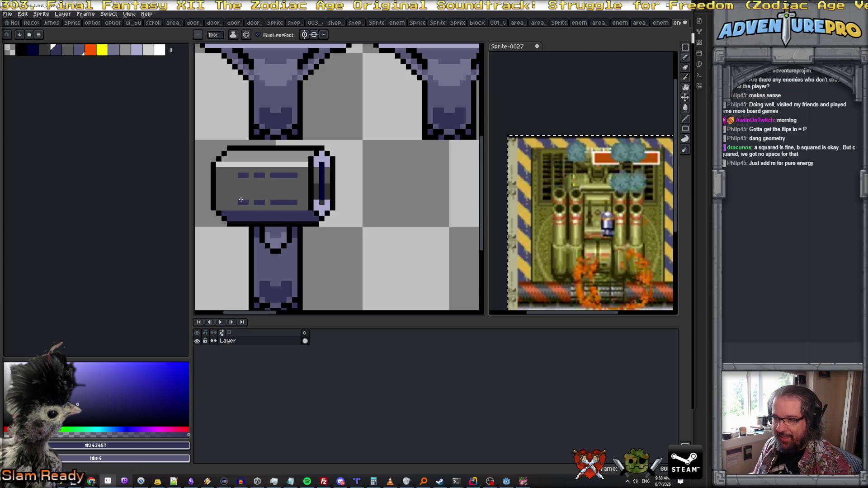
Dot a few dark pixels, then paint over the dark barrel lines in grey #575757
{"action": "scroll", "coordinate": [241, 200], "scroll_direction": "down", "scroll_amount": 3}
{"action": "scroll", "coordinate": [286, 191], "scroll_direction": "up", "scroll_amount": 3}
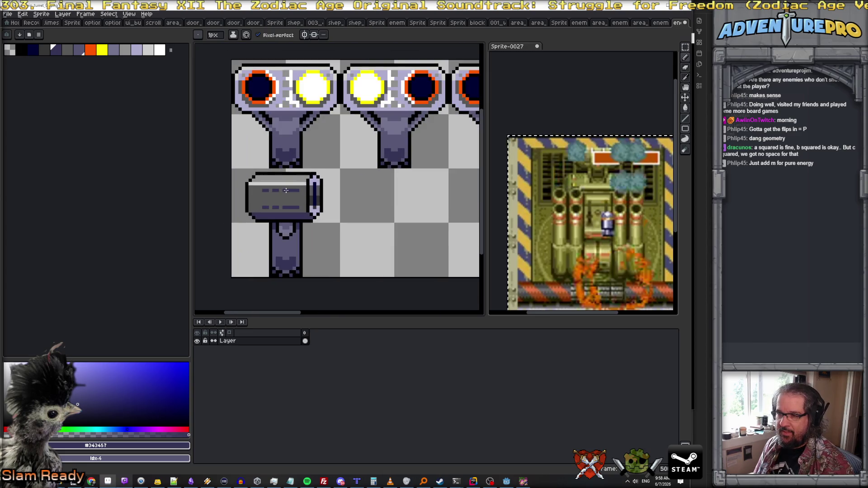
{"action": "scroll", "coordinate": [276, 198], "scroll_direction": "up", "scroll_amount": 1}
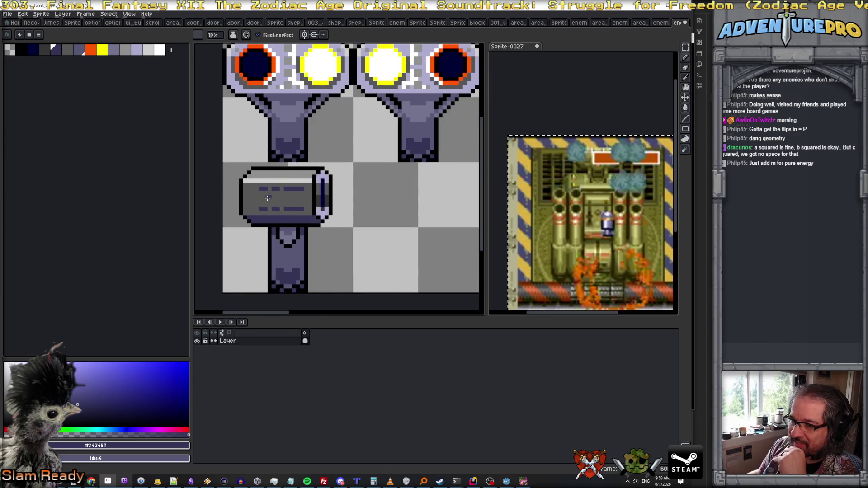
{"action": "left_click", "coordinate": [261, 194]}
{"action": "left_click", "coordinate": [277, 205]}
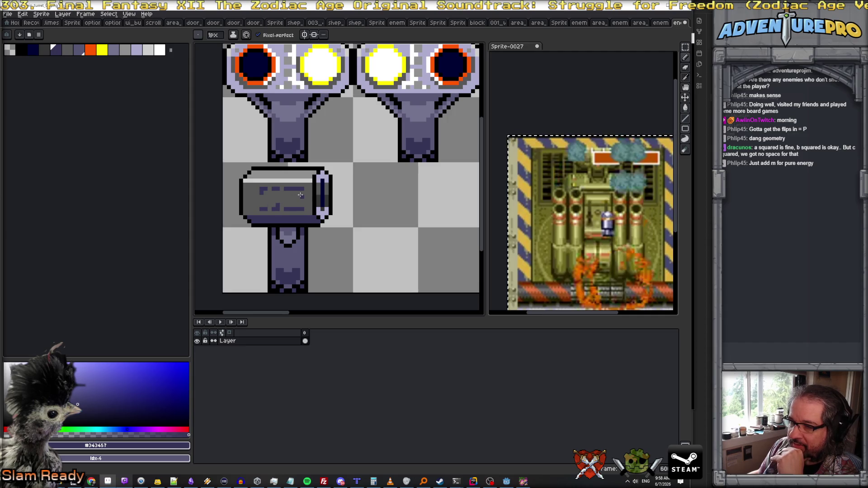
{"action": "scroll", "coordinate": [285, 191], "scroll_direction": "down", "scroll_amount": 3}
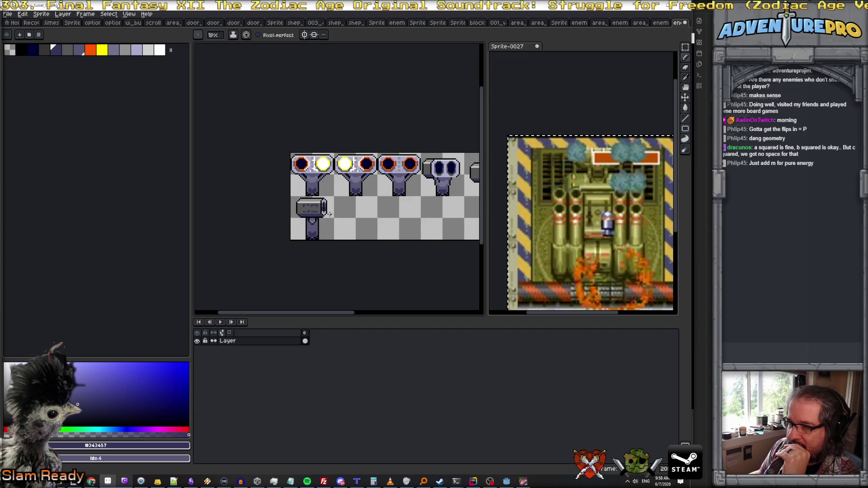
{"action": "scroll", "coordinate": [329, 213], "scroll_direction": "up", "scroll_amount": 4}
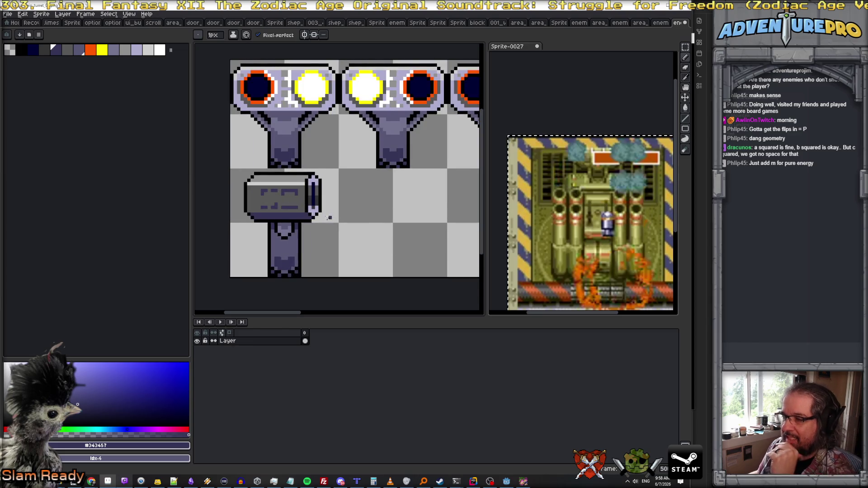
{"action": "left_click", "coordinate": [284, 196], "text": "alt"}
{"action": "mouse_move", "coordinate": [240, 207]}
{"action": "left_mouse_down"}
{"action": "mouse_move", "coordinate": [296, 206]}
{"action": "mouse_move", "coordinate": [255, 181]}
{"action": "mouse_move", "coordinate": [297, 201]}
{"action": "left_mouse_up"}
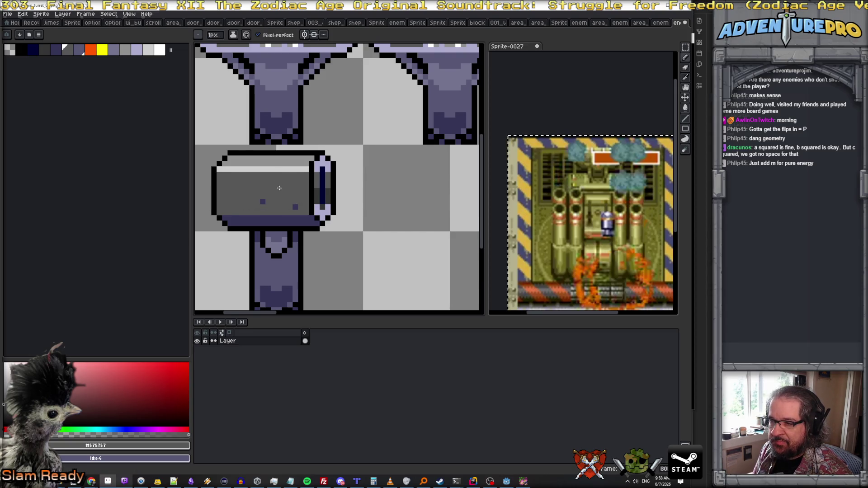
Place a dark grey #343434 pixel and a small L mark on the barrel
{"action": "left_click", "coordinate": [316, 200], "text": "alt"}
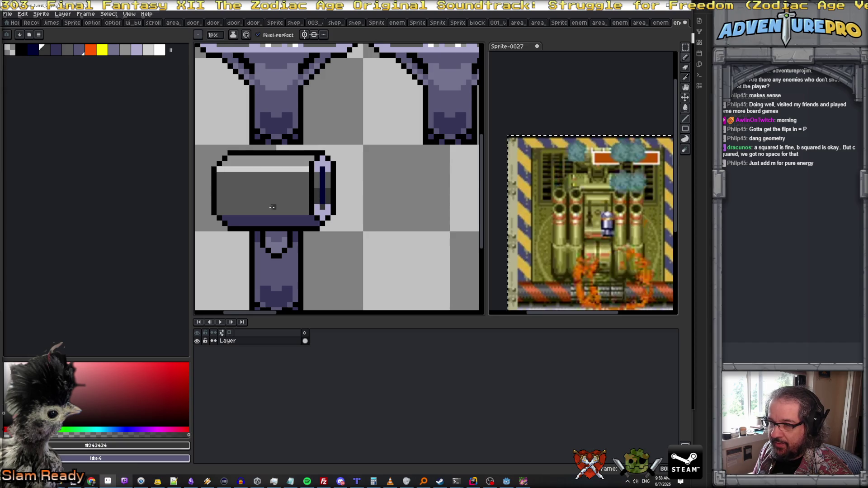
{"action": "left_click", "coordinate": [223, 180]}
{"action": "left_click_drag", "start_coordinate": [301, 186], "coordinate": [297, 179]}
{"action": "scroll", "coordinate": [297, 180], "scroll_direction": "down", "scroll_amount": 4}
Undo the L marks and a trial dark stroke at the barrel's end
{"action": "scroll", "coordinate": [340, 231], "scroll_direction": "up", "scroll_amount": 2}
{"action": "scroll", "coordinate": [341, 231], "scroll_direction": "up", "scroll_amount": 1}
{"action": "key", "text": "v"}
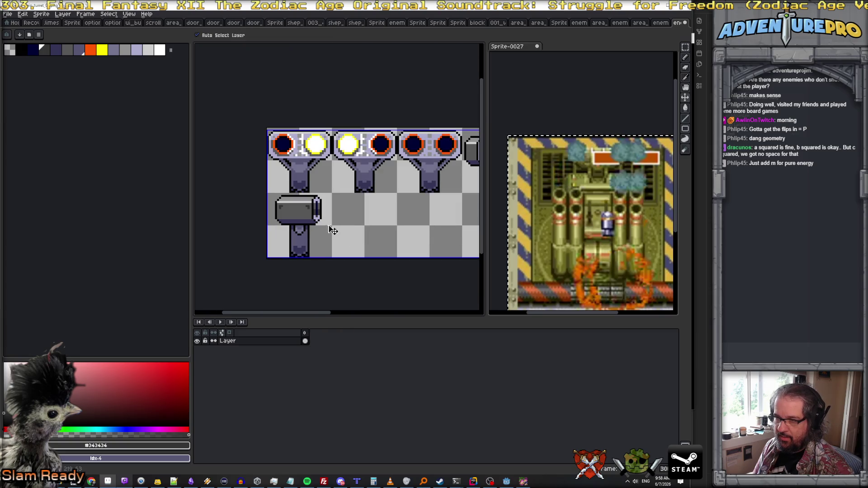
{"action": "key", "text": "b"}
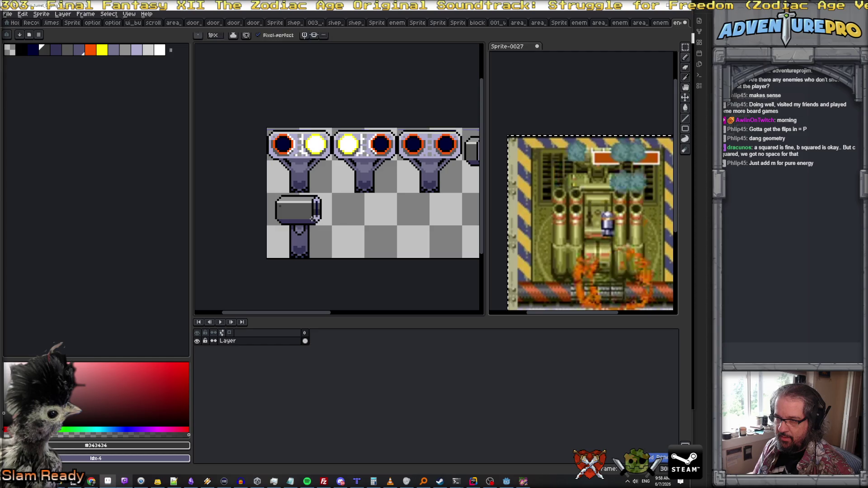
{"action": "scroll", "coordinate": [310, 208], "scroll_direction": "up", "scroll_amount": 1}
{"action": "scroll", "coordinate": [309, 207], "scroll_direction": "up", "scroll_amount": 1}
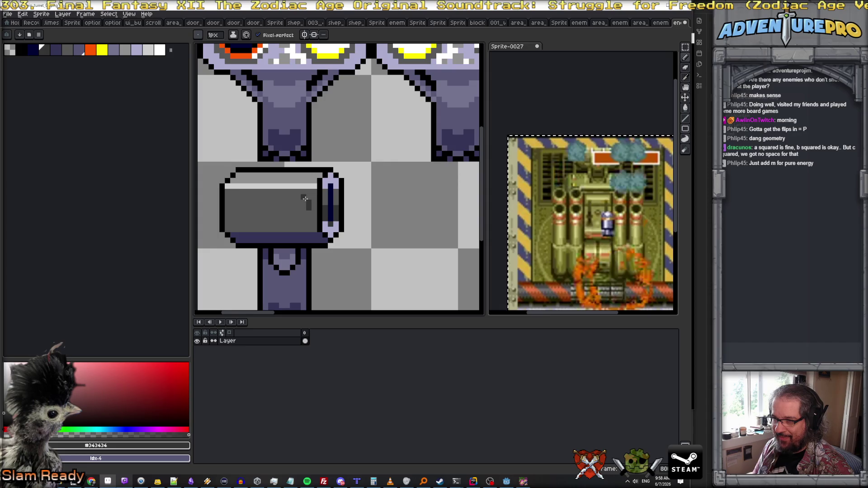
{"action": "left_click", "coordinate": [303, 211]}
{"action": "left_click", "coordinate": [298, 219]}
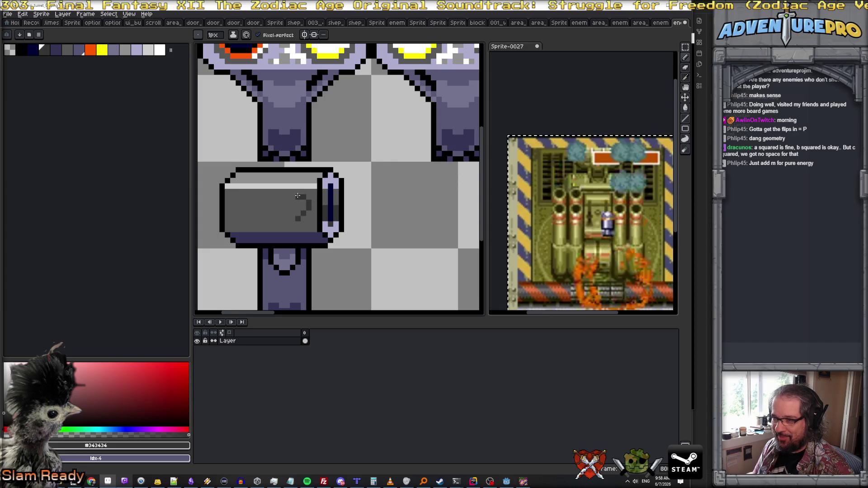
{"action": "key", "text": "ctrl+z"}
{"action": "key", "text": "ctrl+z"}
{"action": "key", "text": "ctrl+z"}
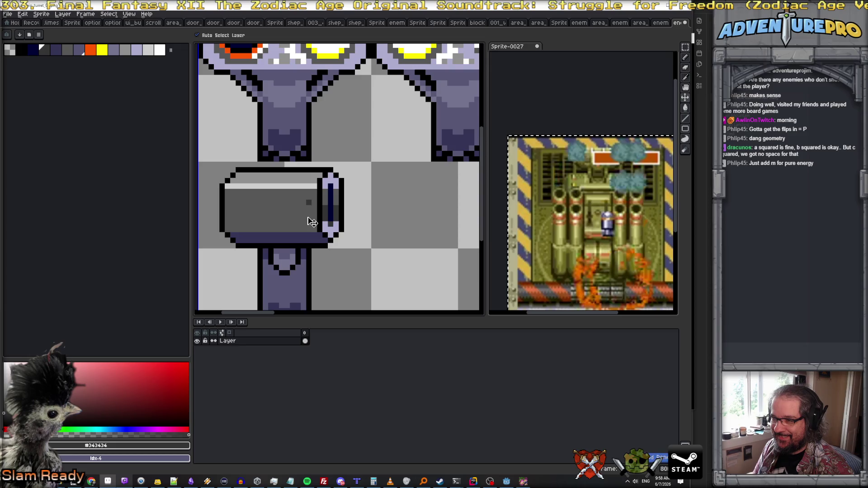
Add a dark #343434 rivet pixel near the barrel's end cap
{"action": "scroll", "coordinate": [317, 220], "scroll_direction": "up", "scroll_amount": 1}
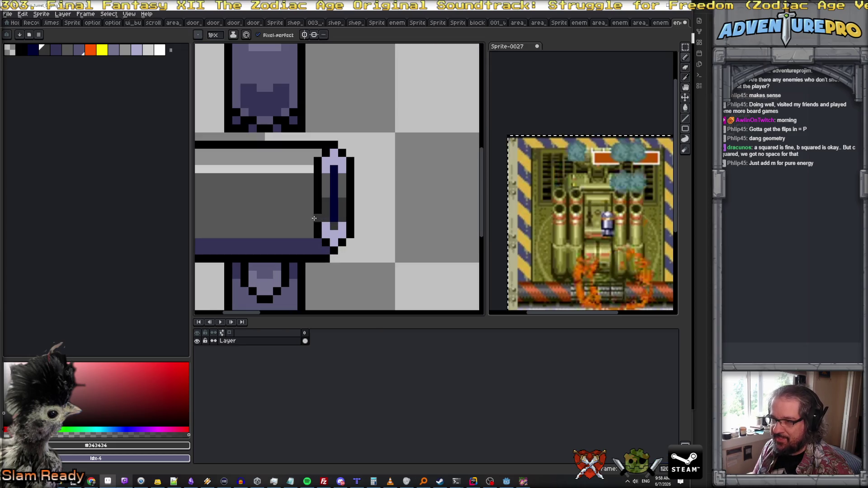
{"action": "left_click", "coordinate": [304, 196]}
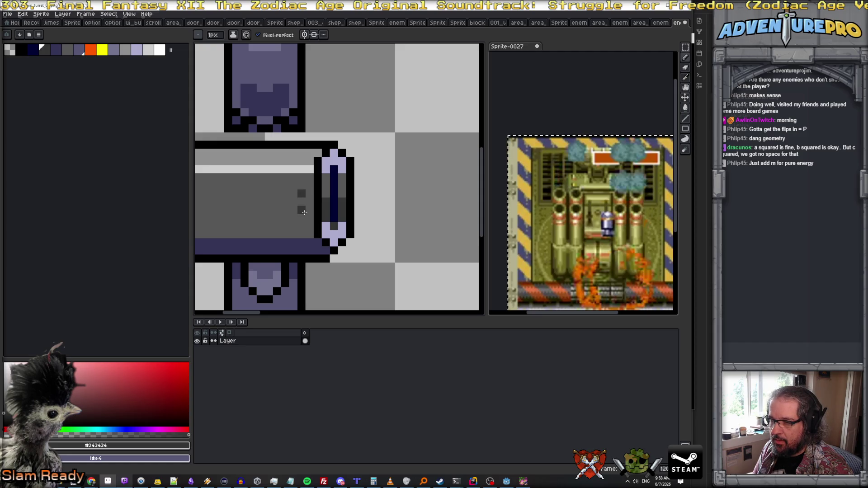
{"action": "scroll", "coordinate": [304, 212], "scroll_direction": "down", "scroll_amount": 3}
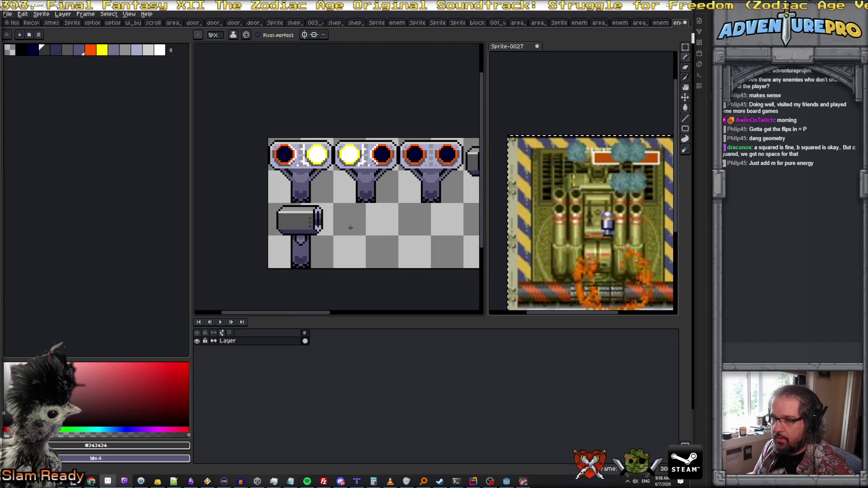
{"action": "scroll", "coordinate": [321, 217], "scroll_direction": "up", "scroll_amount": 1}
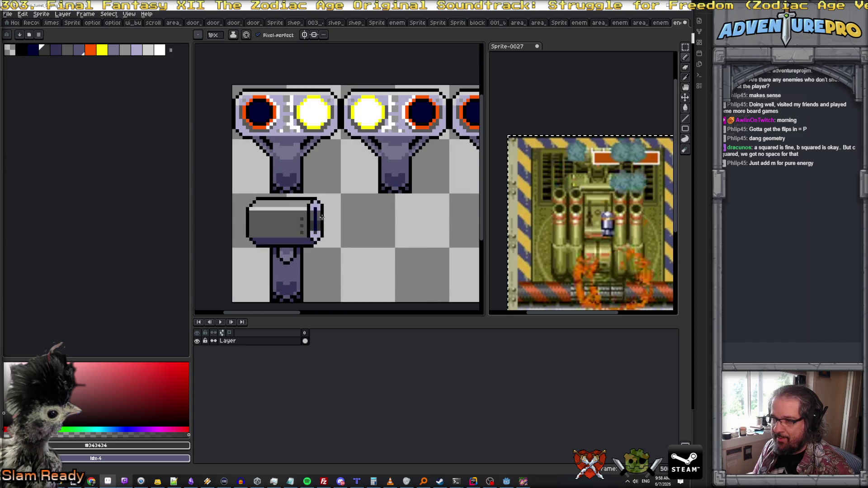
{"action": "scroll", "coordinate": [389, 195], "scroll_direction": "right", "scroll_amount": 5}
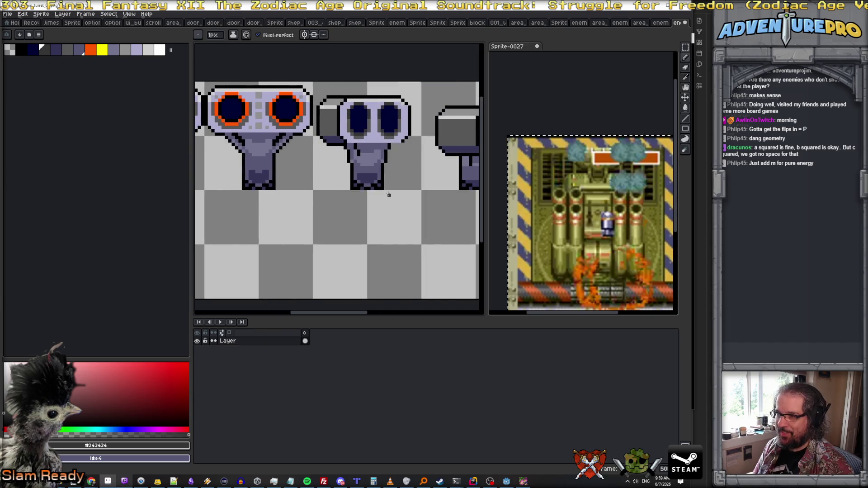
{"action": "scroll", "coordinate": [334, 115], "scroll_direction": "up", "scroll_amount": 1}
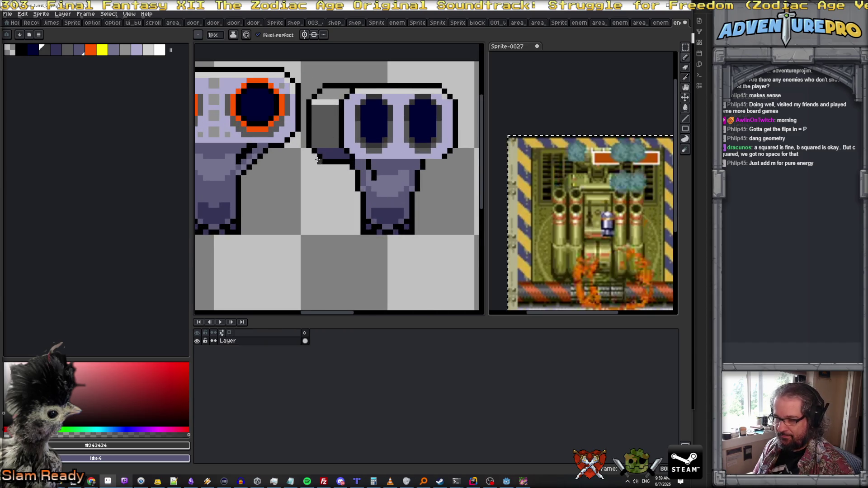
{"action": "scroll", "coordinate": [318, 159], "scroll_direction": "down", "scroll_amount": 2}
{"action": "scroll", "coordinate": [326, 168], "scroll_direction": "right", "scroll_amount": 3}
{"action": "scroll", "coordinate": [342, 180], "scroll_direction": "up", "scroll_amount": 2}
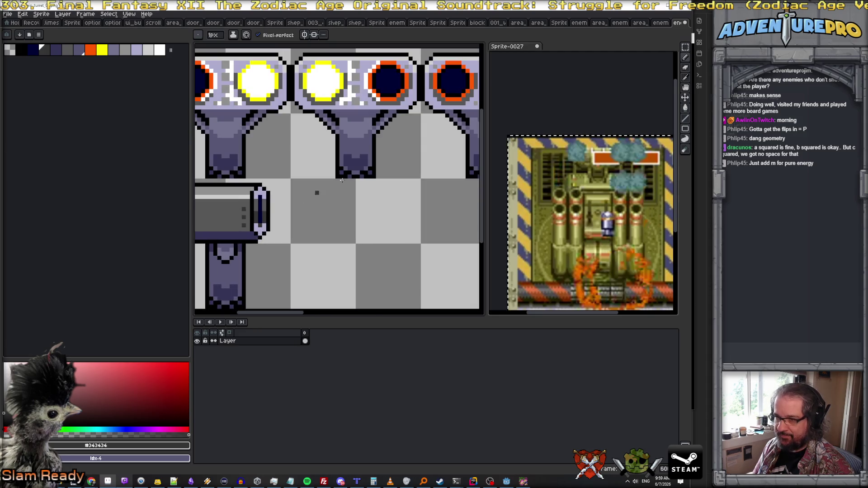
Copy the first cannon's narrow 1x8 end cap strip onto the second turret's side cap
{"action": "key", "text": "m"}
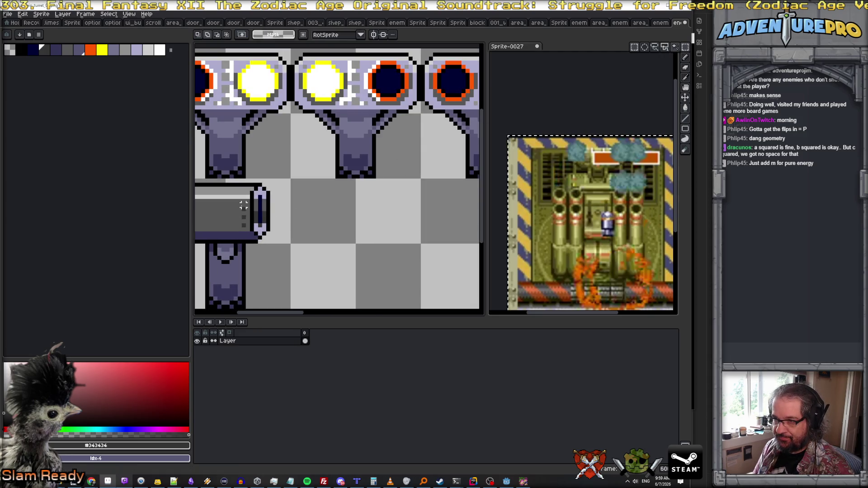
{"action": "left_click_drag", "start_coordinate": [239, 192], "coordinate": [248, 230]}
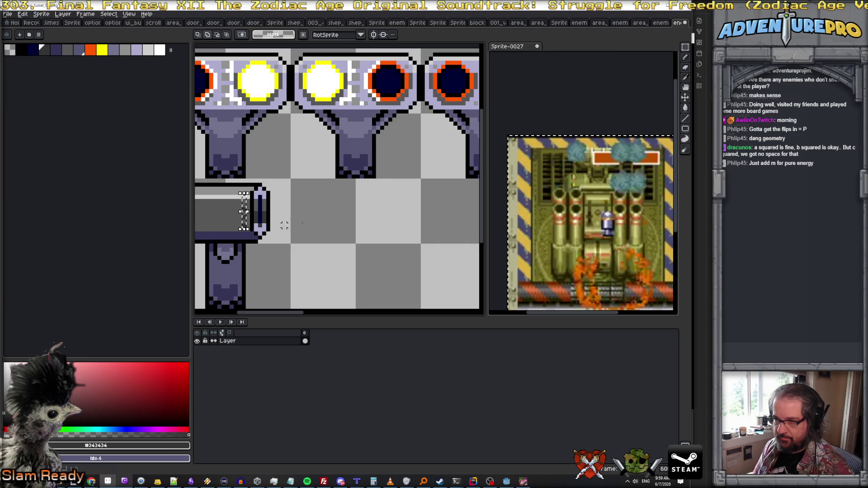
{"action": "scroll", "coordinate": [378, 207], "scroll_direction": "down", "scroll_amount": 5}
{"action": "scroll", "coordinate": [379, 201], "scroll_direction": "right", "scroll_amount": 3}
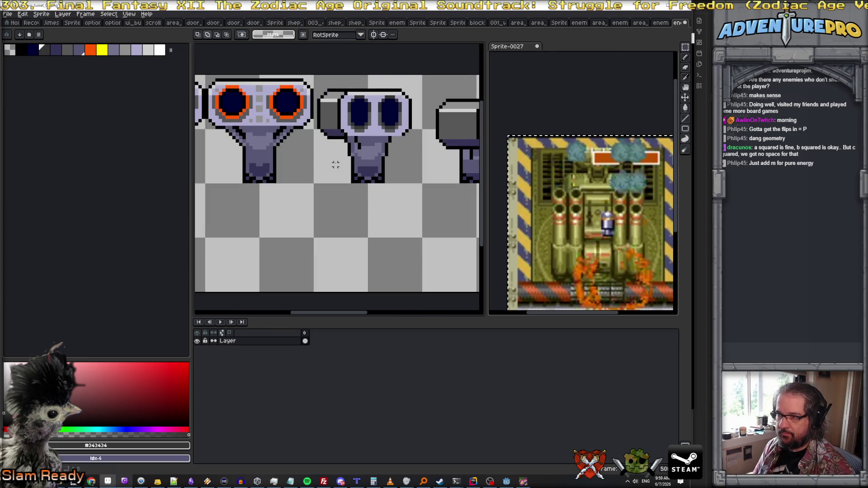
{"action": "key", "text": "ctrl+v"}
{"action": "left_click_drag", "start_coordinate": [342, 226], "coordinate": [334, 127]}
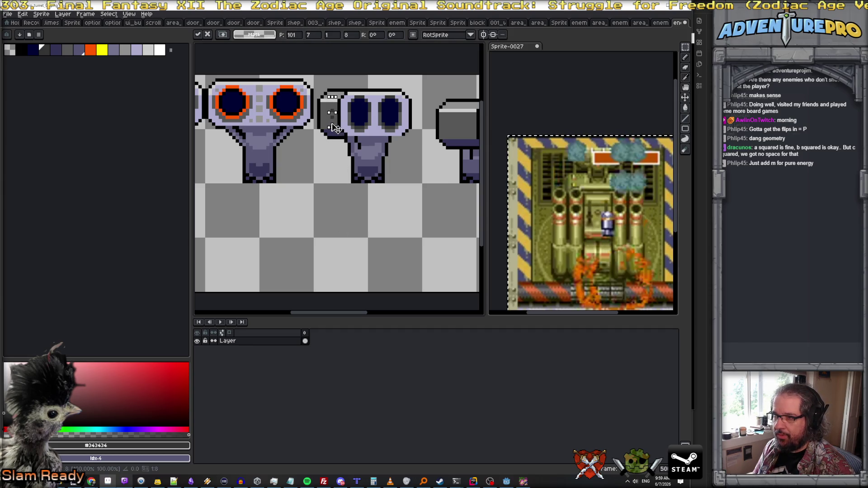
{"action": "scroll", "coordinate": [319, 195], "scroll_direction": "left", "scroll_amount": 3}
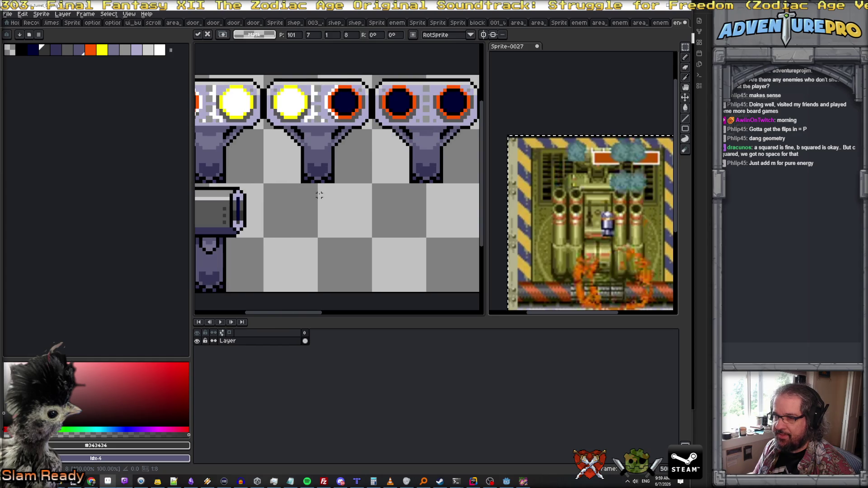
{"action": "scroll", "coordinate": [320, 194], "scroll_direction": "right", "scroll_amount": 3}
Place another copy of the rim strip on the second cannon's muzzle end
{"action": "key", "text": "Escape"}
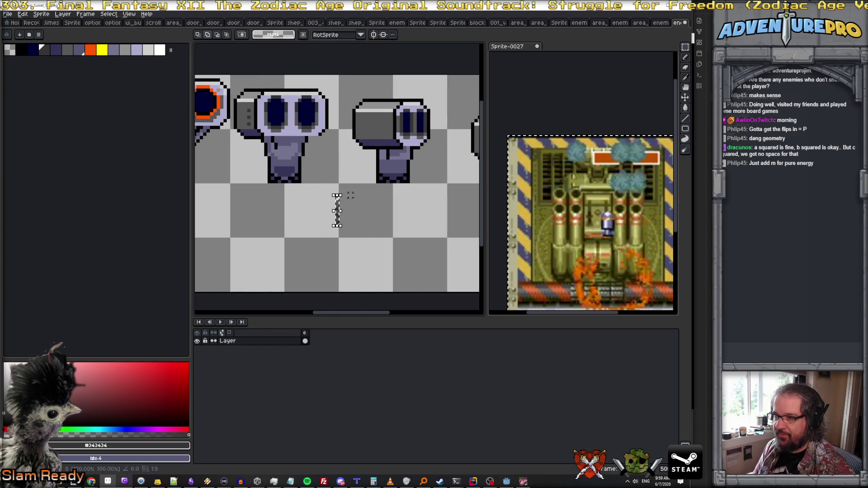
{"action": "mouse_move", "coordinate": [339, 226]}
{"action": "left_mouse_down"}
{"action": "mouse_move", "coordinate": [361, 165]}
{"action": "mouse_move", "coordinate": [390, 138]}
{"action": "left_mouse_up"}
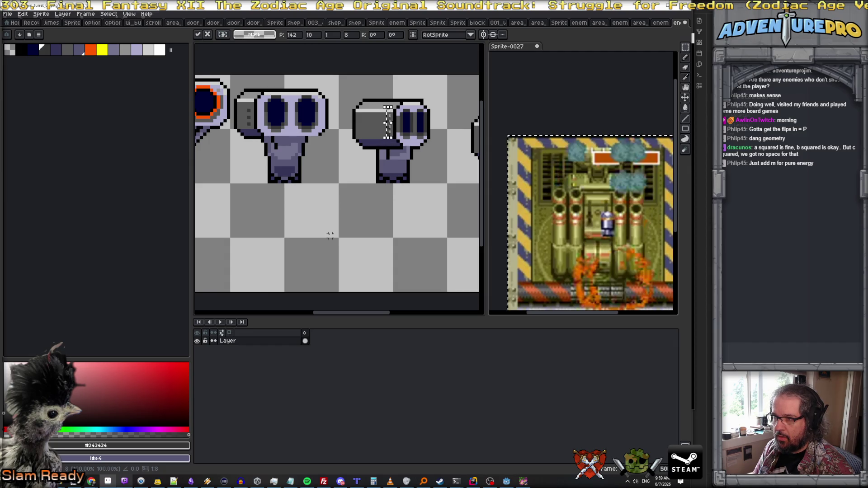
{"action": "scroll", "coordinate": [330, 233], "scroll_direction": "left", "scroll_amount": 3}
{"action": "scroll", "coordinate": [329, 233], "scroll_direction": "up", "scroll_amount": 2}
{"action": "scroll", "coordinate": [328, 235], "scroll_direction": "down", "scroll_amount": 2}
{"action": "scroll", "coordinate": [334, 226], "scroll_direction": "right", "scroll_amount": 3}
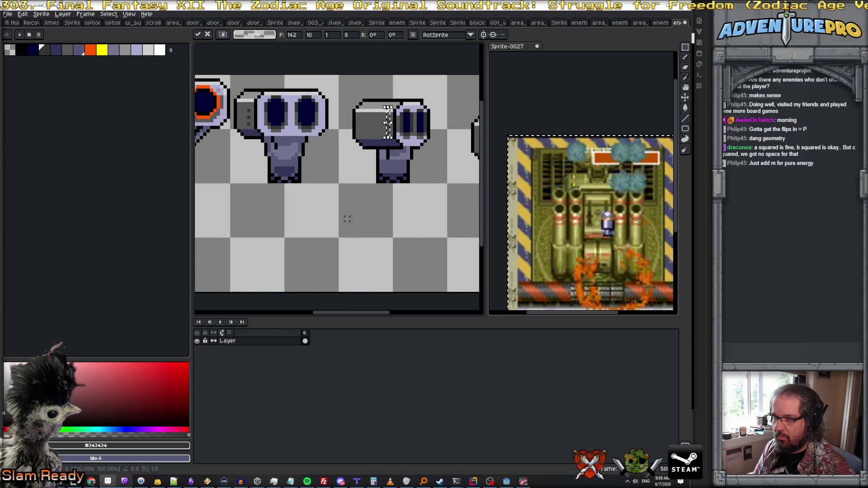
{"action": "scroll", "coordinate": [355, 210], "scroll_direction": "right", "scroll_amount": 9}
Paste the rim strip onto the middle and right cannons' muzzles and commit it
{"action": "key", "text": "Return"}
{"action": "left_click_drag", "start_coordinate": [337, 224], "coordinate": [350, 148]}
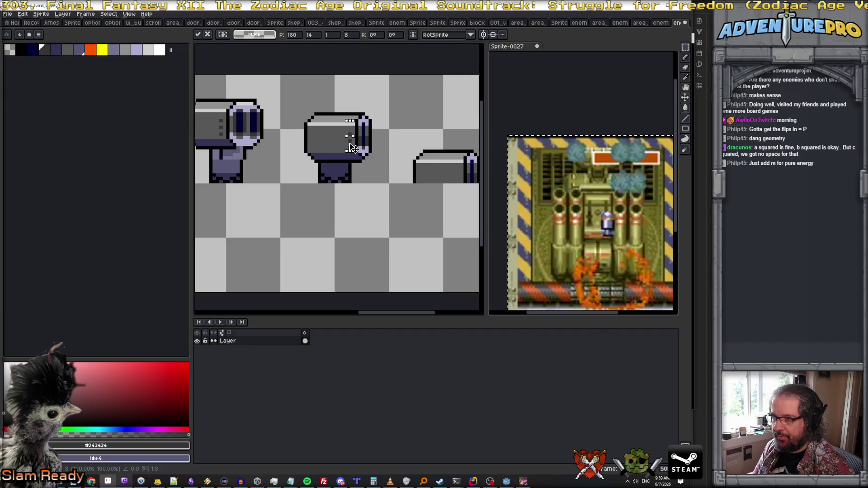
{"action": "key", "text": "Escape"}
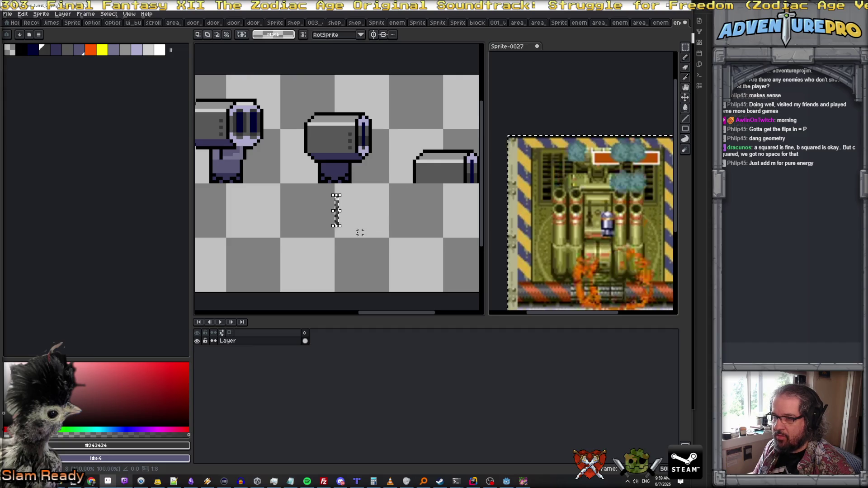
{"action": "left_click_drag", "start_coordinate": [337, 226], "coordinate": [461, 189]}
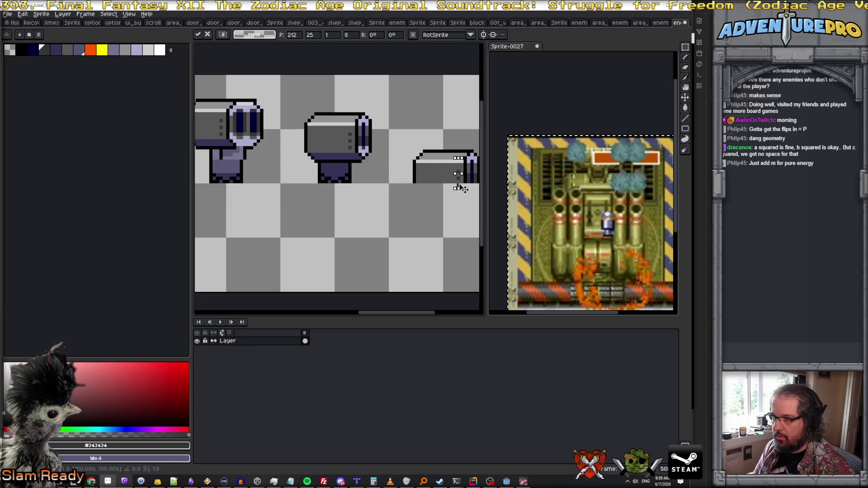
{"action": "key", "text": "Return"}
{"action": "key", "text": "b"}
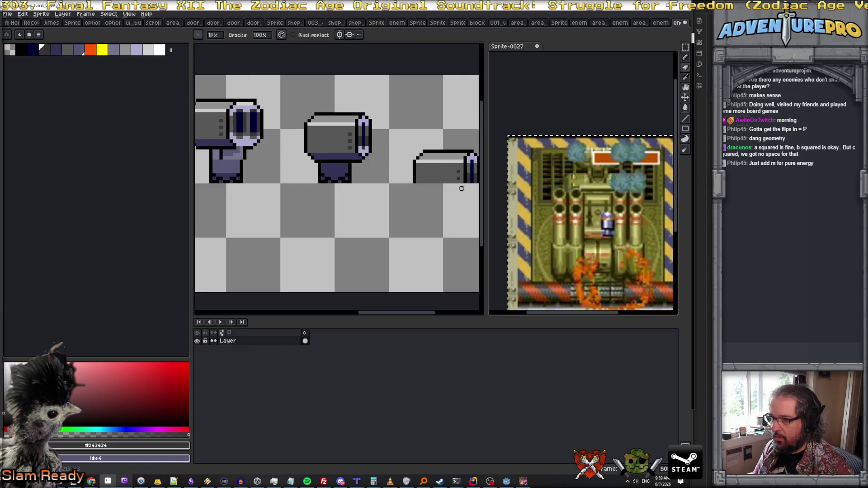
{"action": "scroll", "coordinate": [437, 204], "scroll_direction": "down", "scroll_amount": 3}
{"action": "scroll", "coordinate": [437, 205], "scroll_direction": "down", "scroll_amount": 2}
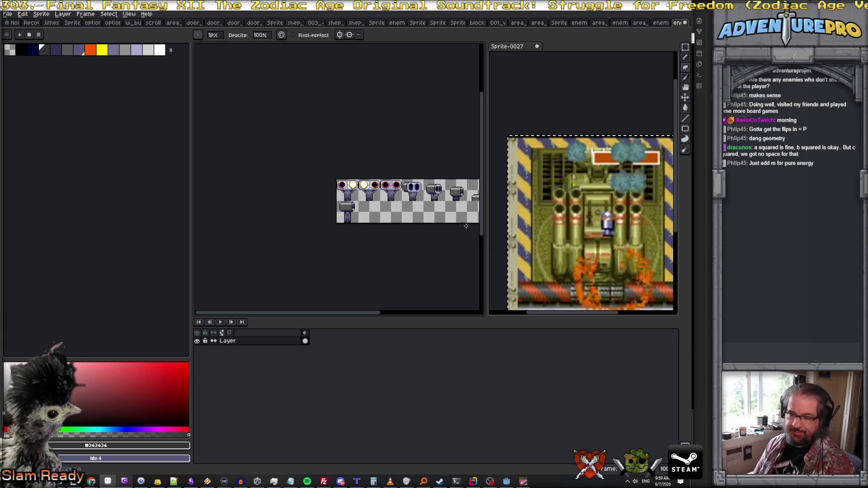
Select the lower-left side-view cannon and duplicate it into a row of three
{"action": "left_click_drag", "start_coordinate": [377, 313], "coordinate": [402, 314]}
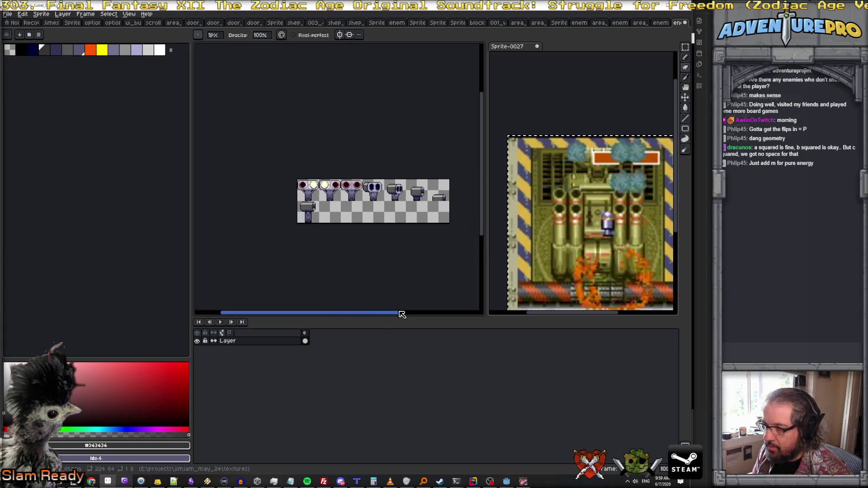
{"action": "scroll", "coordinate": [371, 248], "scroll_direction": "up", "scroll_amount": 2}
{"action": "scroll", "coordinate": [323, 237], "scroll_direction": "left", "scroll_amount": 1}
{"action": "scroll", "coordinate": [261, 211], "scroll_direction": "up", "scroll_amount": 1}
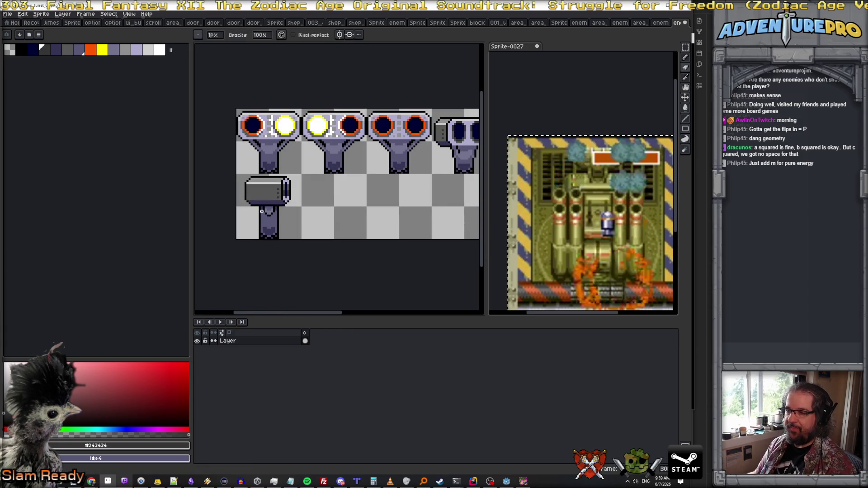
{"action": "left_click", "coordinate": [685, 47]}
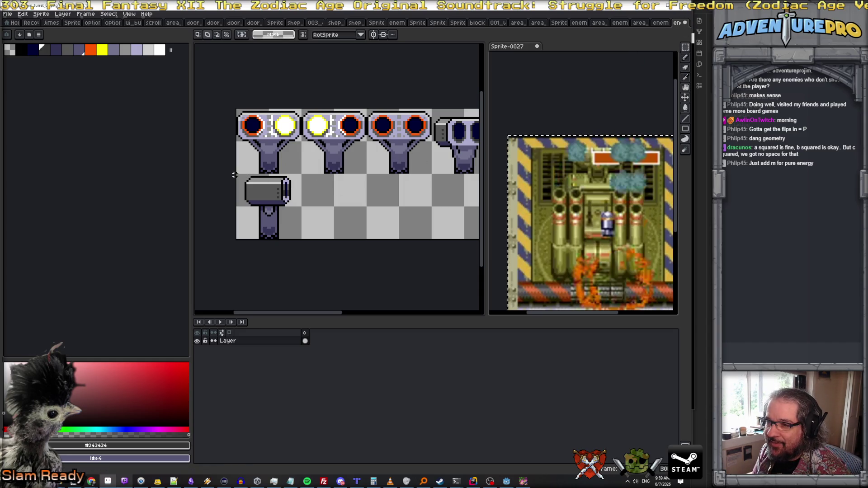
{"action": "mouse_move", "coordinate": [234, 175]}
{"action": "left_mouse_down"}
{"action": "mouse_move", "coordinate": [289, 247]}
{"action": "mouse_move", "coordinate": [300, 250]}
{"action": "mouse_move", "coordinate": [322, 226]}
{"action": "mouse_move", "coordinate": [412, 235]}
{"action": "mouse_move", "coordinate": [355, 199]}
{"action": "left_mouse_up"}
{"action": "left_click", "coordinate": [305, 234]}
{"action": "key", "text": "ctrl+d"}
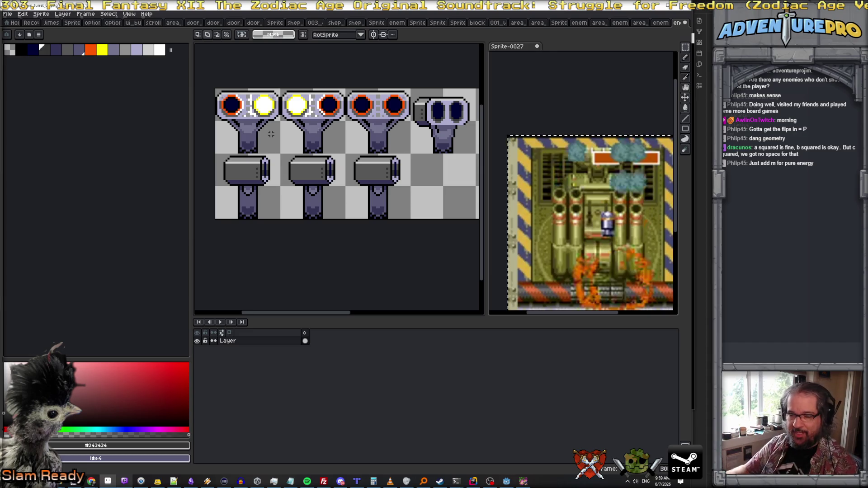
Draw a white highlight line down the left cannon's muzzle end
{"action": "scroll", "coordinate": [271, 134], "scroll_direction": "up", "scroll_amount": 1}
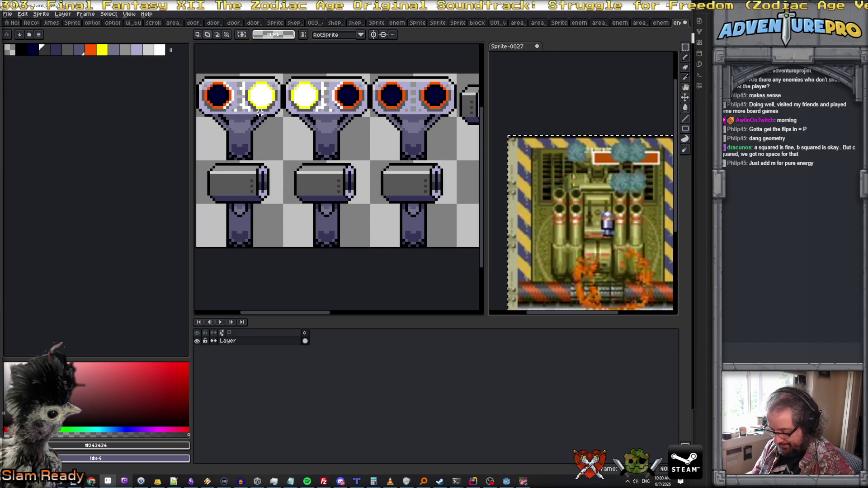
{"action": "key", "text": "b"}
{"action": "left_click", "coordinate": [259, 103], "text": "alt"}
{"action": "scroll", "coordinate": [262, 173], "scroll_direction": "up", "scroll_amount": 2}
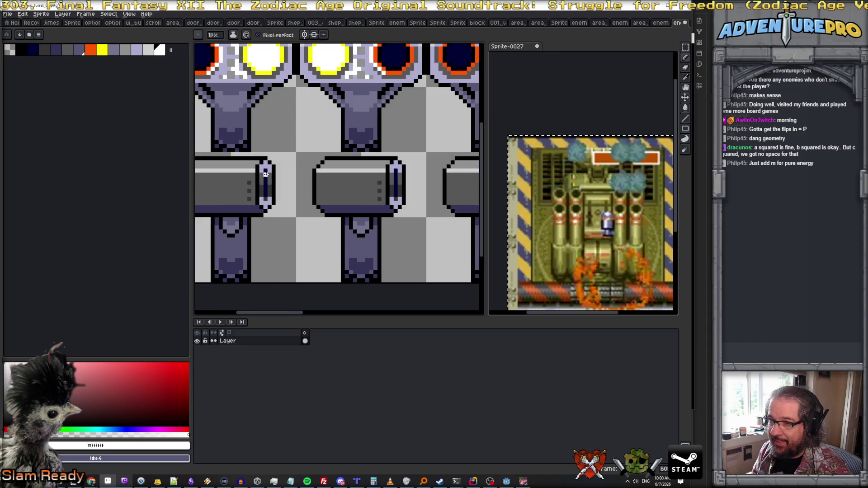
{"action": "left_click_drag", "start_coordinate": [266, 171], "coordinate": [265, 199]}
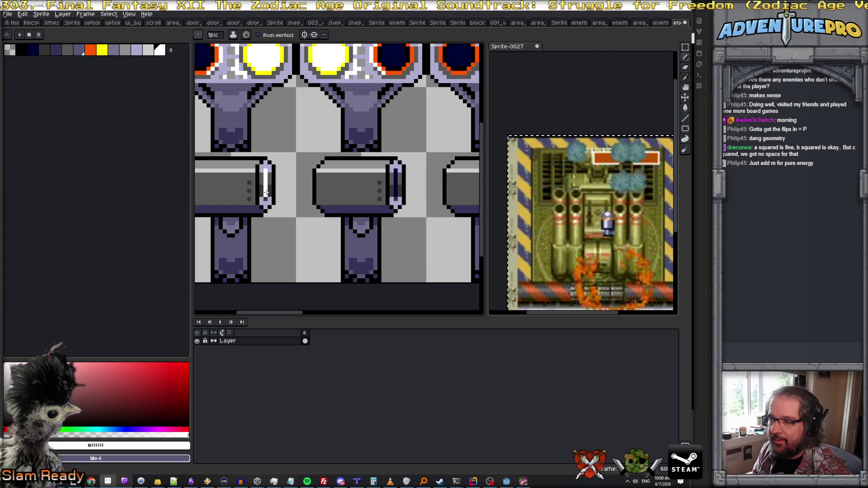
{"action": "left_click", "coordinate": [251, 70], "text": "alt"}
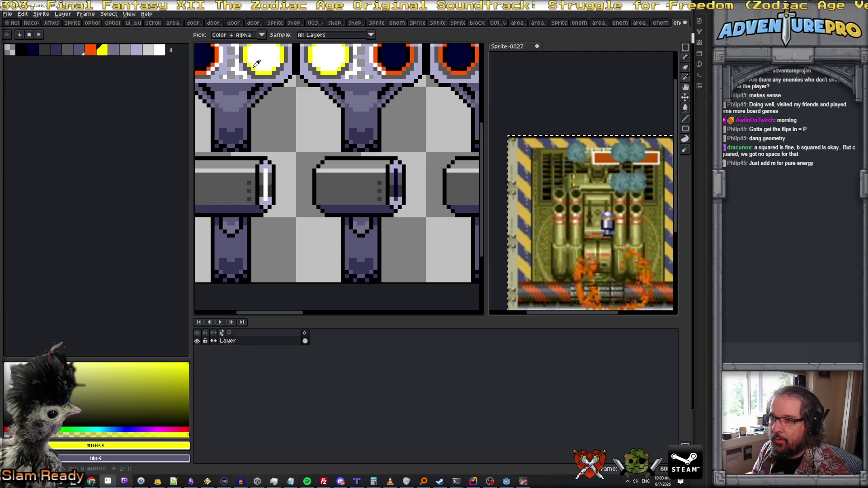
Paint the left cannon's muzzle slot yellow
{"action": "mouse_move", "coordinate": [262, 172]}
{"action": "left_mouse_down"}
{"action": "mouse_move", "coordinate": [262, 203]}
{"action": "mouse_move", "coordinate": [269, 171]}
{"action": "left_mouse_up"}
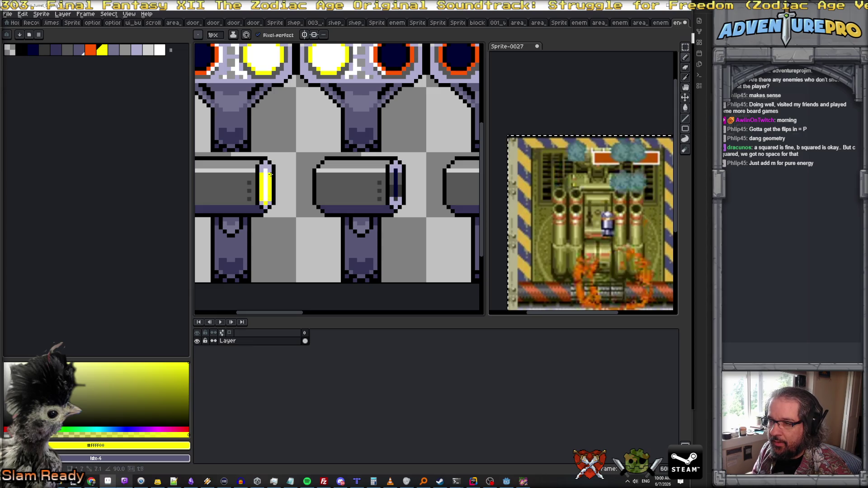
{"action": "scroll", "coordinate": [268, 168], "scroll_direction": "down", "scroll_amount": 2}
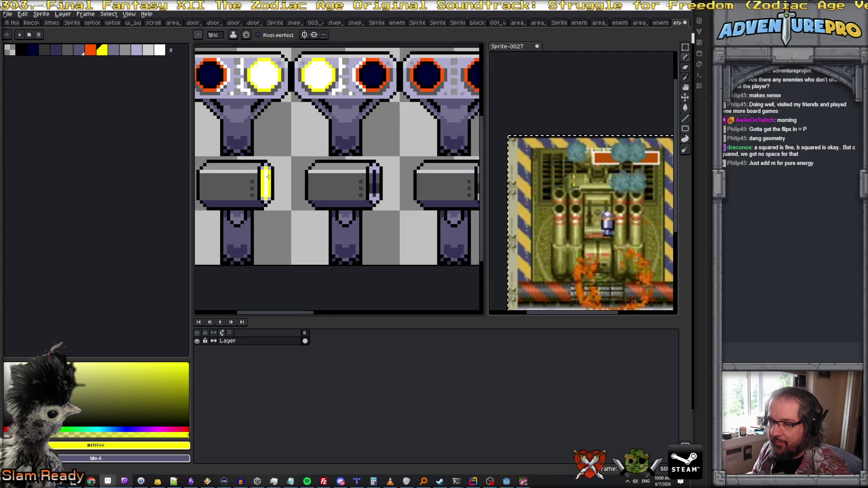
{"action": "scroll", "coordinate": [274, 186], "scroll_direction": "up", "scroll_amount": 1}
{"action": "scroll", "coordinate": [324, 142], "scroll_direction": "up", "scroll_amount": 1}
{"action": "scroll", "coordinate": [324, 143], "scroll_direction": "down", "scroll_amount": 1}
{"action": "scroll", "coordinate": [324, 143], "scroll_direction": "up", "scroll_amount": 1}
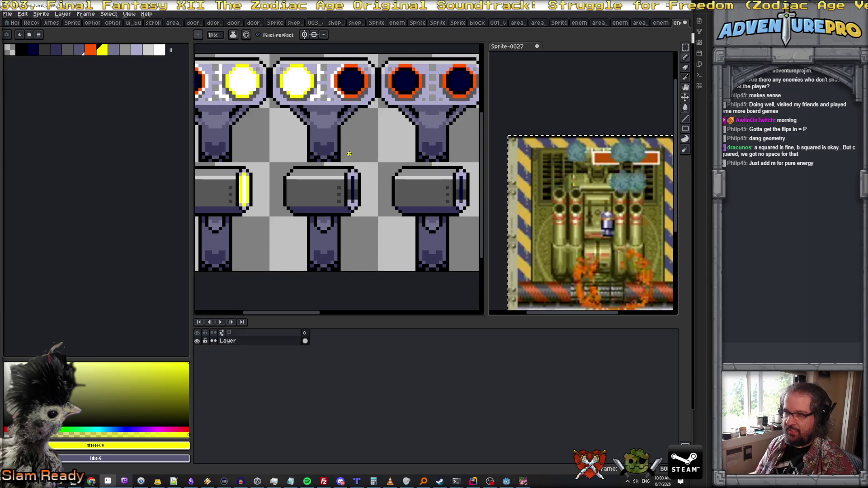
Draw an orange line down the middle cannon's rim with a yellow line inside it
{"action": "left_click", "coordinate": [350, 95], "text": "alt"}
{"action": "scroll", "coordinate": [356, 166], "scroll_direction": "up", "scroll_amount": 1}
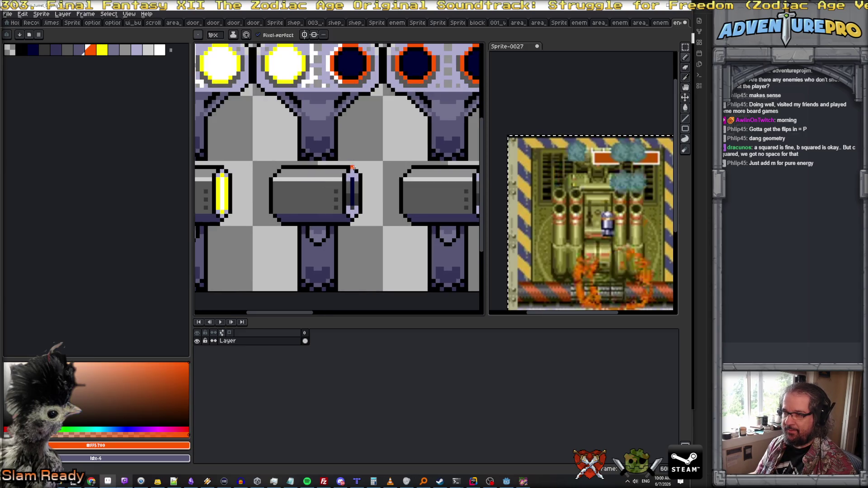
{"action": "mouse_move", "coordinate": [348, 179]}
{"action": "left_mouse_down"}
{"action": "mouse_move", "coordinate": [355, 213]}
{"action": "mouse_move", "coordinate": [359, 183]}
{"action": "left_mouse_up"}
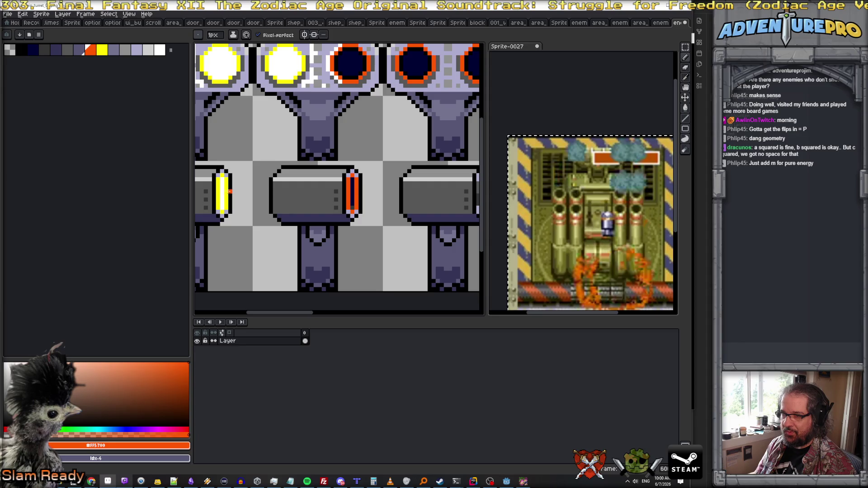
{"action": "left_click", "coordinate": [225, 191], "text": "alt"}
{"action": "left_click_drag", "start_coordinate": [353, 180], "coordinate": [355, 205]}
{"action": "scroll", "coordinate": [292, 230], "scroll_direction": "down", "scroll_amount": 4}
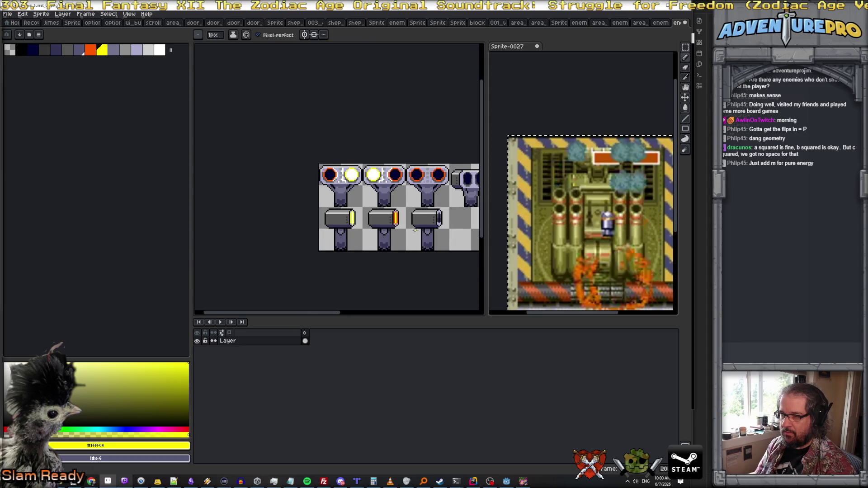
Drag the editor splitter right to widen the turret sheet beside the reference image
{"action": "scroll", "coordinate": [415, 229], "scroll_direction": "right", "scroll_amount": 4}
{"action": "scroll", "coordinate": [415, 229], "scroll_direction": "left", "scroll_amount": 3}
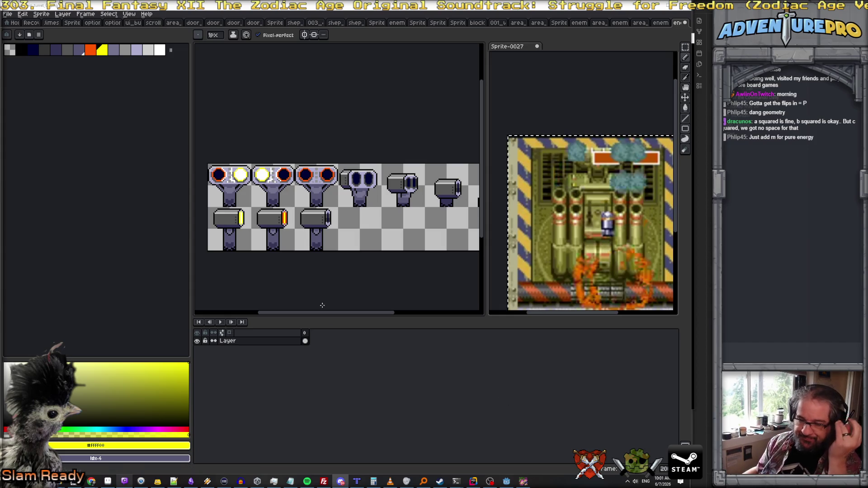
{"action": "left_click_drag", "start_coordinate": [490, 277], "coordinate": [518, 277]}
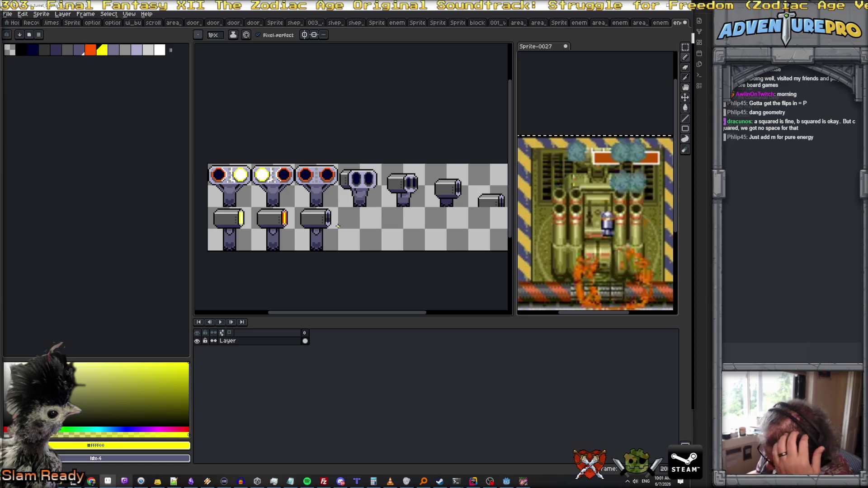
{"action": "scroll", "coordinate": [388, 227], "scroll_direction": "right", "scroll_amount": 4}
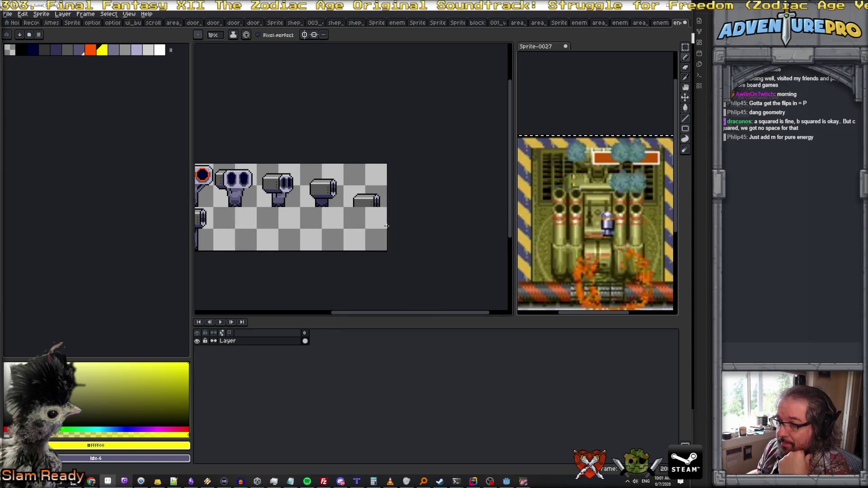
{"action": "scroll", "coordinate": [425, 192], "scroll_direction": "left", "scroll_amount": 3}
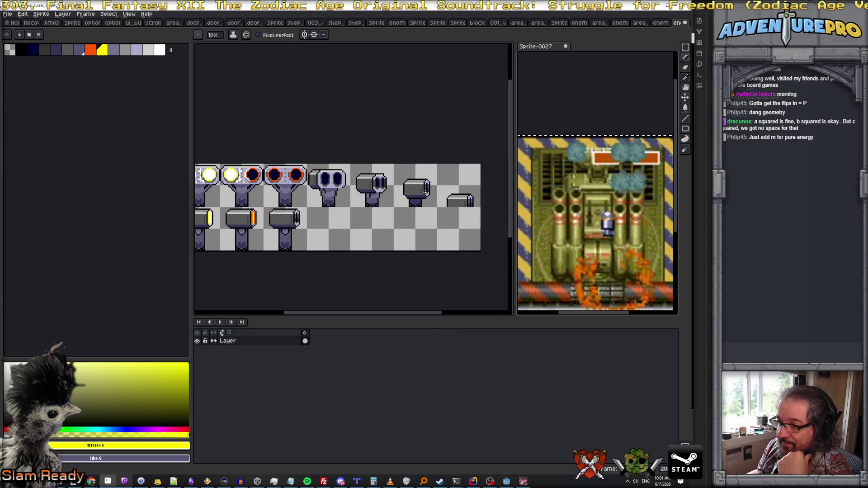
{"action": "left_click", "coordinate": [685, 47]}
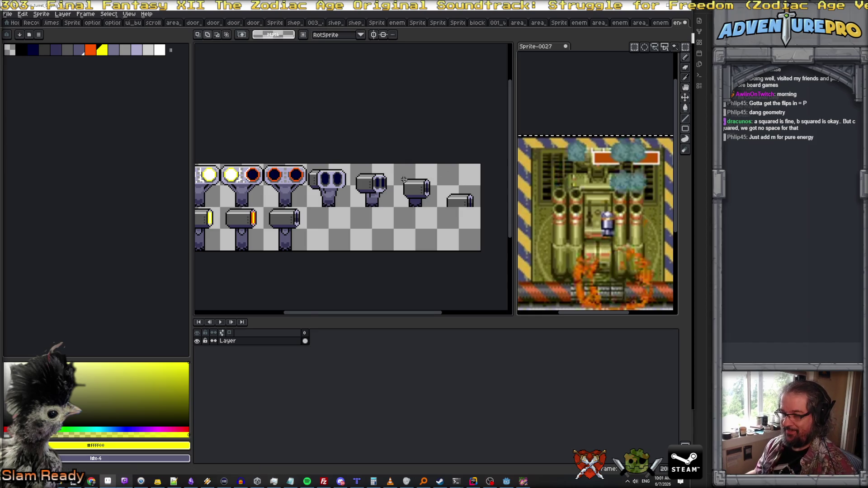
Move the third turret copy into its bottom-row cell and commit its position
{"action": "scroll", "coordinate": [404, 179], "scroll_direction": "up", "scroll_amount": 1}
{"action": "mouse_move", "coordinate": [389, 156]}
{"action": "left_mouse_down"}
{"action": "mouse_move", "coordinate": [452, 220]}
{"action": "mouse_move", "coordinate": [439, 224]}
{"action": "left_mouse_up"}
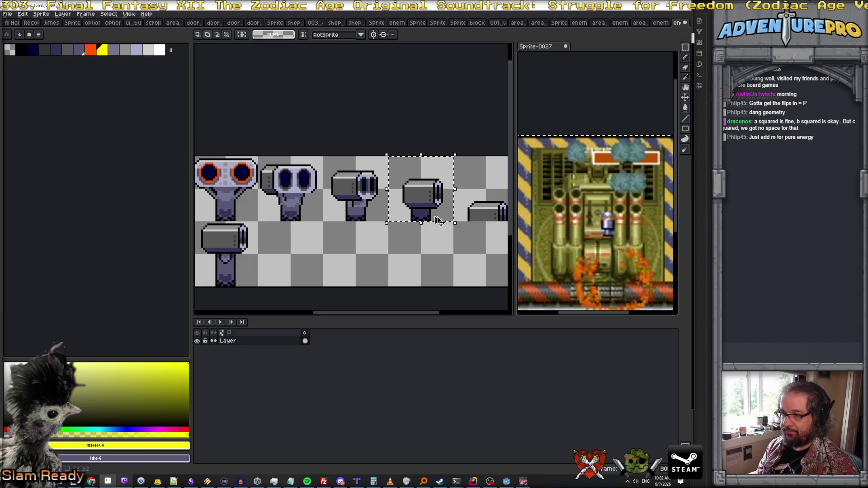
{"action": "key", "text": "ctrl+d"}
{"action": "scroll", "coordinate": [364, 194], "scroll_direction": "down", "scroll_amount": 1}
{"action": "scroll", "coordinate": [364, 194], "scroll_direction": "up", "scroll_amount": 1}
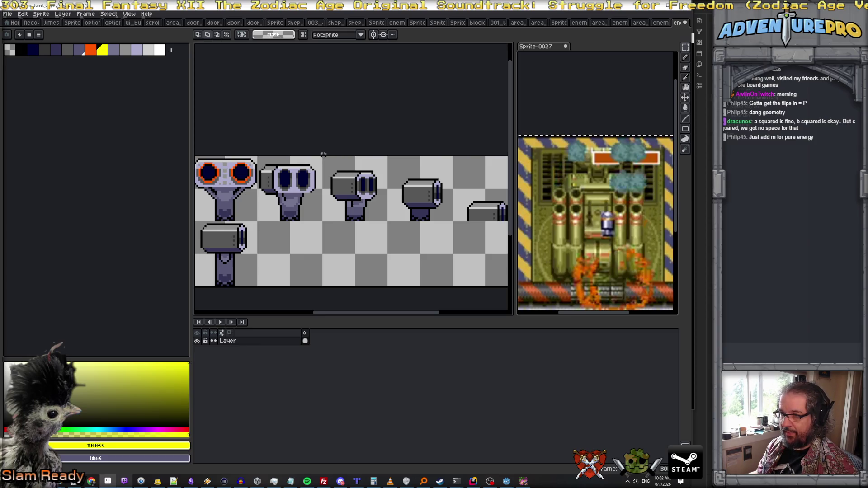
{"action": "mouse_move", "coordinate": [323, 156]}
{"action": "left_mouse_down"}
{"action": "mouse_move", "coordinate": [389, 224]}
{"action": "mouse_move", "coordinate": [307, 270]}
{"action": "left_mouse_up"}
{"action": "left_click", "coordinate": [371, 206]}
{"action": "scroll", "coordinate": [307, 271], "scroll_direction": "up", "scroll_amount": 2}
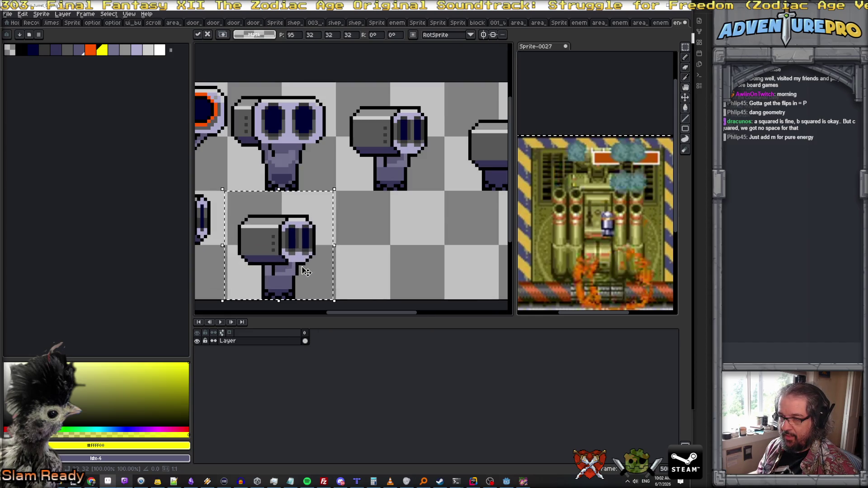
{"action": "scroll", "coordinate": [307, 270], "scroll_direction": "down", "scroll_amount": 2}
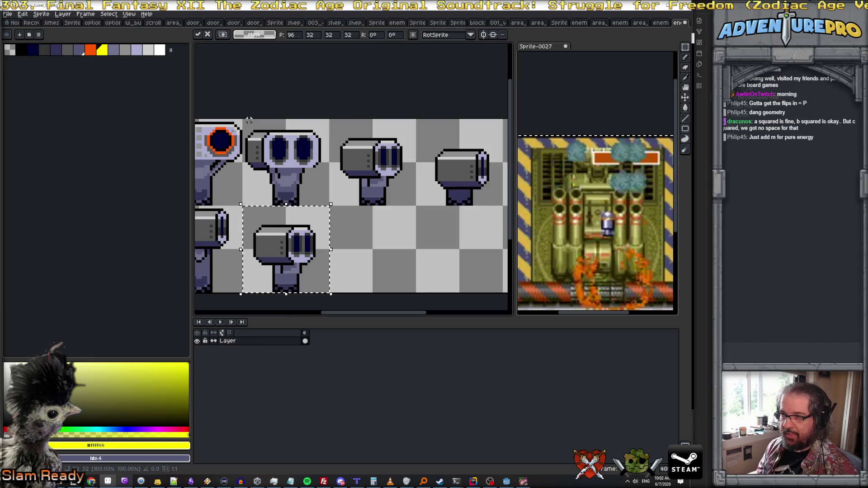
{"action": "scroll", "coordinate": [251, 125], "scroll_direction": "up", "scroll_amount": 3}
{"action": "scroll", "coordinate": [248, 130], "scroll_direction": "up", "scroll_amount": 1}
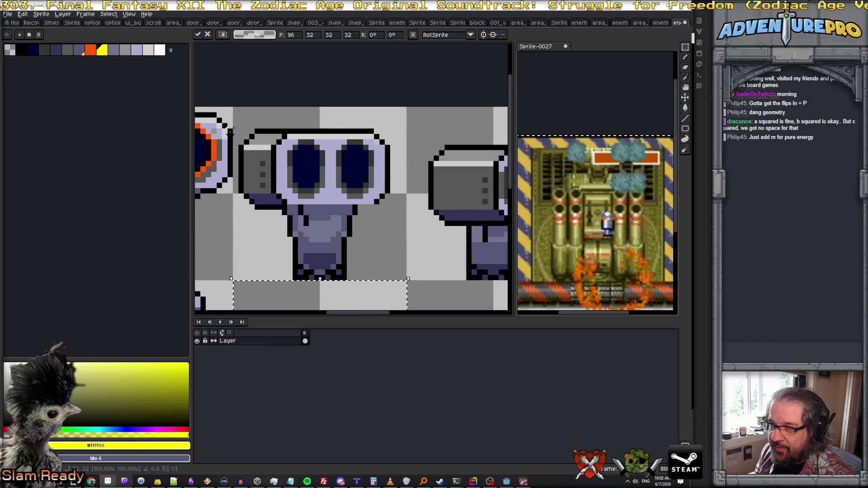
{"action": "scroll", "coordinate": [244, 134], "scroll_direction": "down", "scroll_amount": 2}
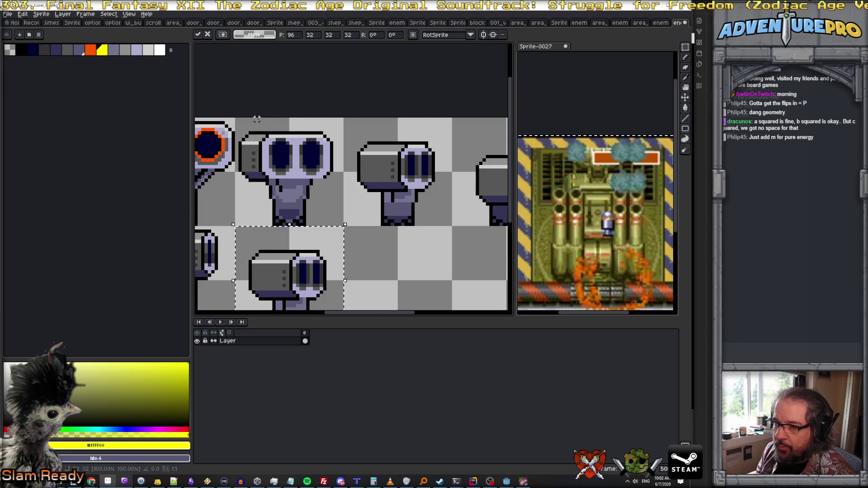
{"action": "key", "text": "ctrl+d"}
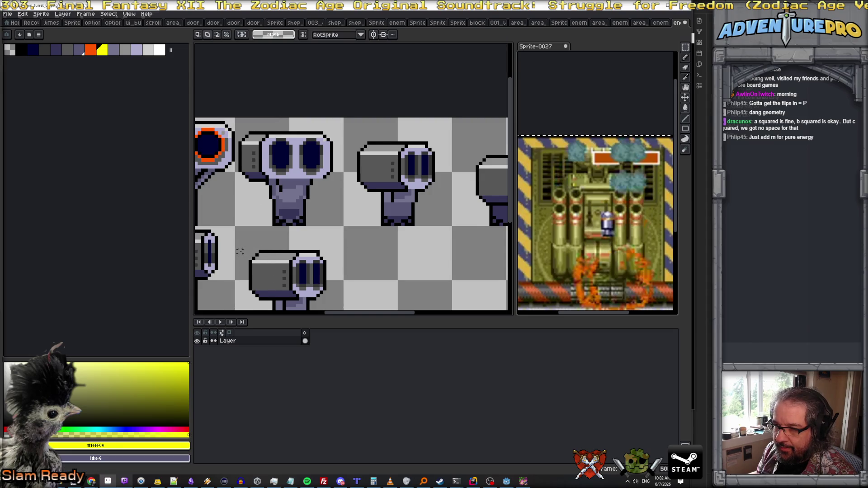
Nudge the side-view turret in the bottom row up one pixel and commit it
{"action": "scroll", "coordinate": [240, 252], "scroll_direction": "down", "scroll_amount": 1}
{"action": "mouse_move", "coordinate": [237, 251]}
{"action": "left_mouse_down"}
{"action": "mouse_move", "coordinate": [291, 273]}
{"action": "mouse_move", "coordinate": [322, 308]}
{"action": "mouse_move", "coordinate": [311, 293]}
{"action": "left_mouse_up"}
{"action": "scroll", "coordinate": [211, 251], "scroll_direction": "up", "scroll_amount": 3}
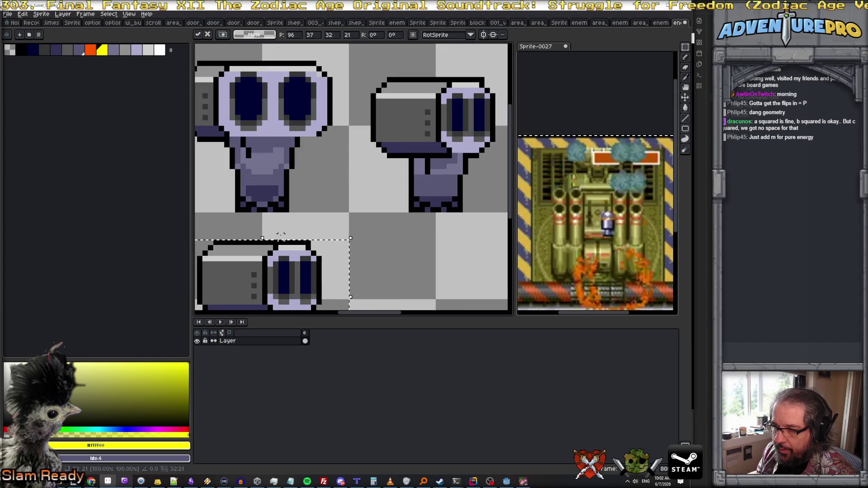
{"action": "key", "text": "Up"}
{"action": "scroll", "coordinate": [292, 276], "scroll_direction": "down", "scroll_amount": 4}
{"action": "key", "text": "Return"}
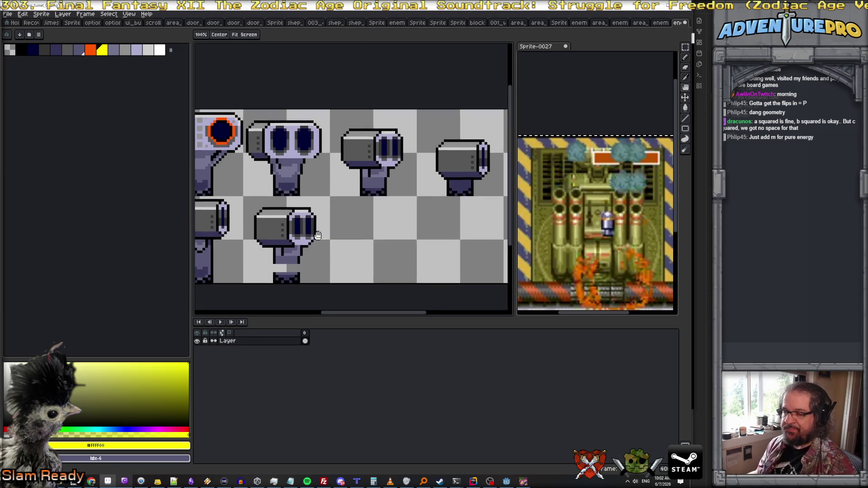
Fix the stem with a black pixel and paint its light patch dark purple-grey #575774
{"action": "key", "text": "b"}
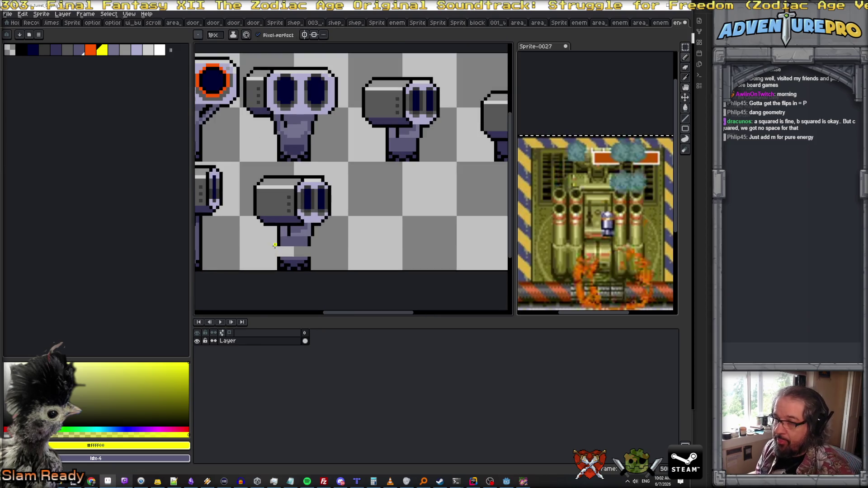
{"action": "left_click", "coordinate": [275, 246], "text": "alt"}
{"action": "left_click", "coordinate": [306, 251]}
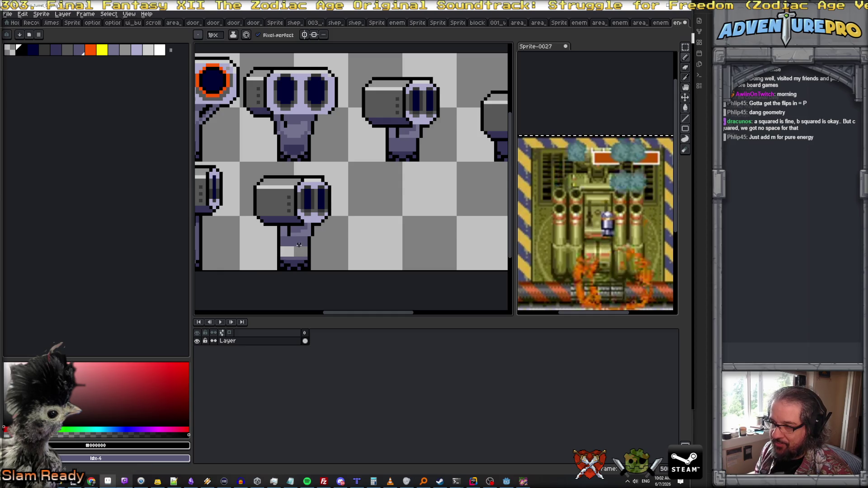
{"action": "left_click", "coordinate": [298, 246], "text": "alt"}
{"action": "left_click_drag", "start_coordinate": [283, 249], "coordinate": [299, 252]}
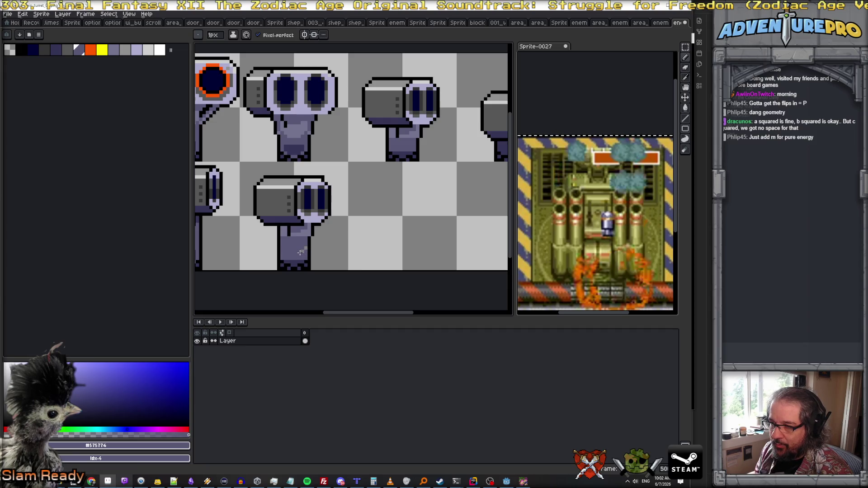
{"action": "scroll", "coordinate": [305, 248], "scroll_direction": "down", "scroll_amount": 2}
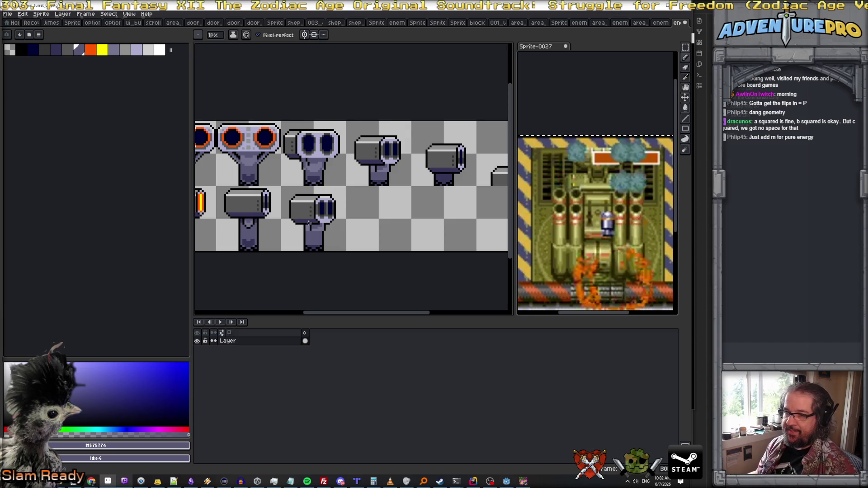
{"action": "scroll", "coordinate": [381, 218], "scroll_direction": "down", "scroll_amount": 1}
{"action": "scroll", "coordinate": [342, 162], "scroll_direction": "up", "scroll_amount": 1}
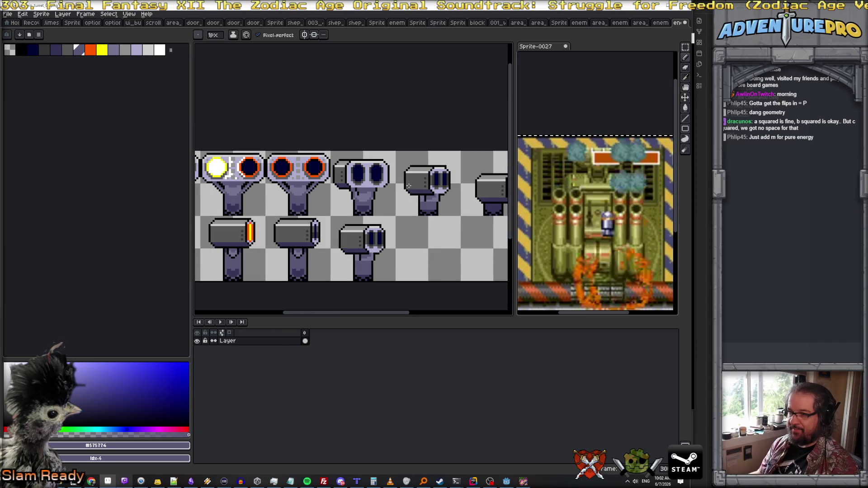
Copy the front-facing twin-eyed turret into the empty bottom-row cell, nudged up one pixel
{"action": "key", "text": "m"}
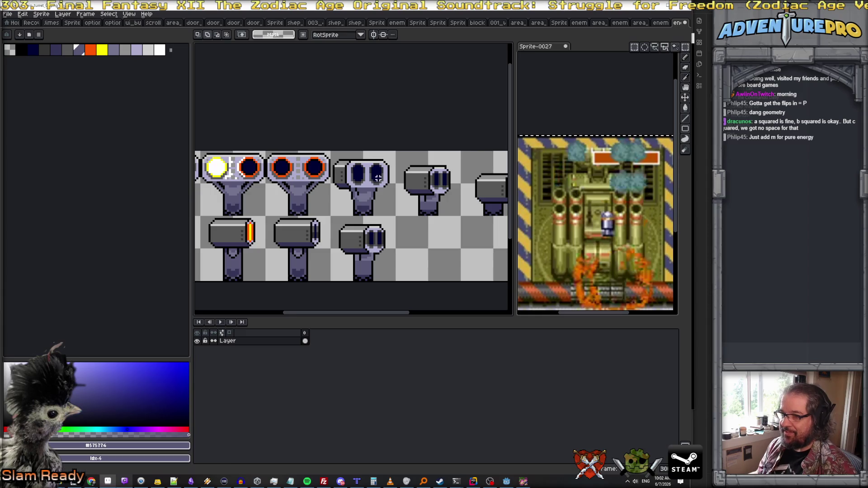
{"action": "scroll", "coordinate": [378, 178], "scroll_direction": "up", "scroll_amount": 2}
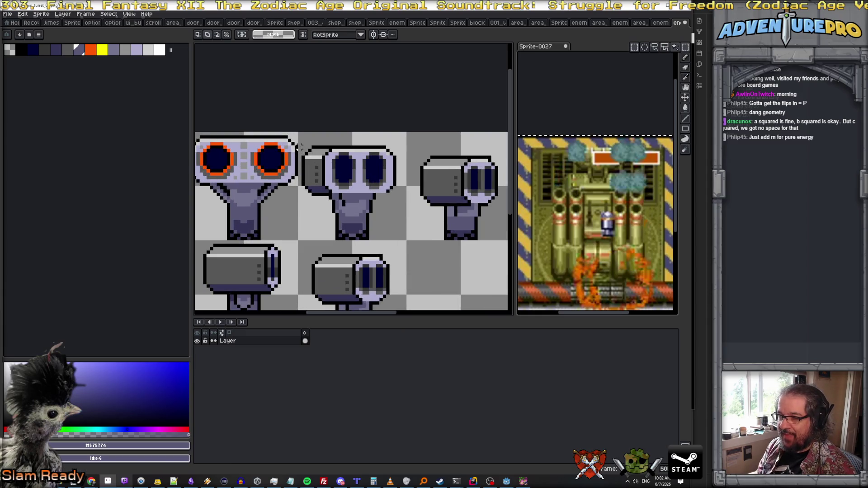
{"action": "mouse_move", "coordinate": [300, 145]}
{"action": "left_mouse_down"}
{"action": "mouse_move", "coordinate": [403, 225]}
{"action": "mouse_move", "coordinate": [404, 217]}
{"action": "left_mouse_up"}
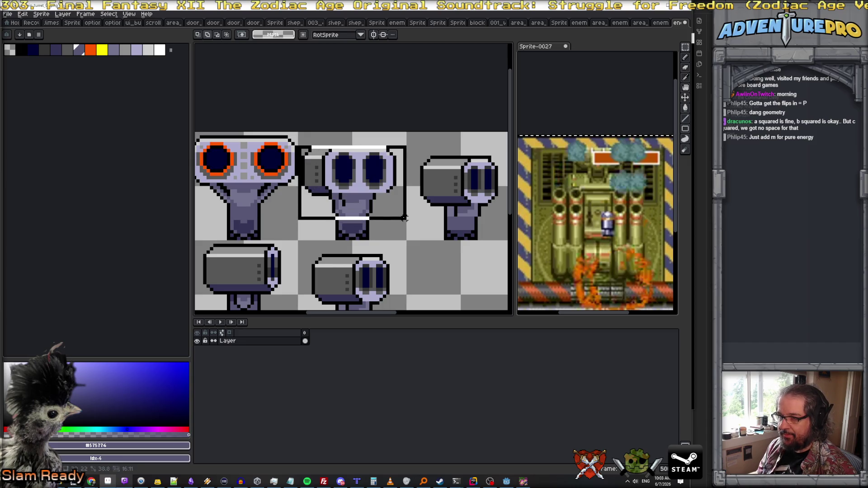
{"action": "scroll", "coordinate": [400, 220], "scroll_direction": "down", "scroll_amount": 3}
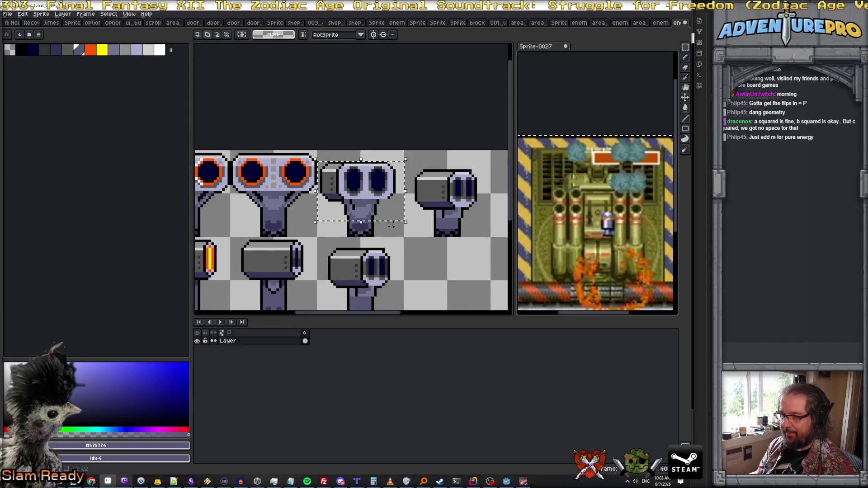
{"action": "left_click_drag", "start_coordinate": [393, 224], "coordinate": [427, 265]}
{"action": "scroll", "coordinate": [428, 265], "scroll_direction": "up", "scroll_amount": 2}
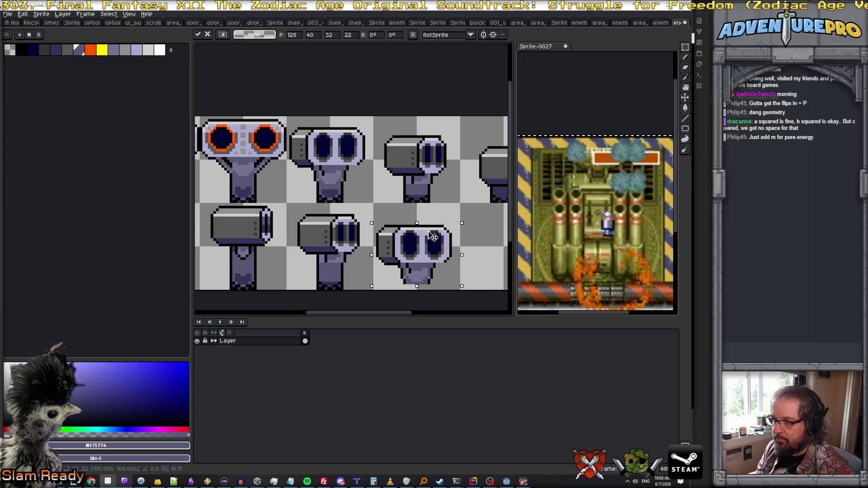
{"action": "left_click_drag", "start_coordinate": [429, 232], "coordinate": [429, 231]}
{"action": "key", "text": "Return"}
Select the copied turret's stem and shift it into alignment
{"action": "mouse_move", "coordinate": [399, 188]}
{"action": "left_mouse_down"}
{"action": "mouse_move", "coordinate": [434, 207]}
{"action": "mouse_move", "coordinate": [427, 201]}
{"action": "mouse_move", "coordinate": [426, 289]}
{"action": "left_mouse_up"}
{"action": "key", "text": "Return"}
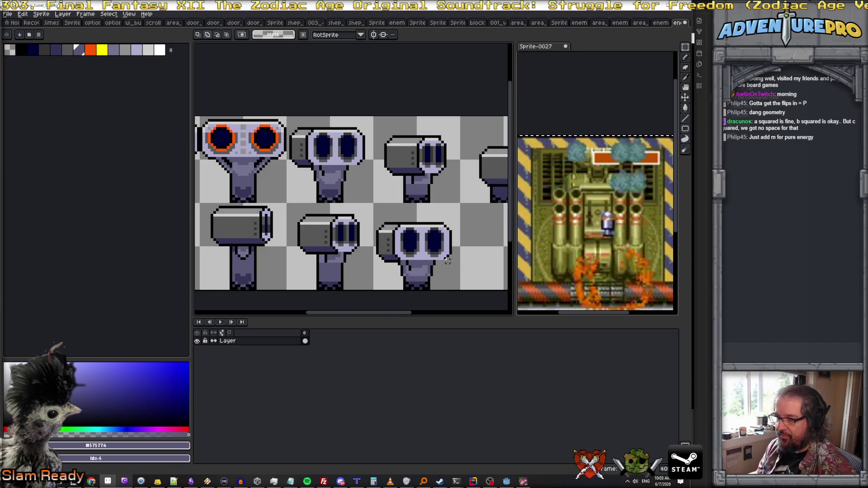
{"action": "scroll", "coordinate": [481, 269], "scroll_direction": "down", "scroll_amount": 1}
{"action": "left_click_drag", "start_coordinate": [481, 270], "coordinate": [388, 229]}
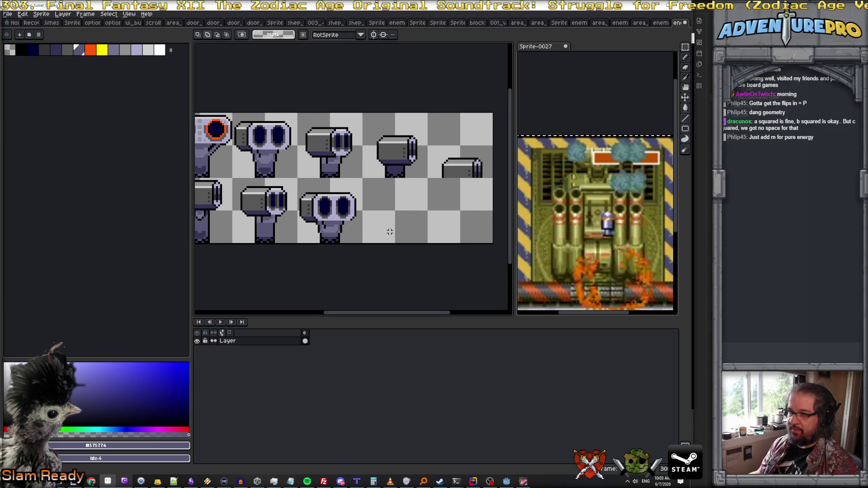
{"action": "scroll", "coordinate": [377, 209], "scroll_direction": "right", "scroll_amount": 5}
{"action": "scroll", "coordinate": [361, 202], "scroll_direction": "left", "scroll_amount": 9}
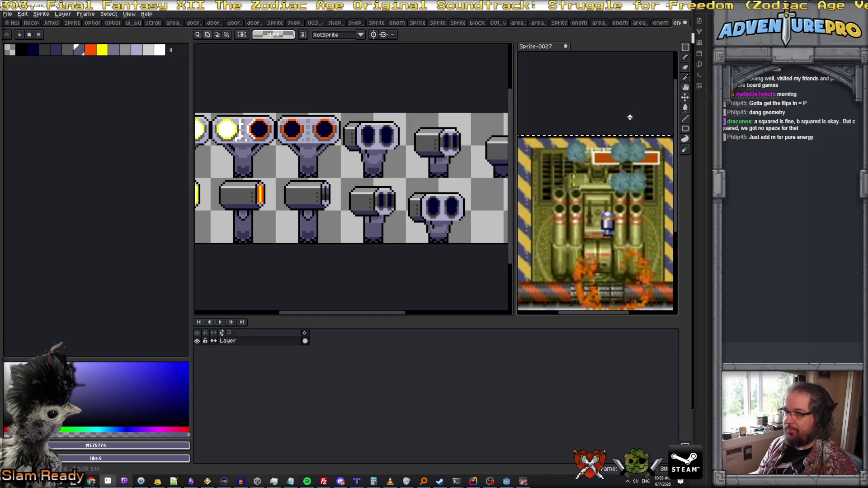
Copy an orange-eyed turret from the top row into the next empty bottom-row cell
{"action": "key", "text": "w"}
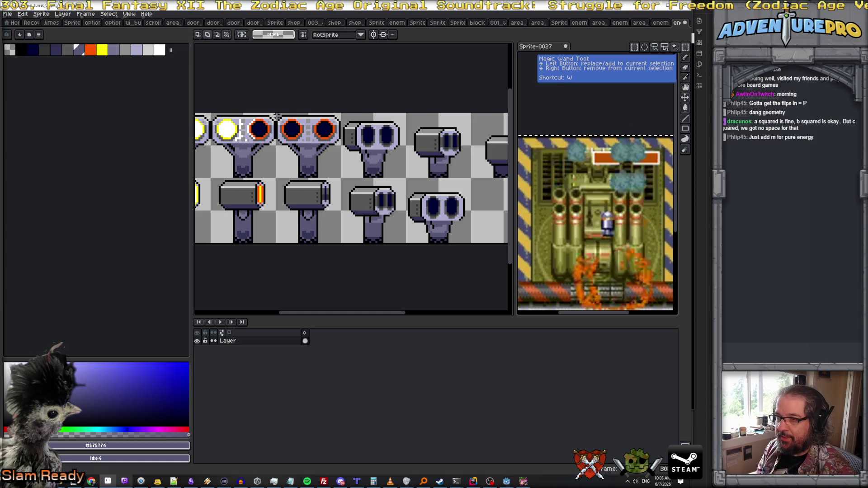
{"action": "left_click_drag", "start_coordinate": [277, 114], "coordinate": [340, 178]}
{"action": "scroll", "coordinate": [340, 177], "scroll_direction": "down", "scroll_amount": 4}
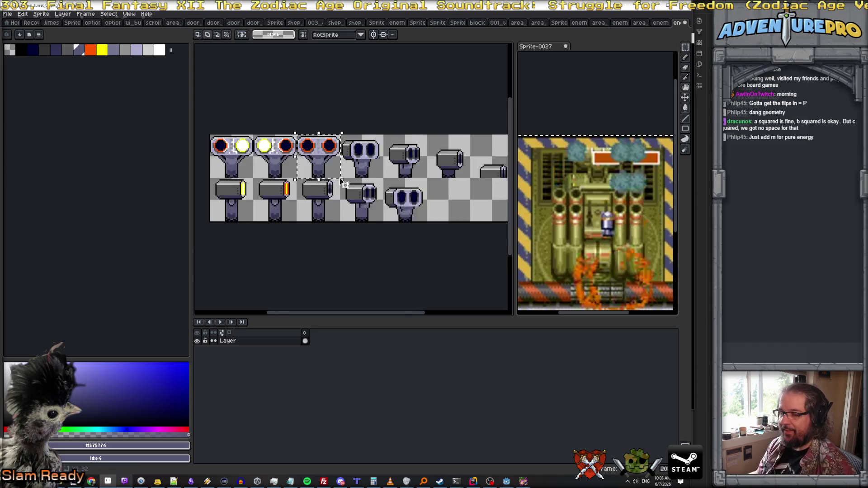
{"action": "mouse_move", "coordinate": [326, 167]}
{"action": "left_mouse_down"}
{"action": "mouse_move", "coordinate": [398, 202]}
{"action": "mouse_move", "coordinate": [384, 176]}
{"action": "left_mouse_up"}
{"action": "scroll", "coordinate": [398, 203], "scroll_direction": "up", "scroll_amount": 2}
{"action": "scroll", "coordinate": [400, 206], "scroll_direction": "up", "scroll_amount": 1}
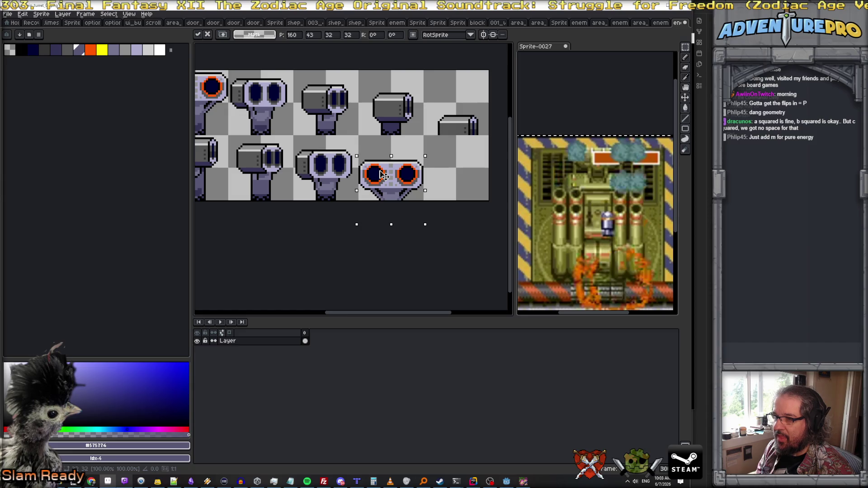
{"action": "key", "text": "Return"}
Place a second orange-eyed turret copy in the last bottom-row cell
{"action": "mouse_move", "coordinate": [231, 69]}
{"action": "left_mouse_down"}
{"action": "mouse_move", "coordinate": [197, 139]}
{"action": "mouse_move", "coordinate": [223, 128]}
{"action": "mouse_move", "coordinate": [488, 234]}
{"action": "mouse_move", "coordinate": [473, 234]}
{"action": "left_mouse_up"}
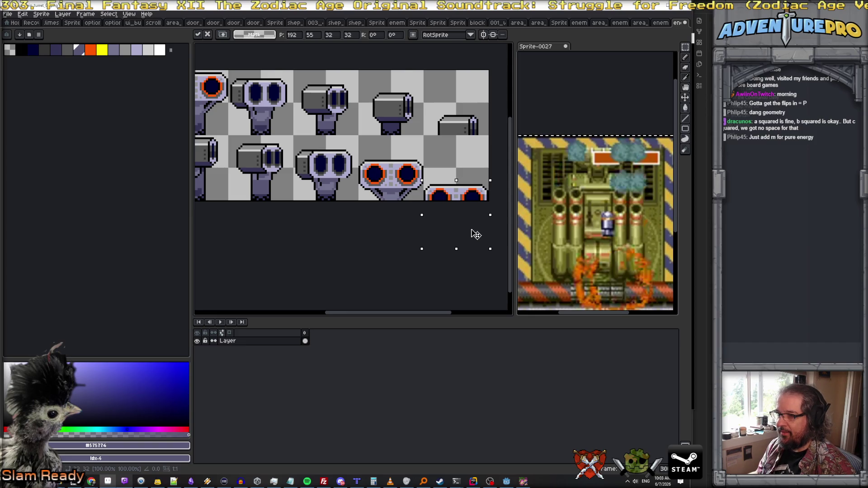
{"action": "key", "text": "Return"}
{"action": "scroll", "coordinate": [471, 228], "scroll_direction": "down", "scroll_amount": 3}
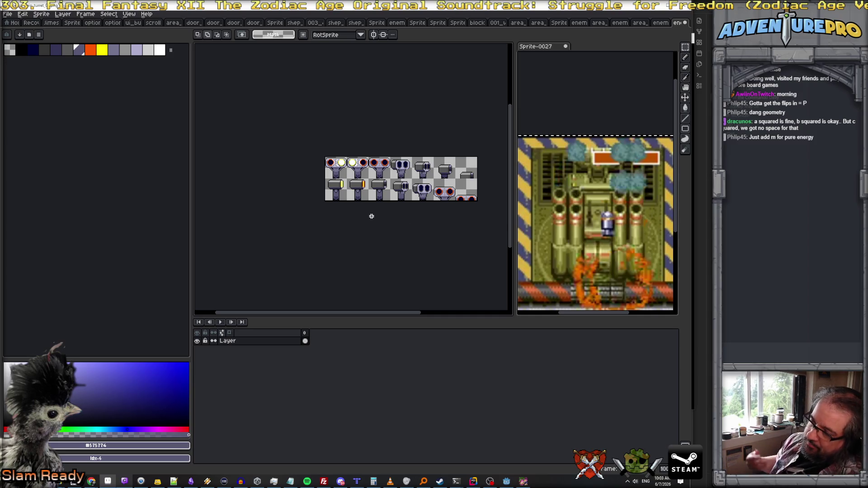
{"action": "scroll", "coordinate": [444, 186], "scroll_direction": "up", "scroll_amount": 1}
{"action": "scroll", "coordinate": [445, 185], "scroll_direction": "down", "scroll_amount": 1}
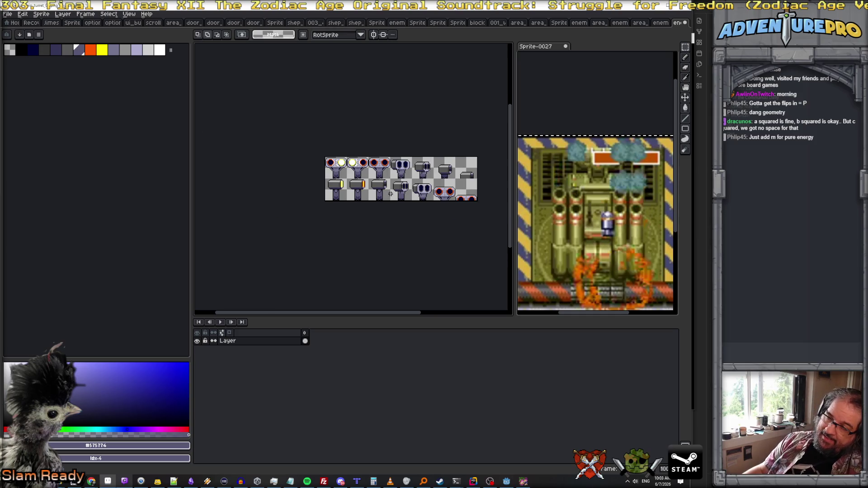
{"action": "scroll", "coordinate": [388, 187], "scroll_direction": "up", "scroll_amount": 1}
{"action": "scroll", "coordinate": [460, 197], "scroll_direction": "down", "scroll_amount": 1}
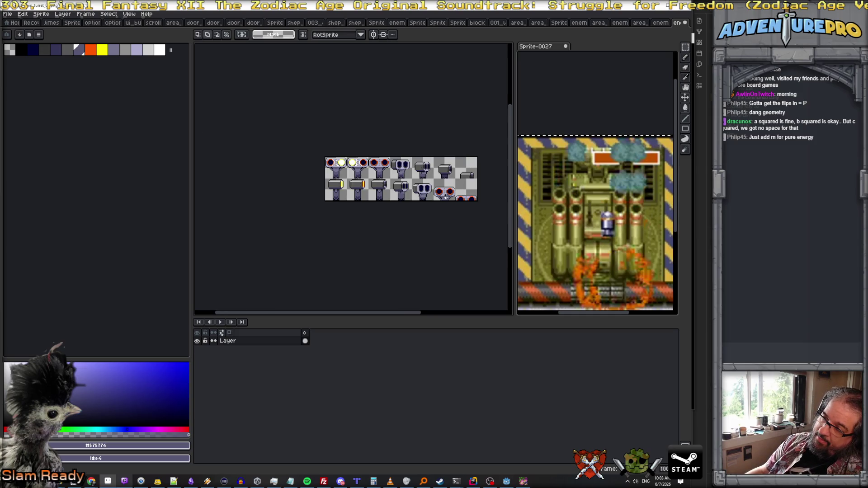
{"action": "scroll", "coordinate": [441, 187], "scroll_direction": "up", "scroll_amount": 2}
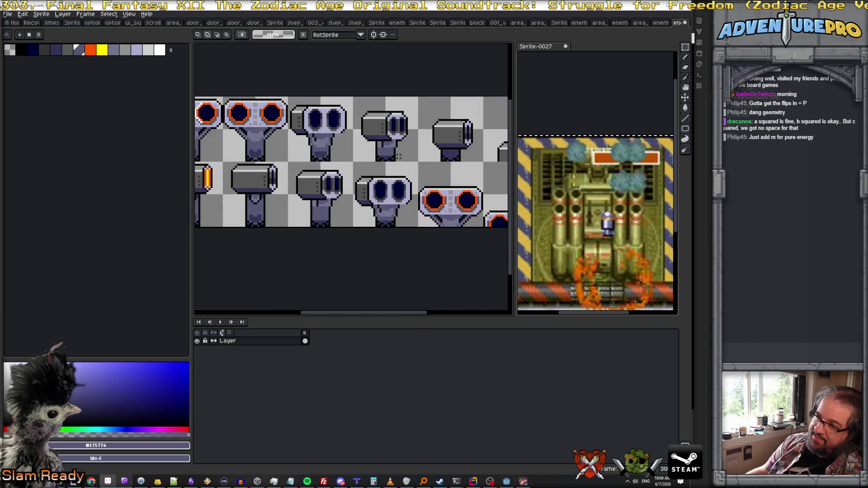
Bucket-fill the left eye's orange ring grey, undoing one stray orange fill
{"action": "scroll", "coordinate": [431, 197], "scroll_direction": "up", "scroll_amount": 1}
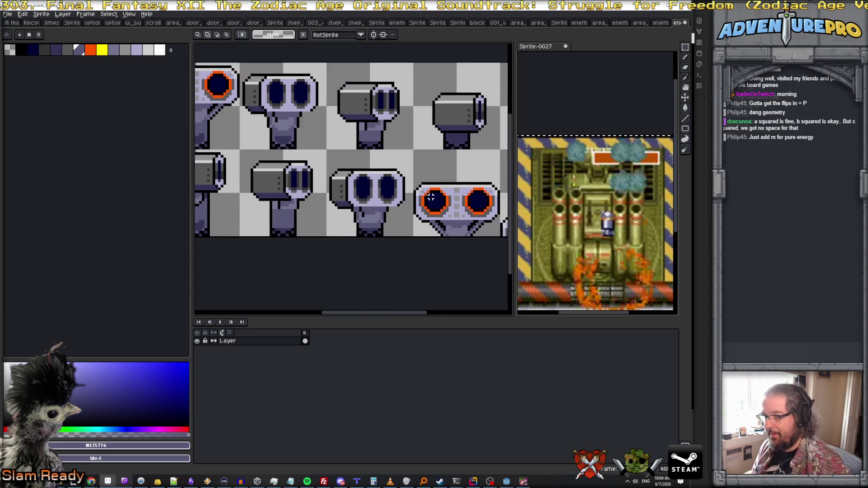
{"action": "key", "text": "b"}
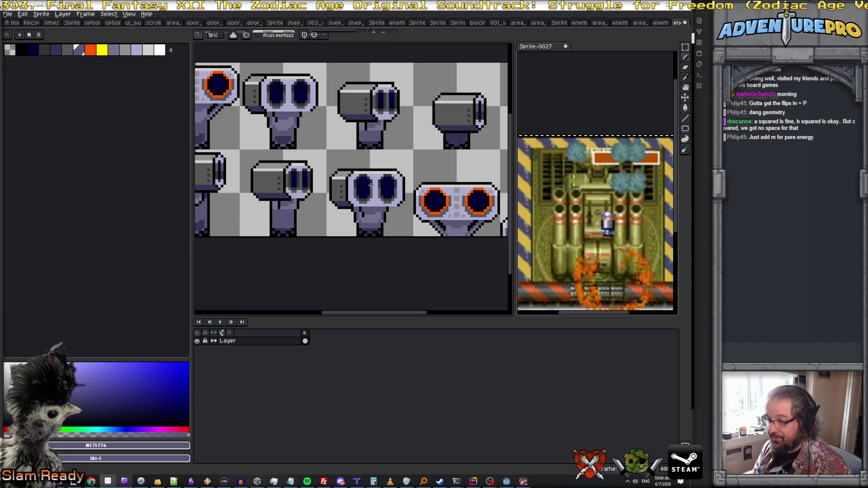
{"action": "key", "text": "x"}
{"action": "key", "text": "g"}
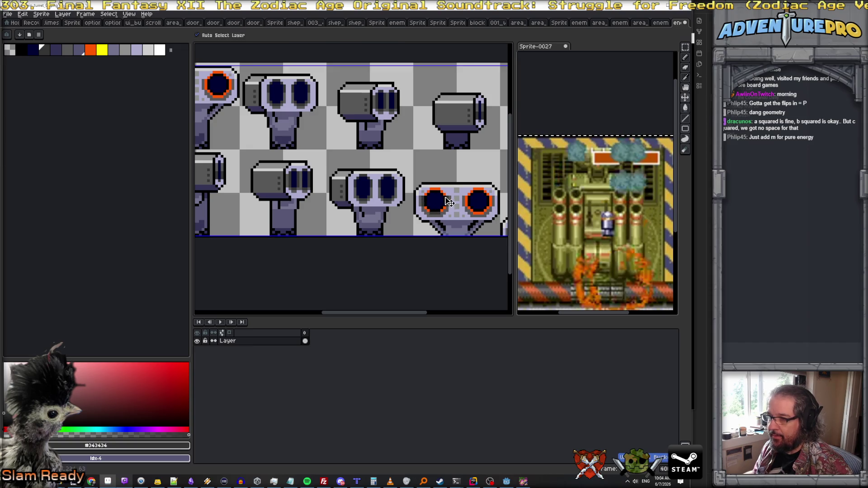
{"action": "scroll", "coordinate": [442, 194], "scroll_direction": "up", "scroll_amount": 2}
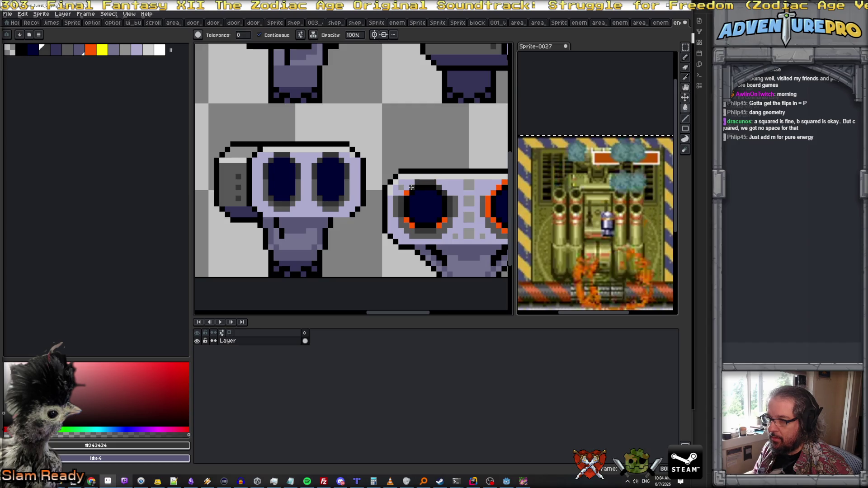
{"action": "left_click", "coordinate": [409, 223]}
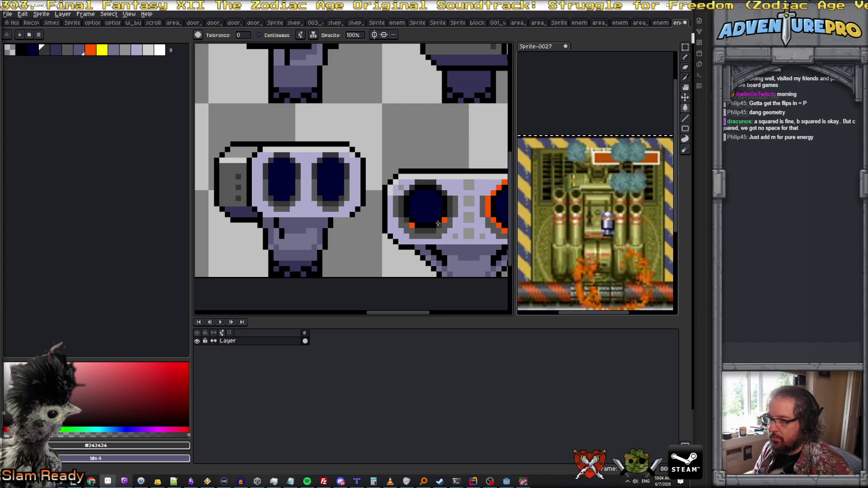
{"action": "key", "text": "ctrl+z"}
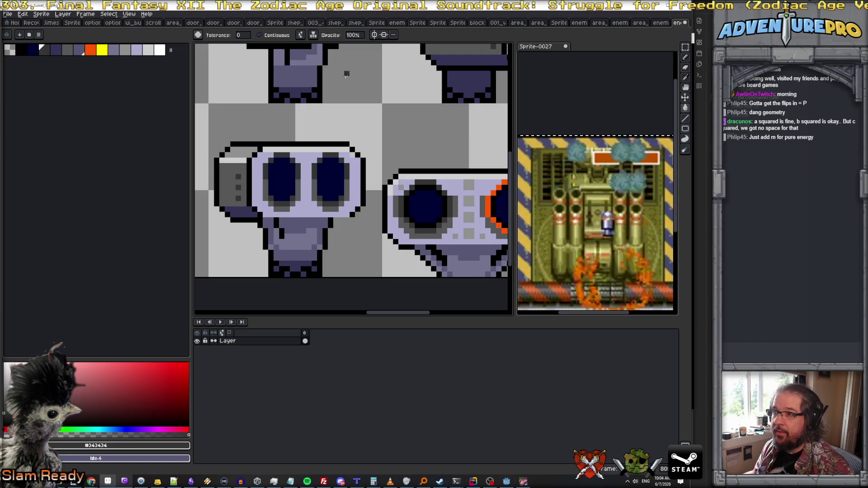
{"action": "scroll", "coordinate": [413, 231], "scroll_direction": "down", "scroll_amount": 2}
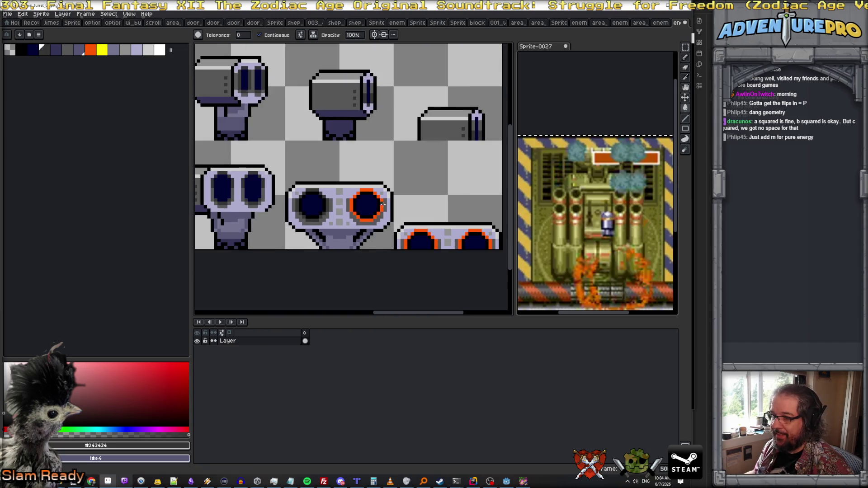
{"action": "scroll", "coordinate": [413, 231], "scroll_direction": "right", "scroll_amount": 2}
{"action": "left_click", "coordinate": [412, 231]}
{"action": "left_click", "coordinate": [397, 244]}
Fill the right eye ring's orange sides, top and bottom with dark #343434
{"action": "left_click", "coordinate": [463, 244]}
{"action": "left_click", "coordinate": [498, 244]}
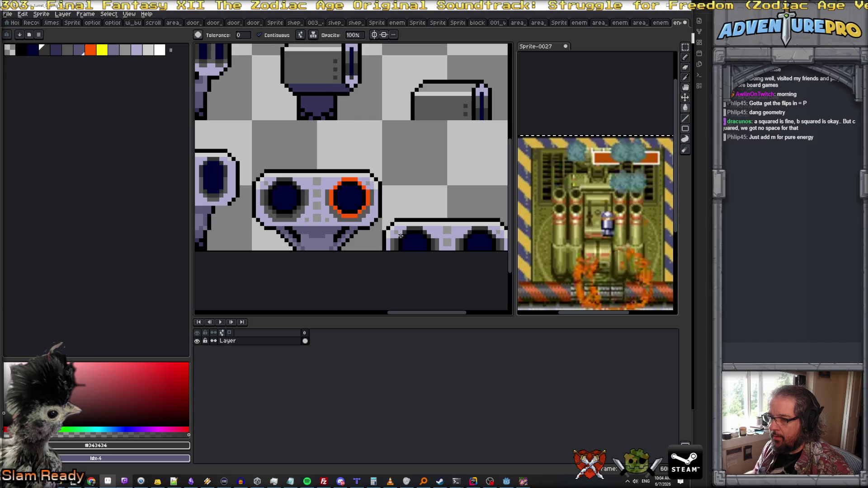
{"action": "left_click", "coordinate": [344, 215]}
{"action": "left_click", "coordinate": [334, 200]}
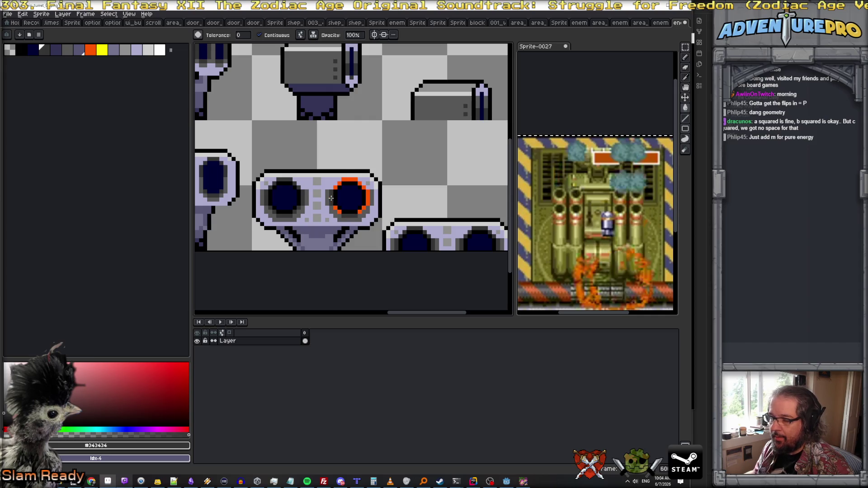
{"action": "left_click", "coordinate": [348, 179]}
{"action": "left_click", "coordinate": [368, 198]}
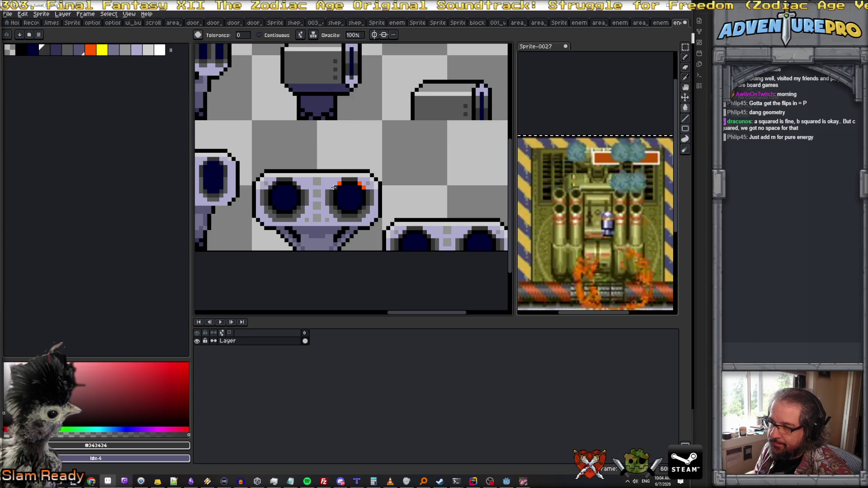
{"action": "left_click", "coordinate": [362, 183]}
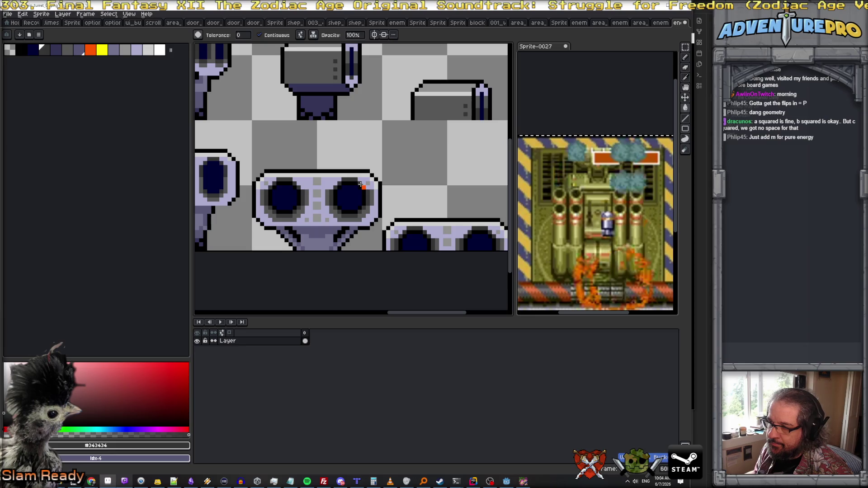
{"action": "scroll", "coordinate": [359, 206], "scroll_direction": "down", "scroll_amount": 3}
{"action": "scroll", "coordinate": [364, 218], "scroll_direction": "down", "scroll_amount": 1}
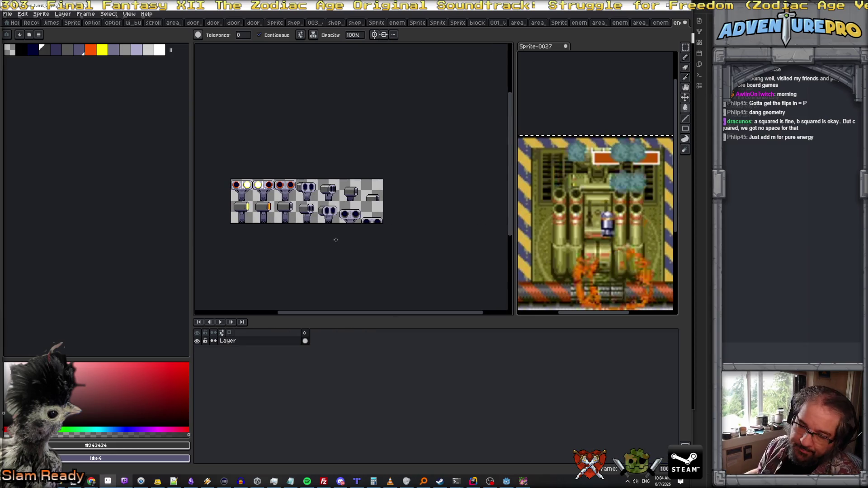
Pick orange #FF5700 from the turret and try a cap stroke, then undo it
{"action": "scroll", "coordinate": [324, 213], "scroll_direction": "up", "scroll_amount": 2}
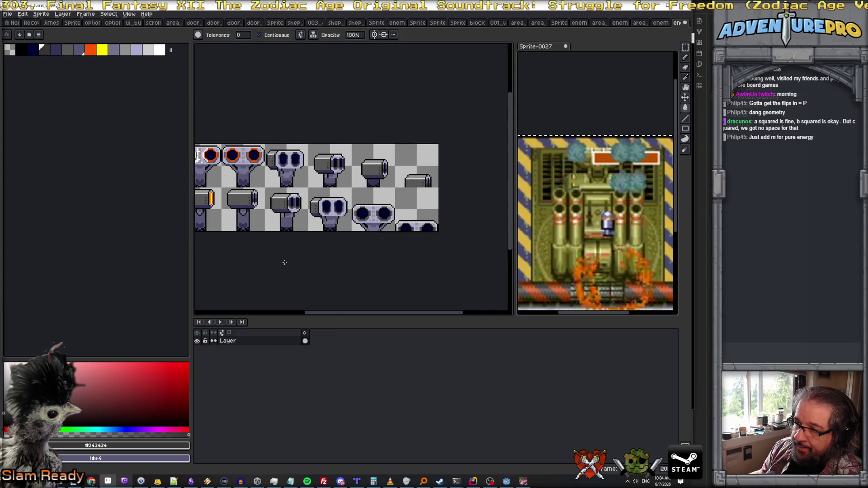
{"action": "left_click_drag", "start_coordinate": [285, 262], "coordinate": [356, 260]}
{"action": "scroll", "coordinate": [301, 194], "scroll_direction": "up", "scroll_amount": 1}
{"action": "scroll", "coordinate": [308, 181], "scroll_direction": "down", "scroll_amount": 1}
{"action": "scroll", "coordinate": [316, 158], "scroll_direction": "up", "scroll_amount": 2}
{"action": "scroll", "coordinate": [333, 206], "scroll_direction": "up", "scroll_amount": 1}
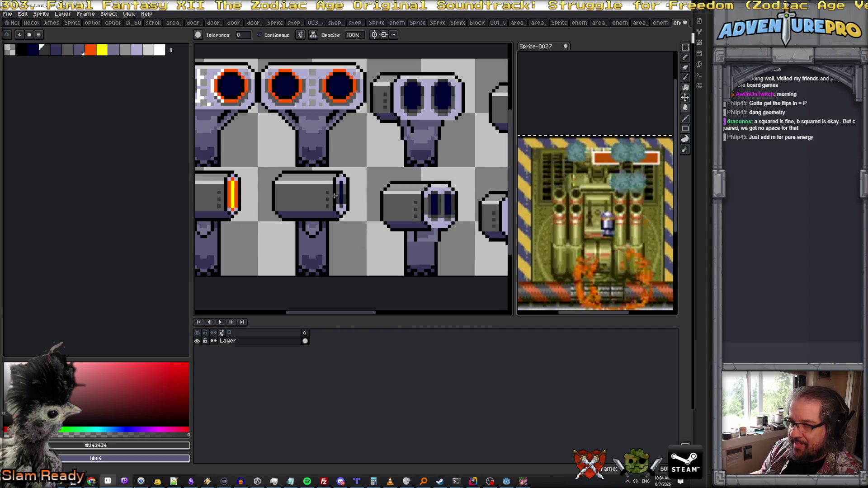
{"action": "scroll", "coordinate": [337, 188], "scroll_direction": "up", "scroll_amount": 1}
{"action": "scroll", "coordinate": [329, 117], "scroll_direction": "down", "scroll_amount": 2}
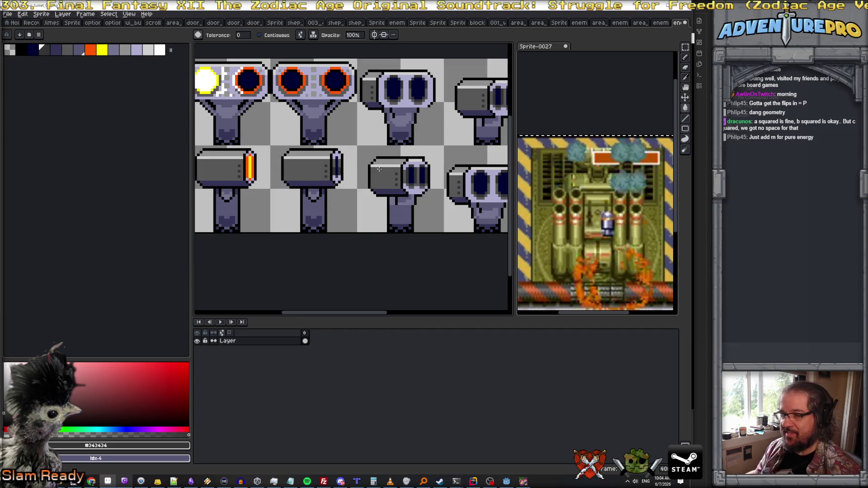
{"action": "scroll", "coordinate": [355, 177], "scroll_direction": "up", "scroll_amount": 1}
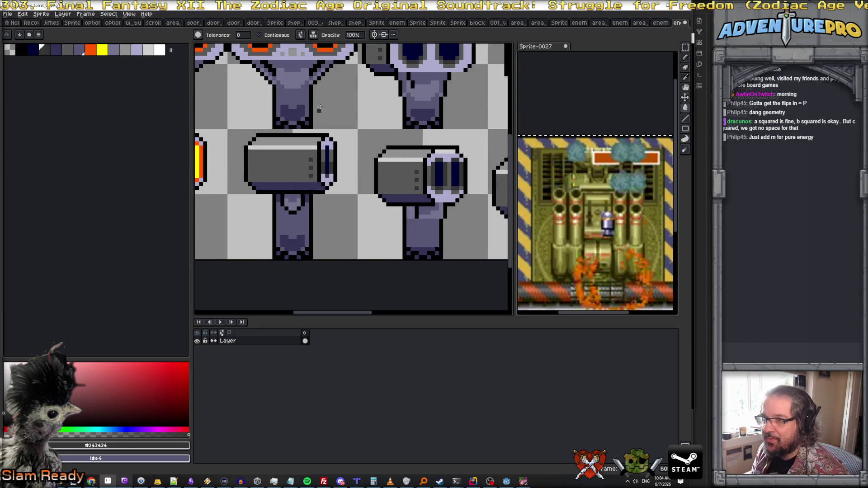
{"action": "left_click", "coordinate": [200, 155], "text": "alt"}
{"action": "scroll", "coordinate": [329, 150], "scroll_direction": "up", "scroll_amount": 1}
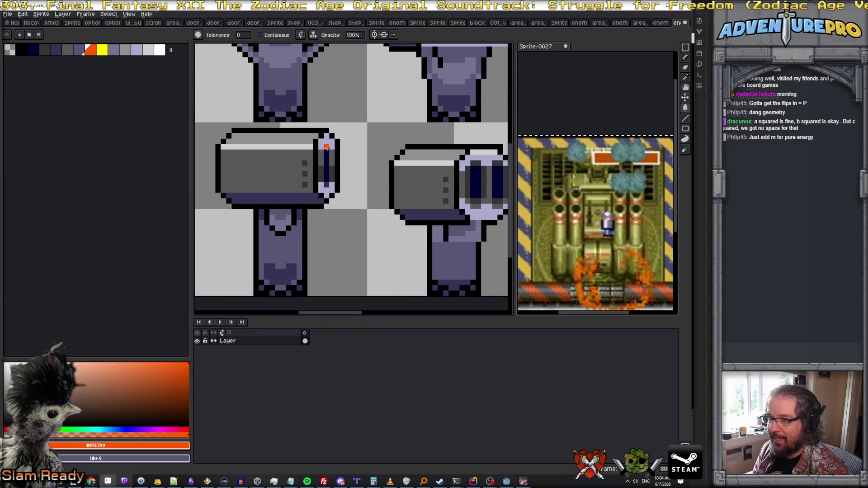
{"action": "left_click_drag", "start_coordinate": [326, 135], "coordinate": [321, 185]}
{"action": "key", "text": "ctrl+z"}
Draw a vertical orange #FF5700 Pencil stroke down the middle cannon's end cap
{"action": "key", "text": "b"}
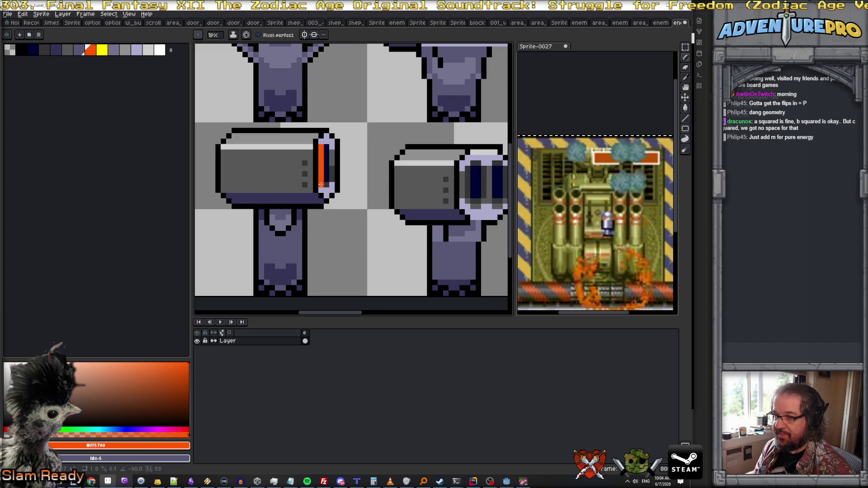
{"action": "scroll", "coordinate": [319, 179], "scroll_direction": "left", "scroll_amount": 4}
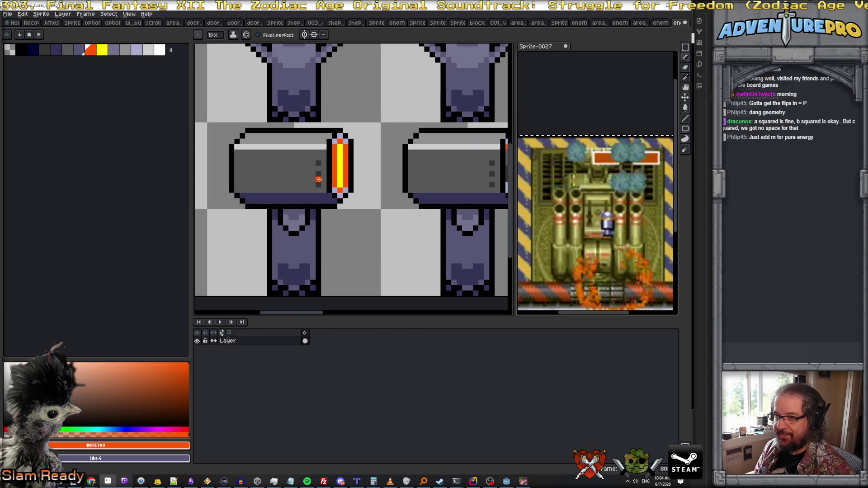
{"action": "scroll", "coordinate": [337, 178], "scroll_direction": "right", "scroll_amount": 3}
{"action": "scroll", "coordinate": [337, 177], "scroll_direction": "down", "scroll_amount": 1}
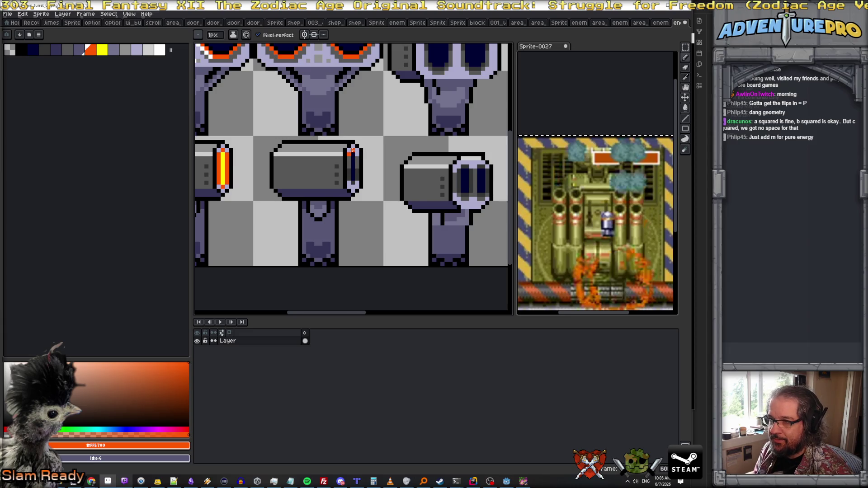
{"action": "left_click_drag", "start_coordinate": [357, 153], "coordinate": [356, 183]}
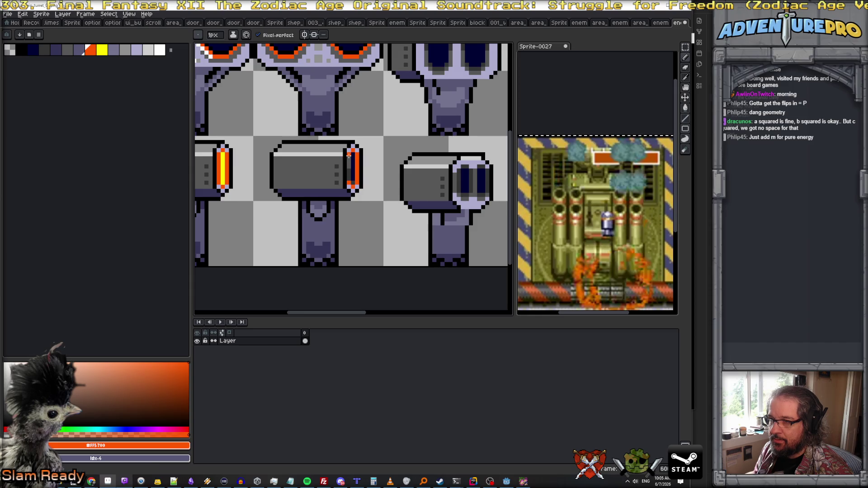
{"action": "scroll", "coordinate": [349, 159], "scroll_direction": "down", "scroll_amount": 5}
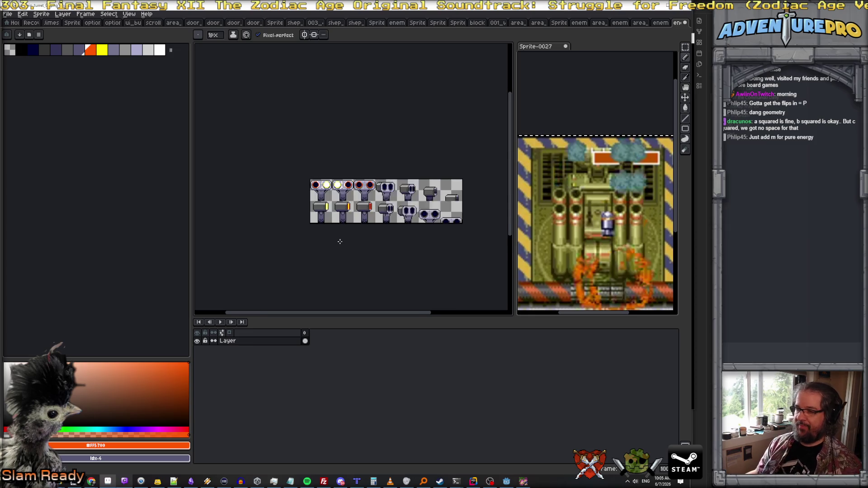
Resize the canvas width from 224 to 256 px with a top-left anchor
{"action": "scroll", "coordinate": [340, 241], "scroll_direction": "up", "scroll_amount": 2}
{"action": "scroll", "coordinate": [339, 243], "scroll_direction": "down", "scroll_amount": 2}
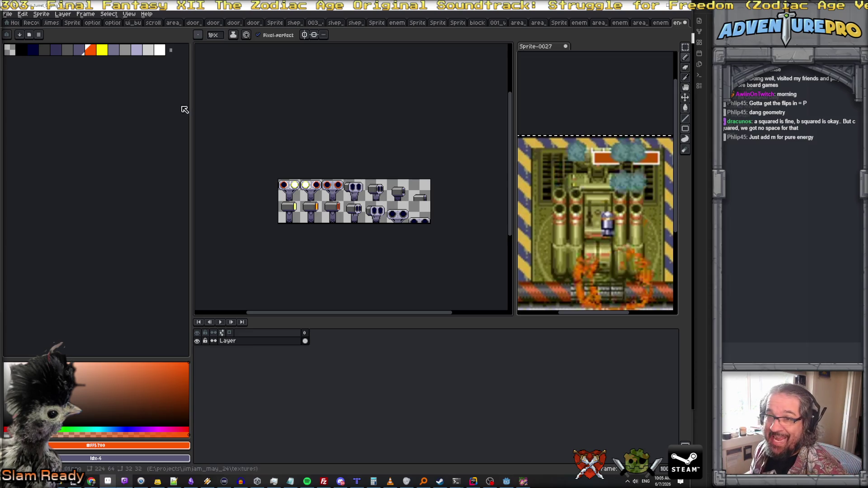
{"action": "left_click", "coordinate": [36, 15]}
{"action": "left_click", "coordinate": [58, 59]}
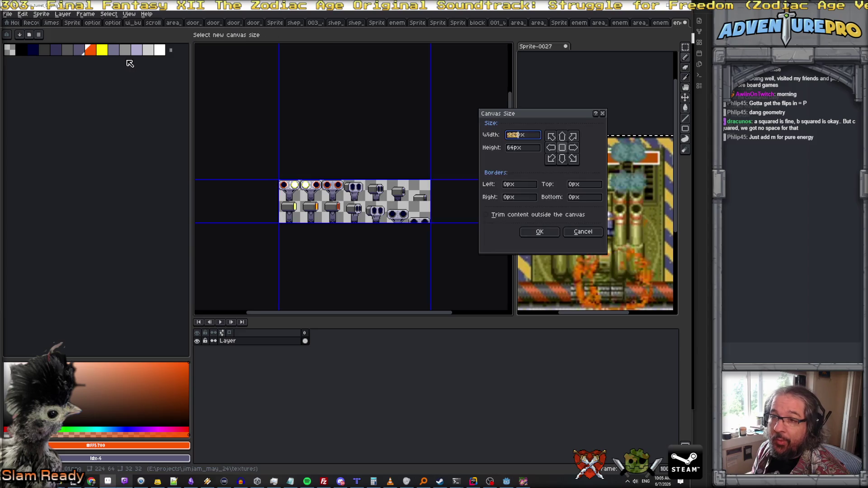
{"action": "left_click", "coordinate": [552, 136]}
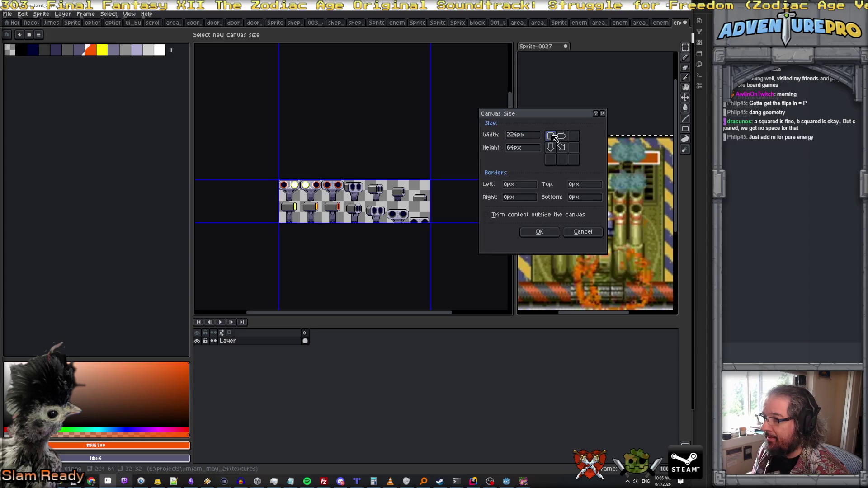
{"action": "double_click", "coordinate": [524, 136]}
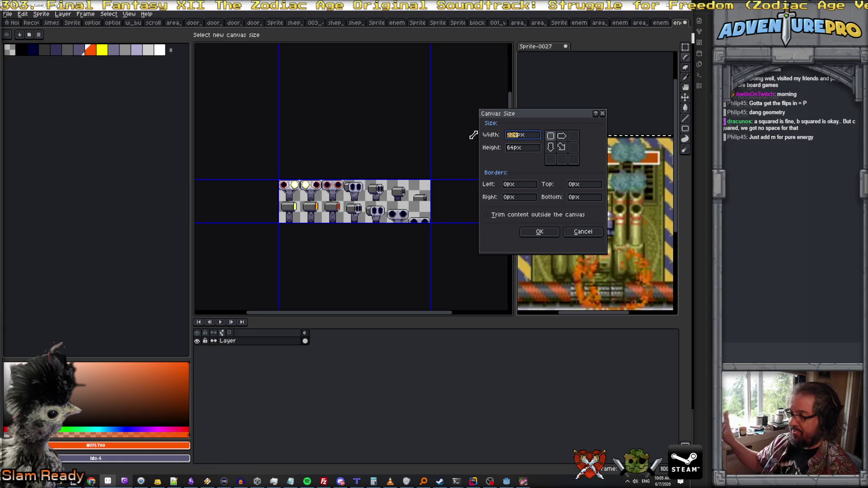
{"action": "type", "text": "21"}
{"action": "key", "text": "BackSpace"}
{"action": "type", "text": "56"}
{"action": "key", "text": "Return"}
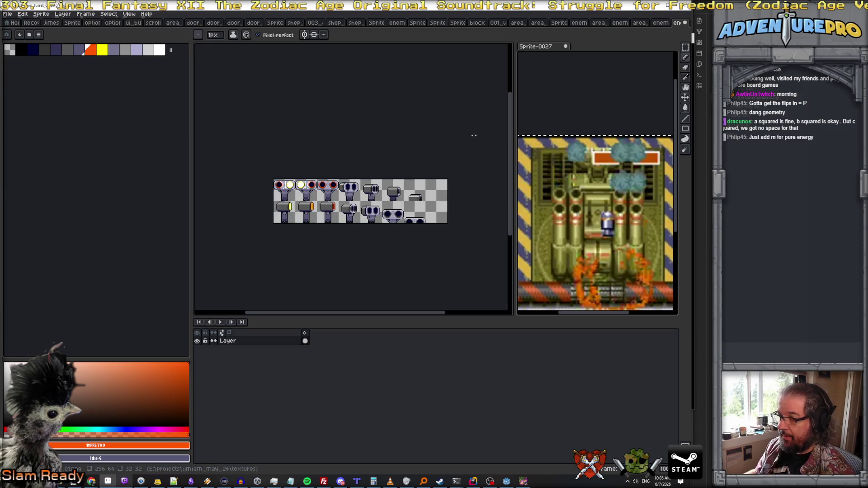
Move the orange-ringed turret into the top cell of the new right-hand column
{"action": "left_click", "coordinate": [685, 47]}
{"action": "scroll", "coordinate": [347, 161], "scroll_direction": "up", "scroll_amount": 2}
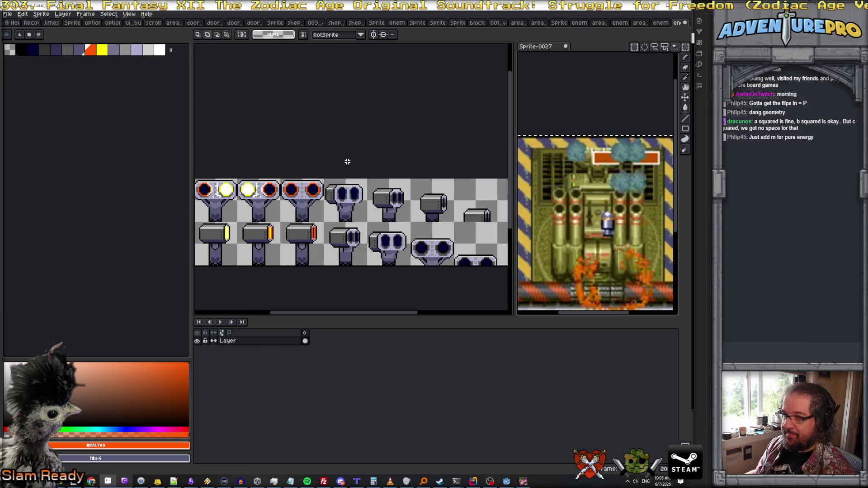
{"action": "scroll", "coordinate": [312, 189], "scroll_direction": "up", "scroll_amount": 1}
{"action": "mouse_move", "coordinate": [256, 172]}
{"action": "left_mouse_down"}
{"action": "mouse_move", "coordinate": [322, 240]}
{"action": "mouse_move", "coordinate": [357, 224]}
{"action": "mouse_move", "coordinate": [441, 214]}
{"action": "mouse_move", "coordinate": [430, 236]}
{"action": "left_mouse_up"}
{"action": "scroll", "coordinate": [382, 231], "scroll_direction": "down", "scroll_amount": 2}
{"action": "scroll", "coordinate": [435, 235], "scroll_direction": "up", "scroll_amount": 2}
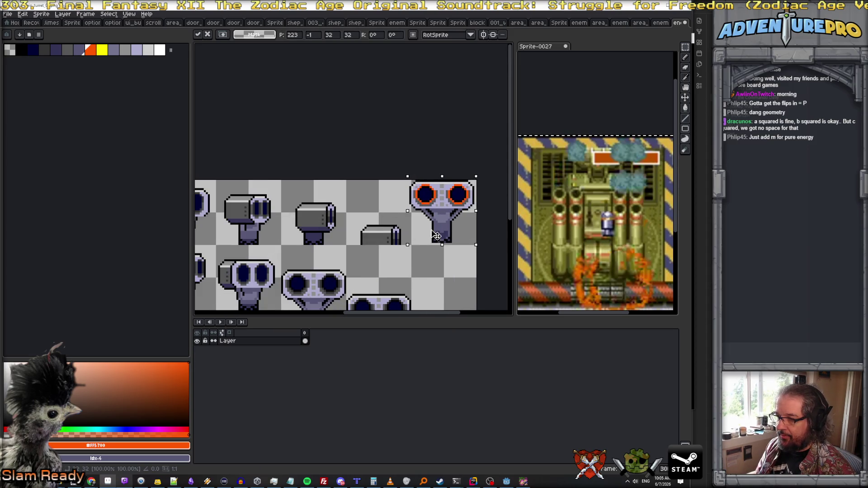
{"action": "key", "text": "Return"}
{"action": "scroll", "coordinate": [445, 230], "scroll_direction": "up", "scroll_amount": 1}
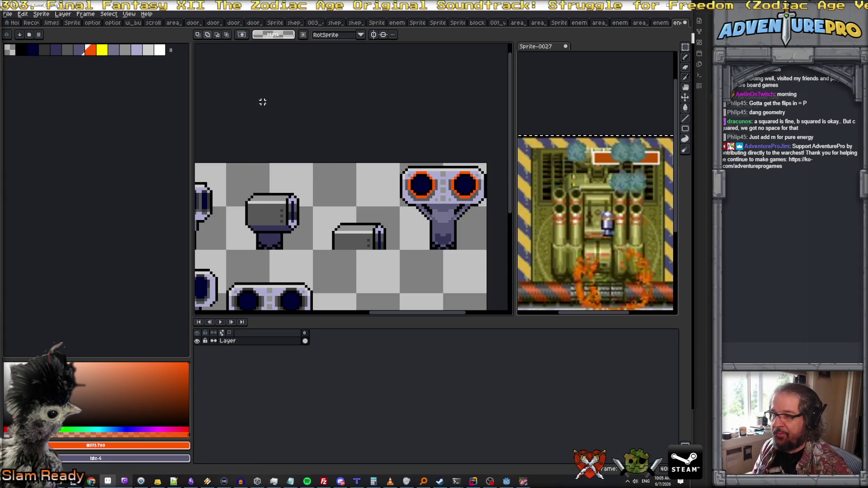
Fill the turret's top and left outlines white, then undo those fills
{"action": "key", "text": "b"}
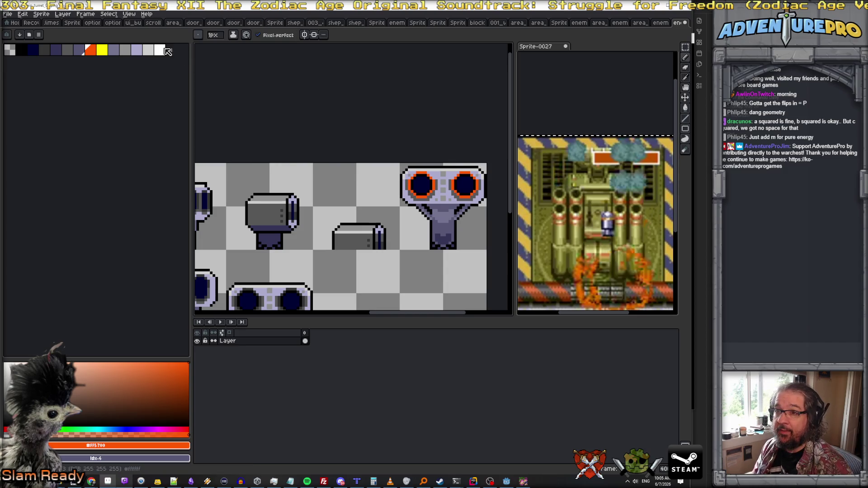
{"action": "right_click", "coordinate": [162, 50]}
{"action": "scroll", "coordinate": [487, 200], "scroll_direction": "up", "scroll_amount": 1}
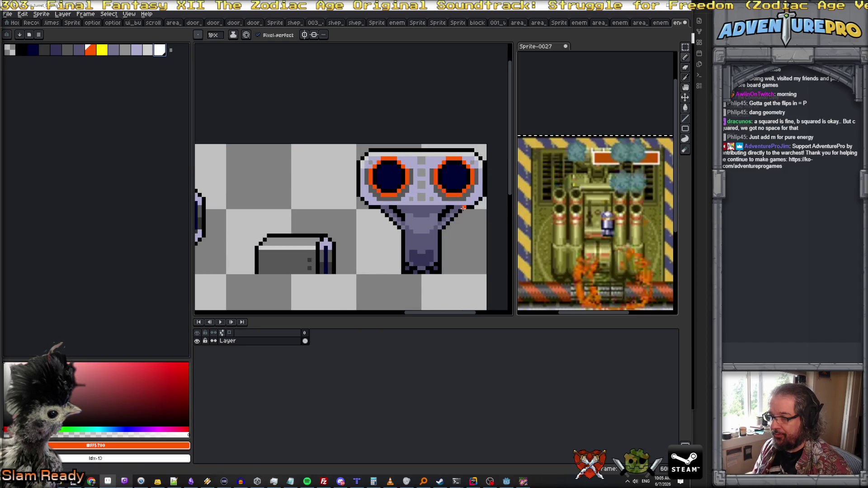
{"action": "left_click", "coordinate": [160, 49]}
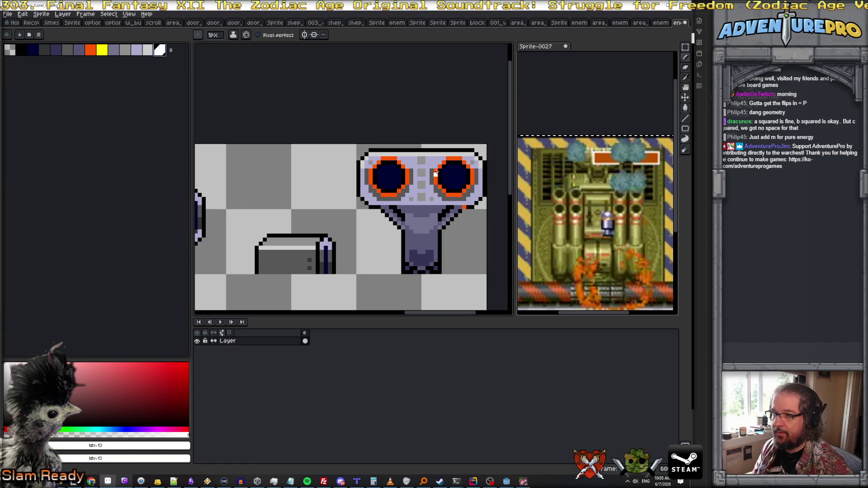
{"action": "key", "text": "g"}
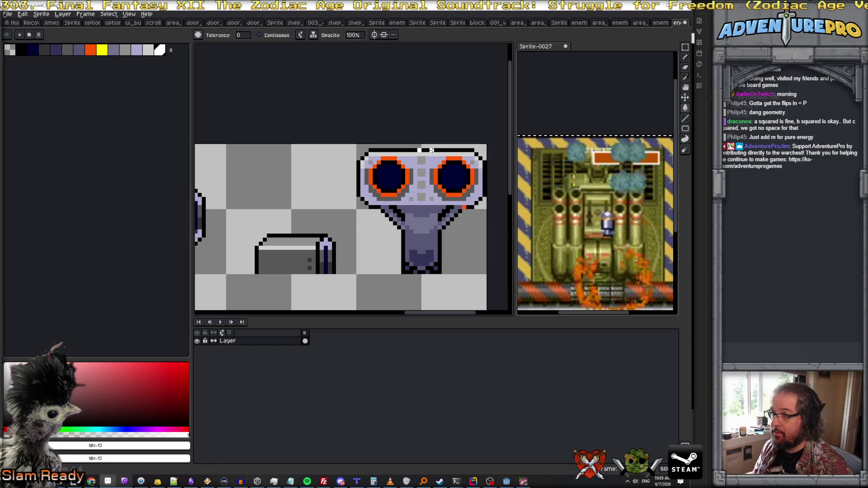
{"action": "left_click", "coordinate": [432, 151]}
{"action": "left_click", "coordinate": [395, 151]}
{"action": "left_click", "coordinate": [359, 167]}
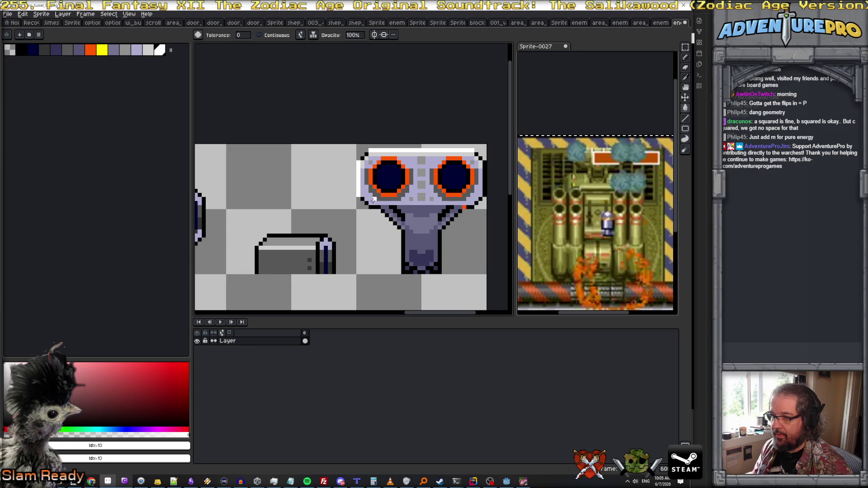
{"action": "key", "text": "ctrl+z"}
{"action": "key", "text": "ctrl+z"}
{"action": "key", "text": "ctrl+z"}
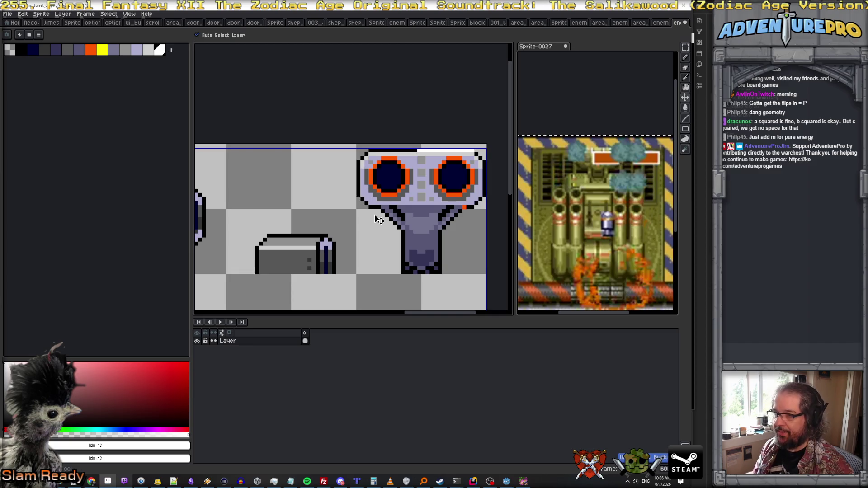
Select the front-facing turret and delete it from the sheet
{"action": "key", "text": "m"}
{"action": "mouse_move", "coordinate": [358, 145]}
{"action": "left_mouse_down"}
{"action": "mouse_move", "coordinate": [488, 283]}
{"action": "mouse_move", "coordinate": [487, 274]}
{"action": "left_mouse_up"}
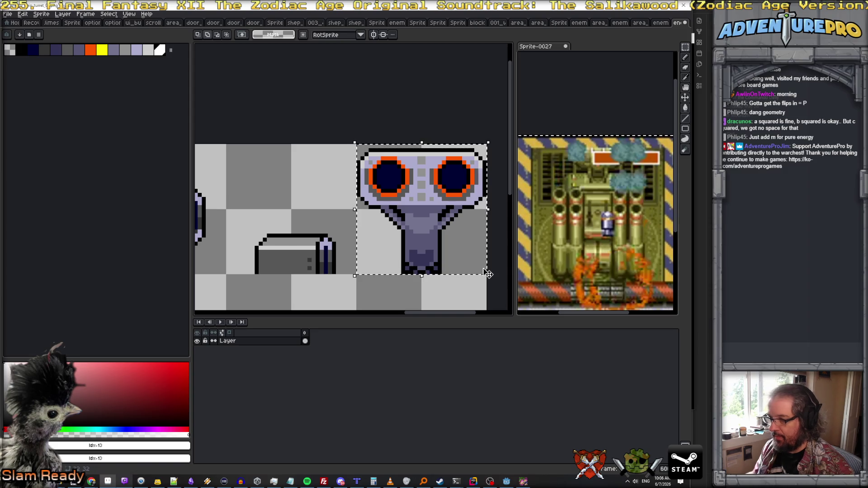
{"action": "key", "text": "Delete"}
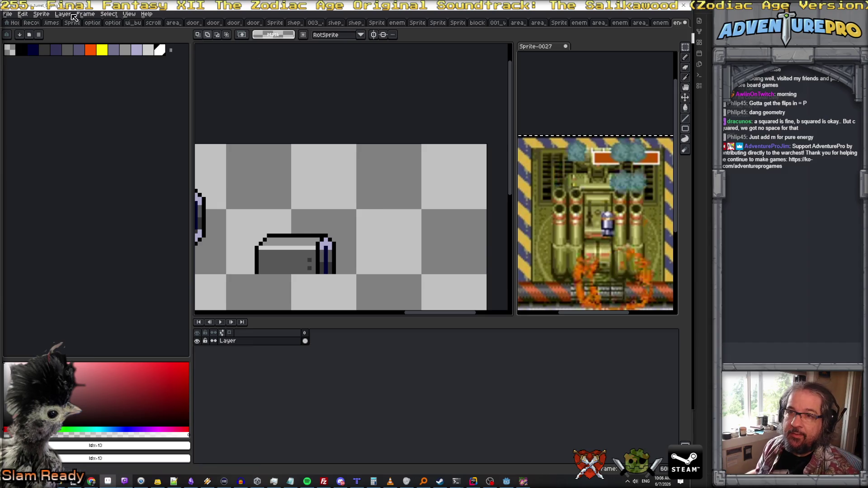
Paste the turret onto a new layer and fill its black outline white
{"action": "left_click", "coordinate": [23, 14]}
{"action": "mouse_move", "coordinate": [59, 83]}
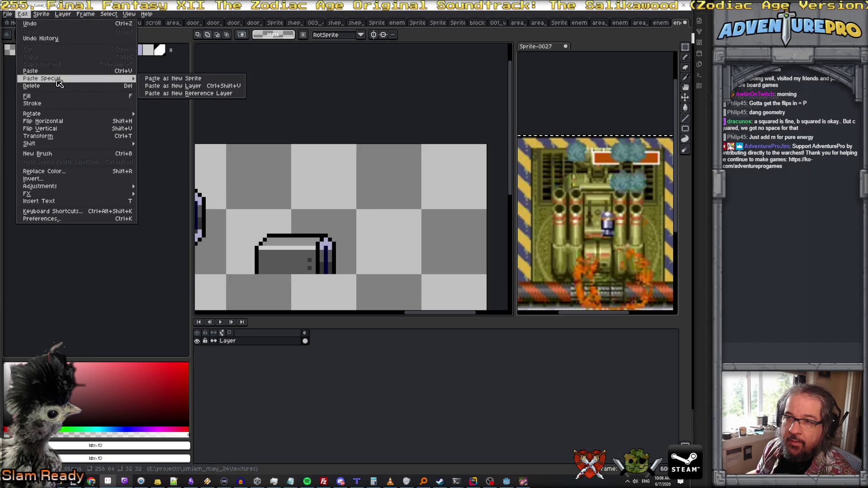
{"action": "left_click", "coordinate": [188, 86]}
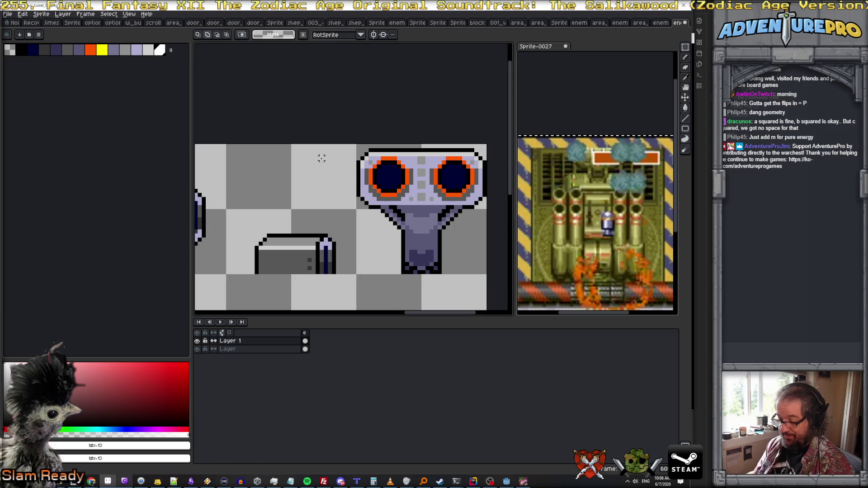
{"action": "key", "text": "g"}
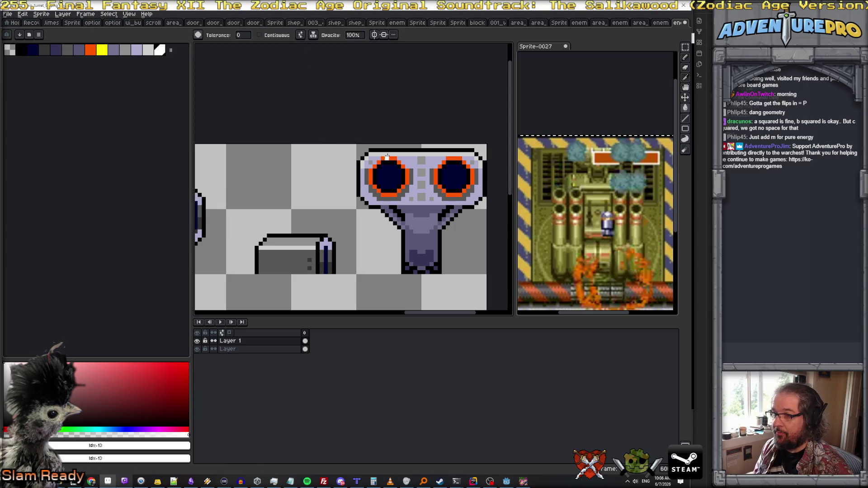
{"action": "left_click", "coordinate": [388, 150]}
Colour the turret head orange, with its grey pixels, eyes and eye rings yellow
{"action": "left_click", "coordinate": [92, 50]}
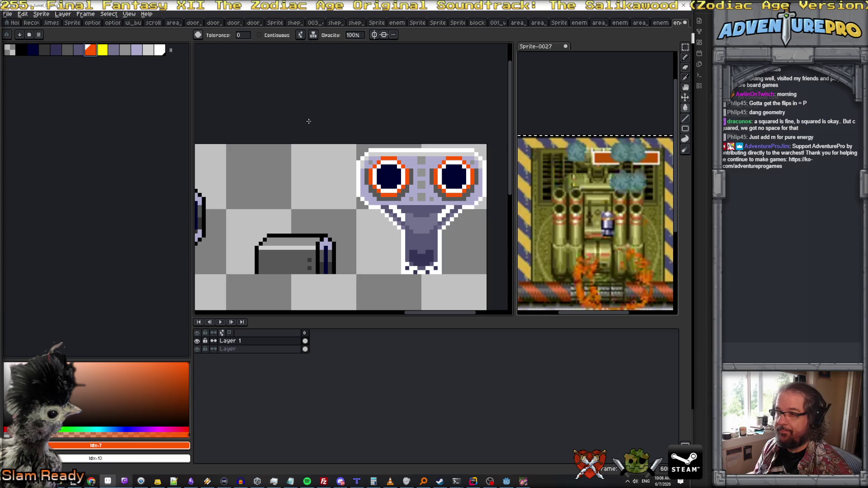
{"action": "left_click", "coordinate": [371, 199]}
{"action": "key", "text": "bracketright"}
{"action": "left_click", "coordinate": [421, 172]}
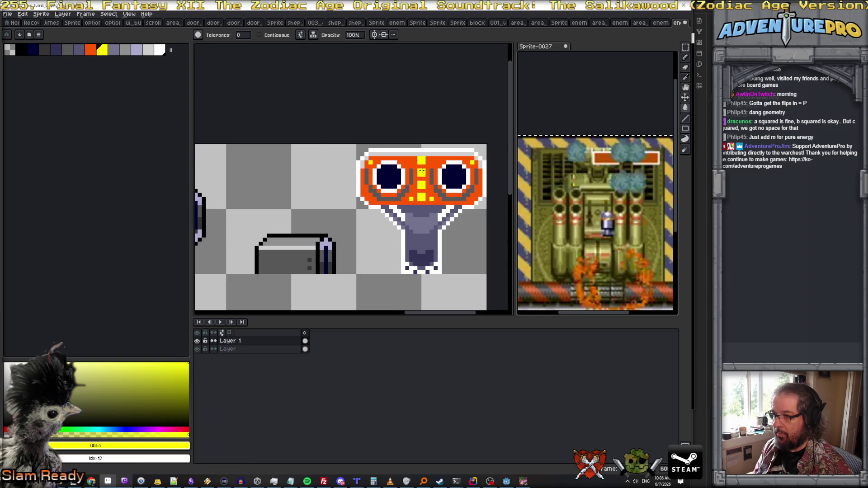
{"action": "left_click", "coordinate": [399, 174]}
{"action": "left_click", "coordinate": [395, 199]}
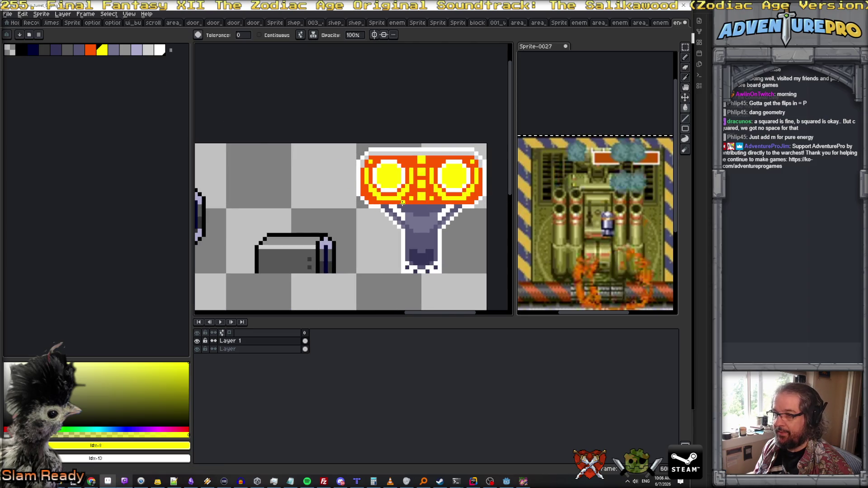
Fill the neck strip and lower band yellow, the dark bottom orange, and the top band yellow
{"action": "left_click", "coordinate": [423, 227]}
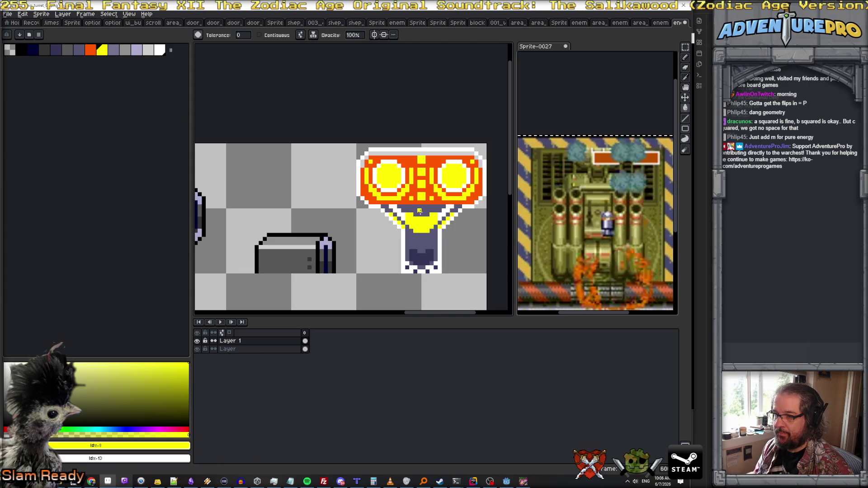
{"action": "key", "text": "ctrl+z"}
{"action": "left_click", "coordinate": [421, 210]}
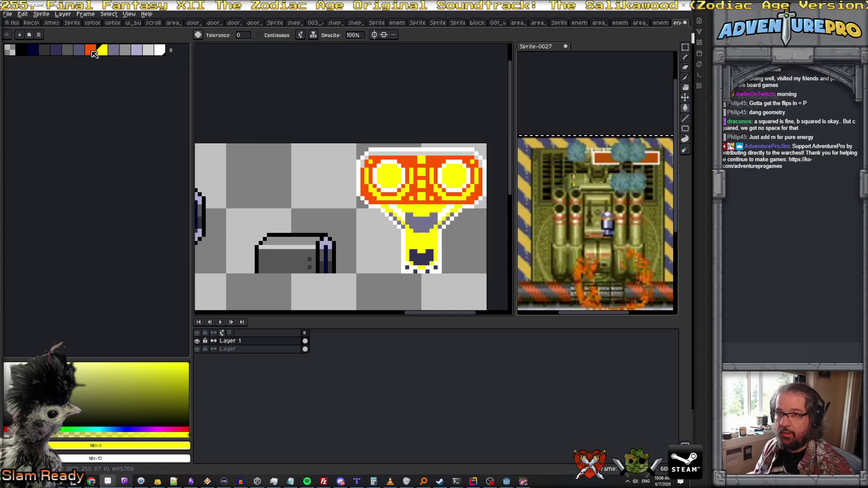
{"action": "left_click", "coordinate": [374, 209], "text": "alt"}
{"action": "left_click", "coordinate": [428, 264]}
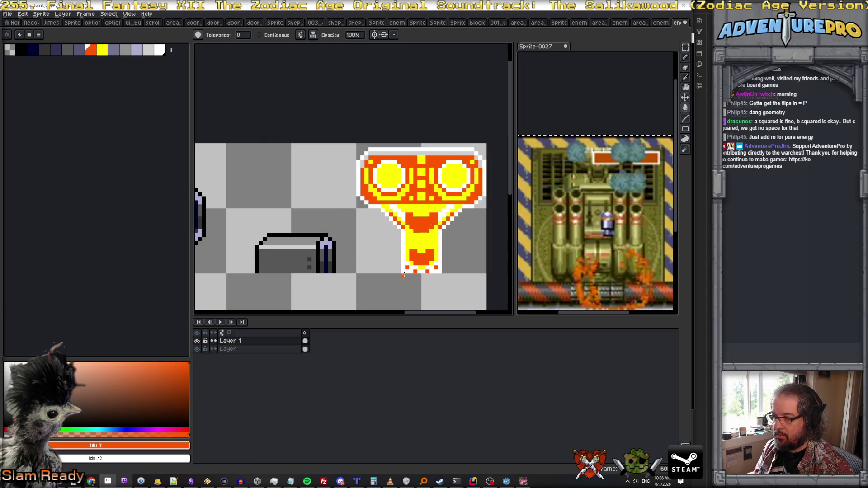
{"action": "scroll", "coordinate": [426, 243], "scroll_direction": "down", "scroll_amount": 2}
{"action": "scroll", "coordinate": [427, 243], "scroll_direction": "down", "scroll_amount": 1}
{"action": "scroll", "coordinate": [427, 243], "scroll_direction": "up", "scroll_amount": 2}
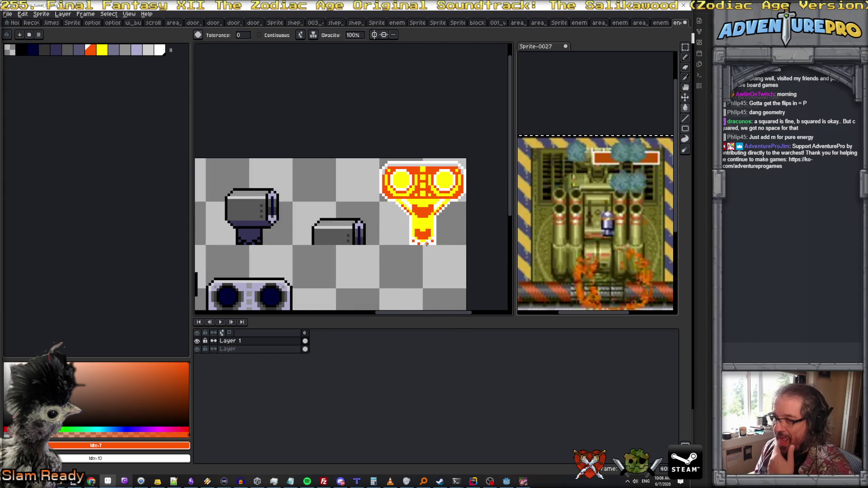
{"action": "scroll", "coordinate": [412, 188], "scroll_direction": "up", "scroll_amount": 1}
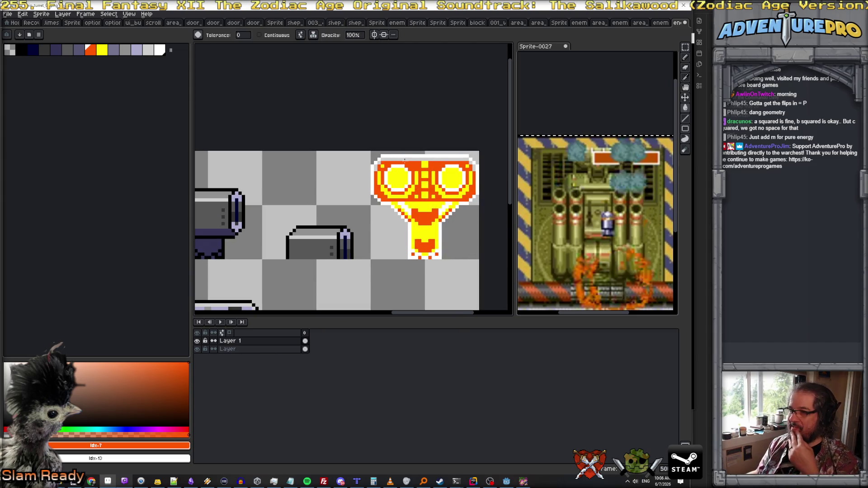
{"action": "left_click", "coordinate": [380, 179], "text": "alt"}
{"action": "left_click", "coordinate": [396, 161]}
Copy the middle lower side cannon onto Layer 1 and place it below the flash turret
{"action": "scroll", "coordinate": [403, 168], "scroll_direction": "down", "scroll_amount": 2}
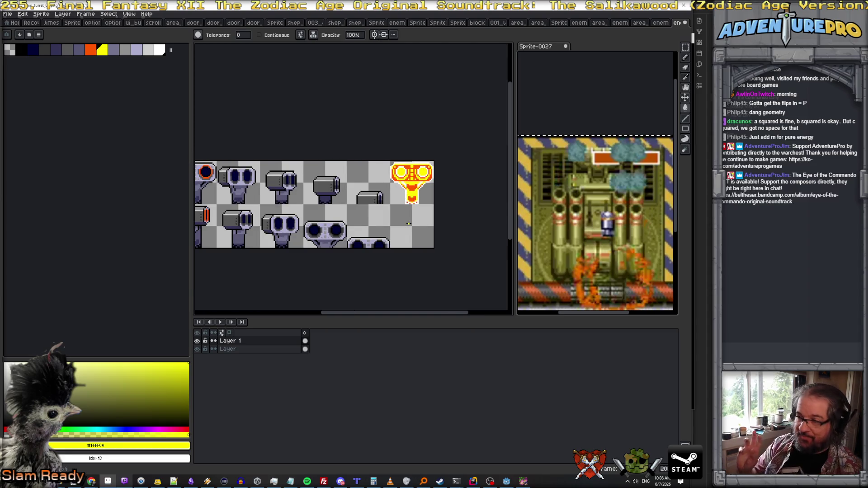
{"action": "scroll", "coordinate": [408, 223], "scroll_direction": "left", "scroll_amount": 2}
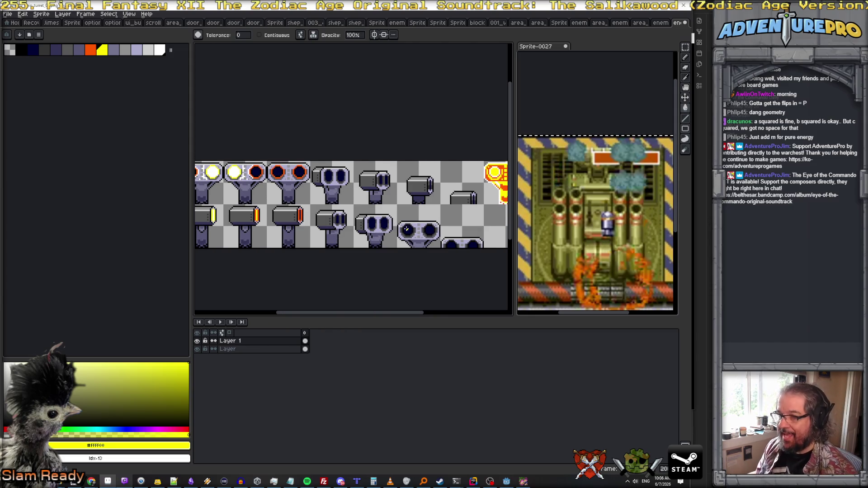
{"action": "left_click", "coordinate": [685, 47]}
{"action": "scroll", "coordinate": [216, 221], "scroll_direction": "up", "scroll_amount": 2}
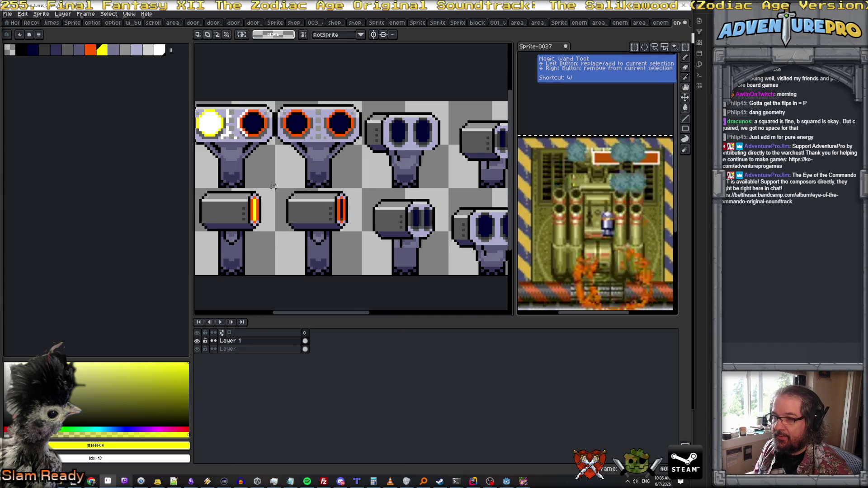
{"action": "mouse_move", "coordinate": [274, 188]}
{"action": "left_mouse_down"}
{"action": "mouse_move", "coordinate": [312, 239]}
{"action": "mouse_move", "coordinate": [363, 275]}
{"action": "left_mouse_up"}
{"action": "left_click", "coordinate": [288, 350]}
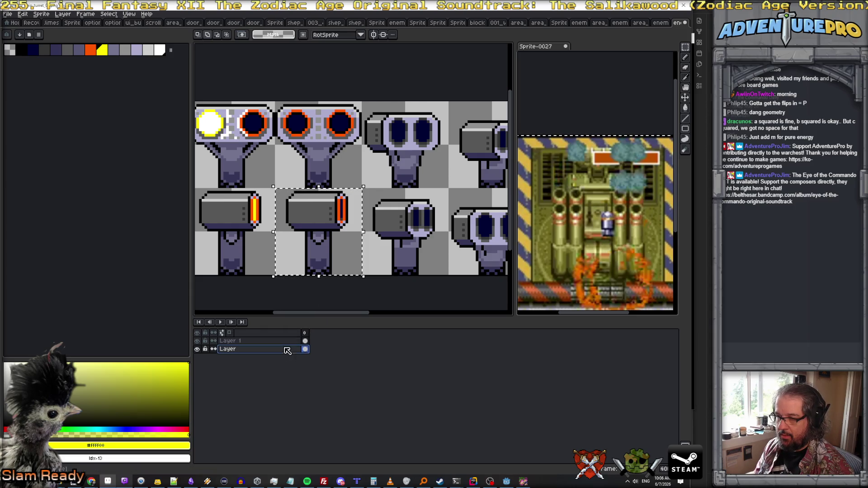
{"action": "left_click", "coordinate": [342, 268]}
{"action": "scroll", "coordinate": [314, 303], "scroll_direction": "right", "scroll_amount": 5}
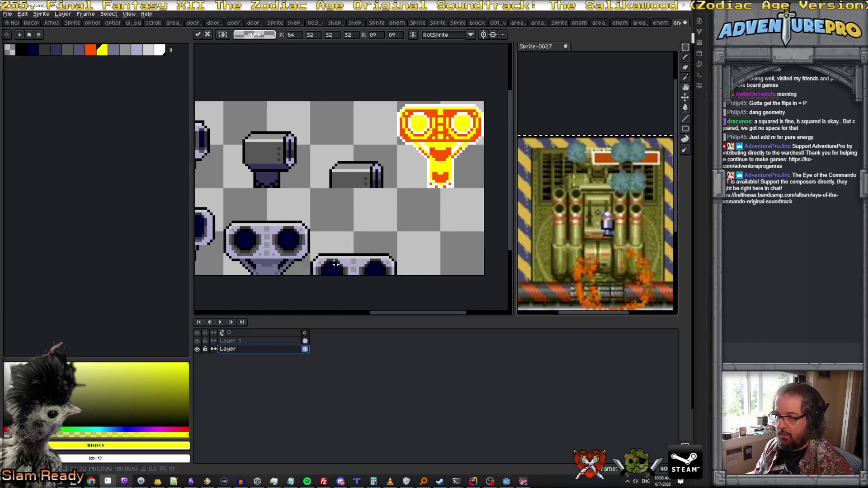
{"action": "key", "text": "ctrl+c"}
{"action": "key", "text": "alt+Up"}
{"action": "key", "text": "ctrl+v"}
{"action": "left_click_drag", "start_coordinate": [354, 248], "coordinate": [318, 246]}
{"action": "key", "text": "ctrl+d"}
Recolour the cannon with a white outline, yellow stand, and orange bottom bar and stand shading
{"action": "scroll", "coordinate": [317, 219], "scroll_direction": "up", "scroll_amount": 1}
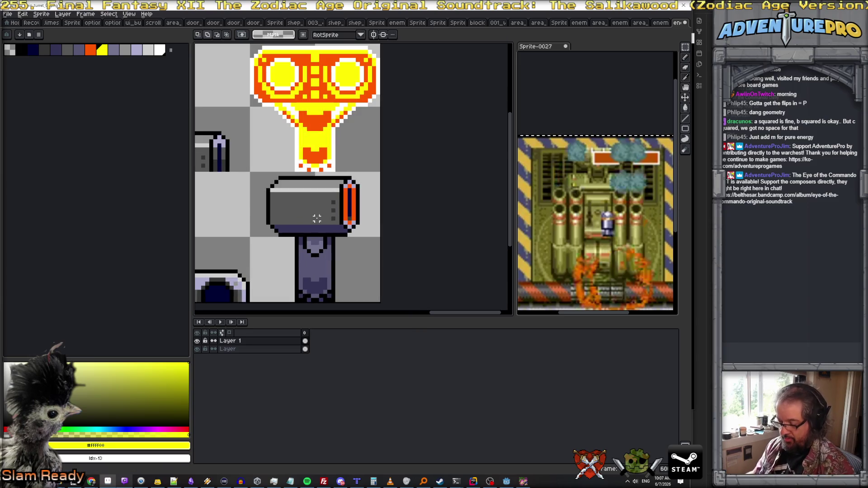
{"action": "key", "text": "b"}
{"action": "left_click", "coordinate": [329, 186], "text": "alt"}
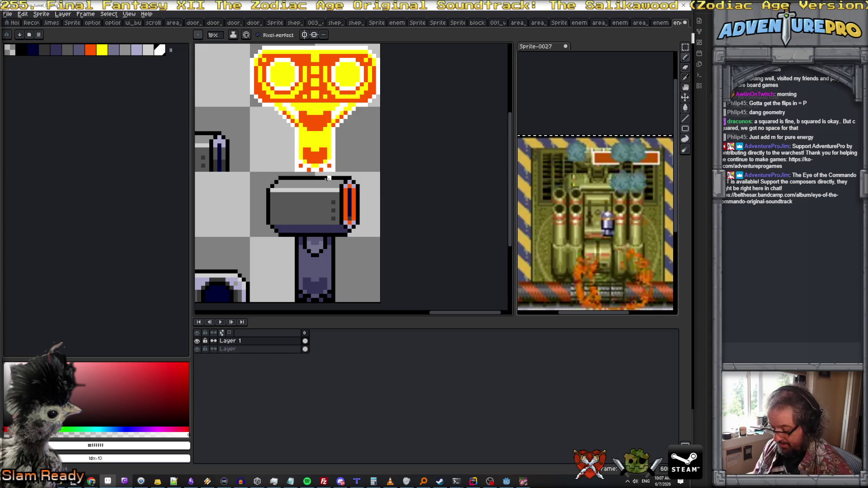
{"action": "key", "text": "g"}
{"action": "left_click", "coordinate": [327, 179]}
{"action": "left_click", "coordinate": [334, 162], "text": "alt"}
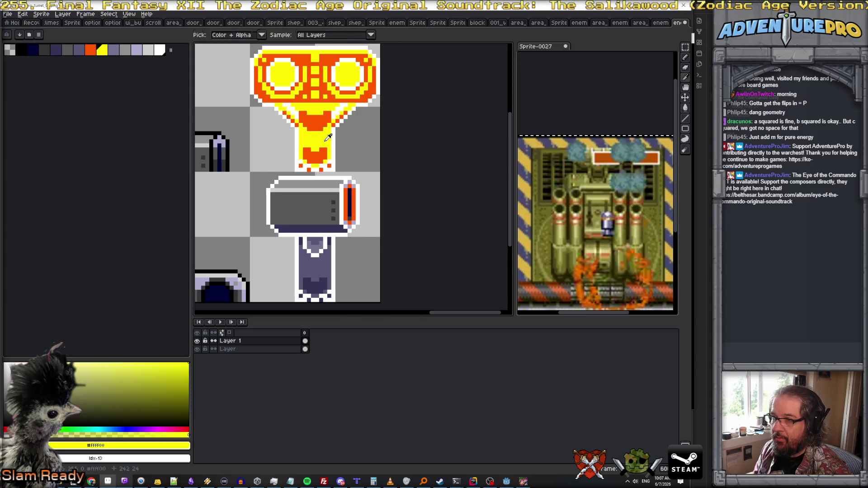
{"action": "left_click", "coordinate": [321, 264]}
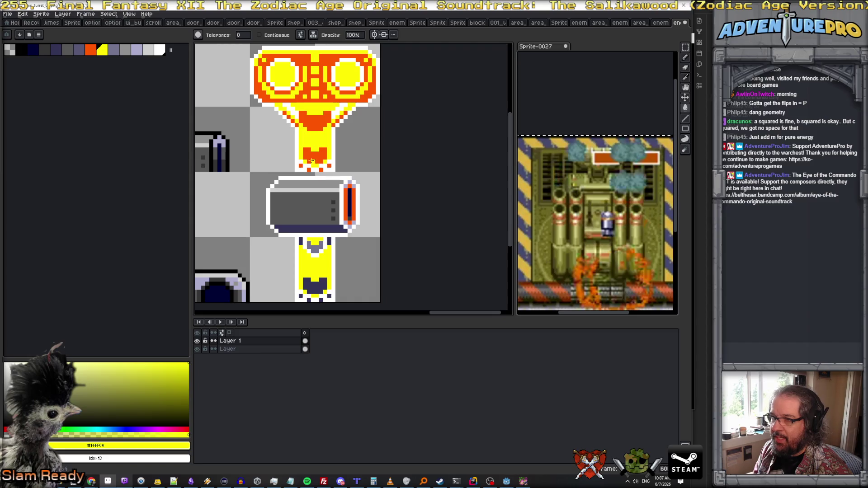
{"action": "left_click", "coordinate": [315, 154], "text": "alt"}
{"action": "left_click", "coordinate": [315, 229]}
{"action": "left_click", "coordinate": [315, 288]}
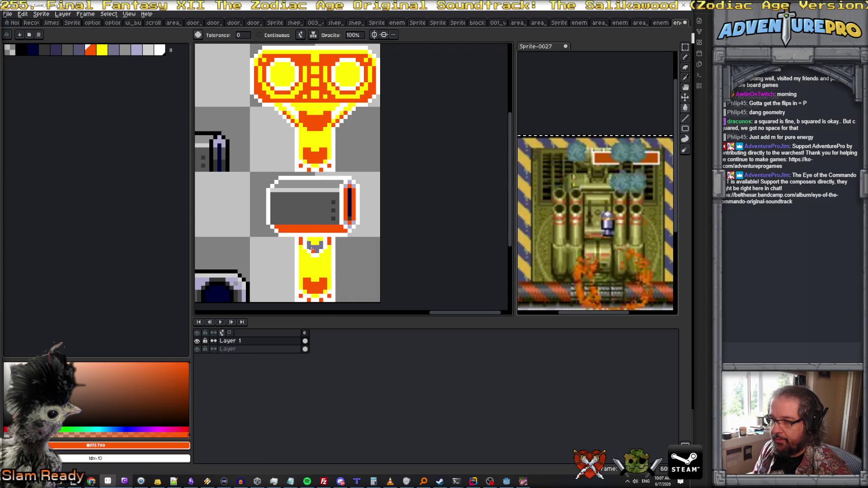
Fill the cannon's top band and middle yellow, then add orange top band and dots
{"action": "left_click", "coordinate": [325, 140], "text": "alt"}
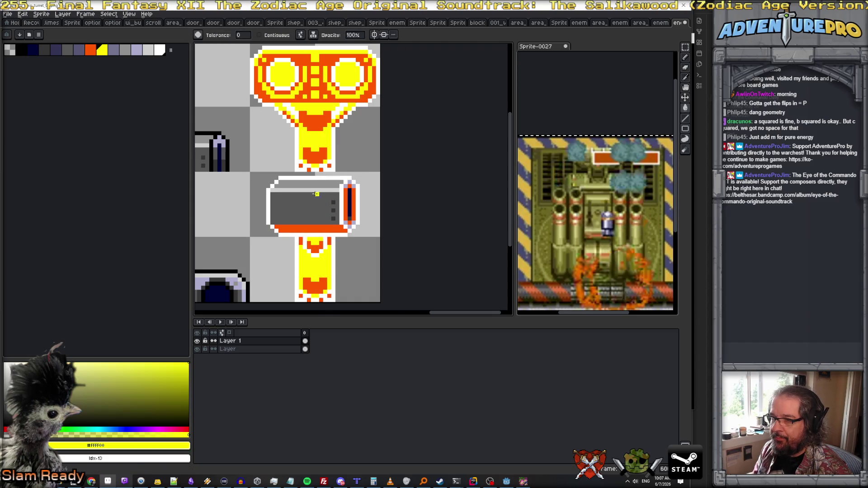
{"action": "left_click", "coordinate": [313, 186]}
{"action": "left_click", "coordinate": [304, 211]}
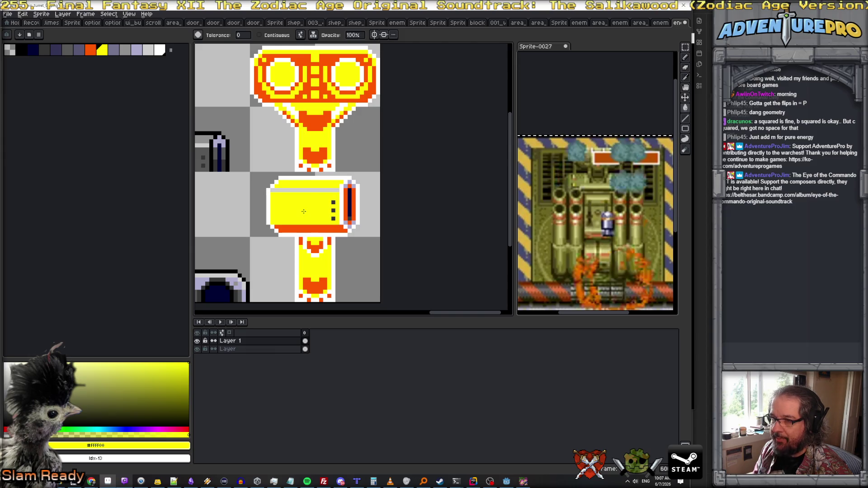
{"action": "left_click", "coordinate": [346, 201], "text": "alt"}
{"action": "left_click", "coordinate": [324, 190]}
{"action": "left_click", "coordinate": [333, 202]}
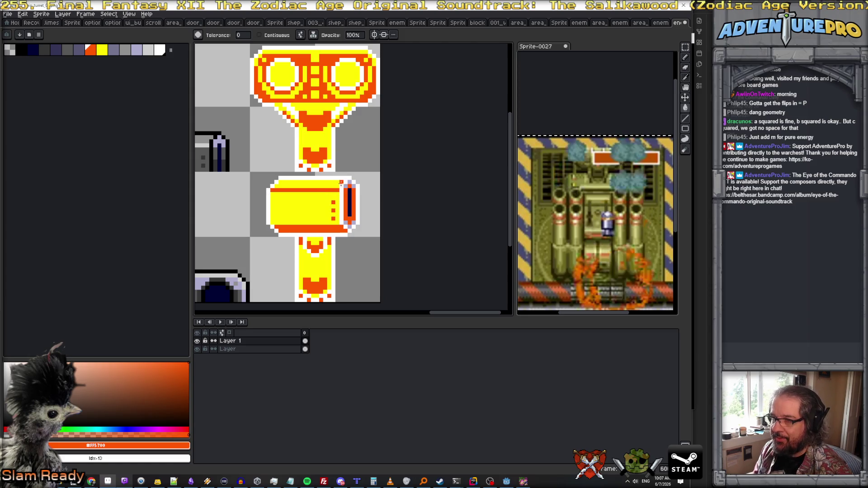
{"action": "left_click", "coordinate": [341, 183], "text": "alt"}
{"action": "scroll", "coordinate": [338, 234], "scroll_direction": "down", "scroll_amount": 4}
{"action": "scroll", "coordinate": [338, 234], "scroll_direction": "up", "scroll_amount": 1}
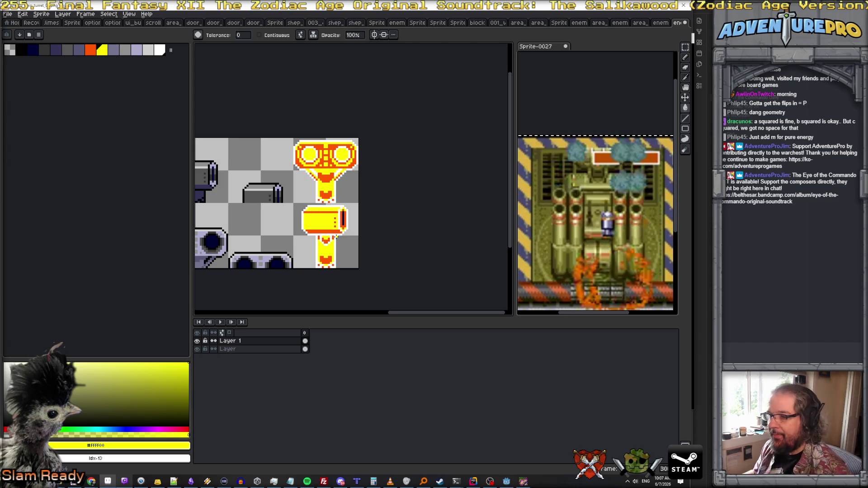
{"action": "scroll", "coordinate": [336, 236], "scroll_direction": "down", "scroll_amount": 3}
{"action": "scroll", "coordinate": [339, 238], "scroll_direction": "up", "scroll_amount": 1}
{"action": "scroll", "coordinate": [338, 239], "scroll_direction": "down", "scroll_amount": 1}
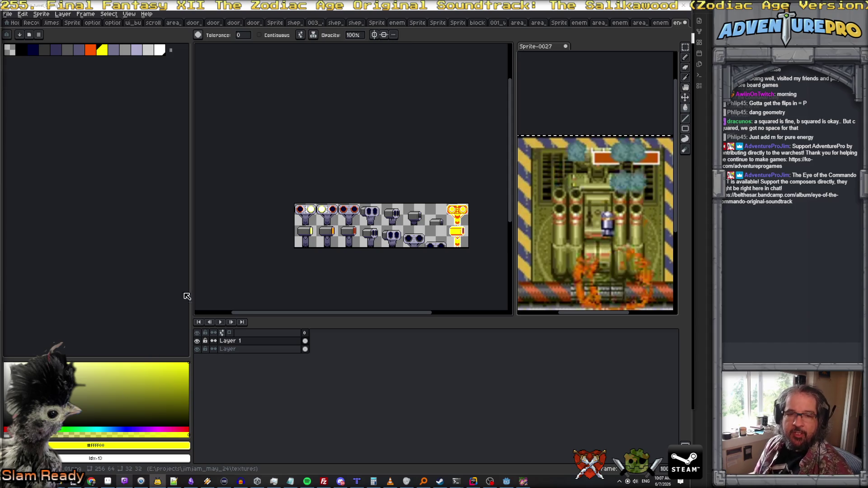
{"action": "left_click_drag", "start_coordinate": [514, 283], "coordinate": [559, 284]}
{"action": "key", "text": "h"}
{"action": "left_click_drag", "start_coordinate": [437, 273], "coordinate": [407, 235]}
{"action": "key", "text": "g"}
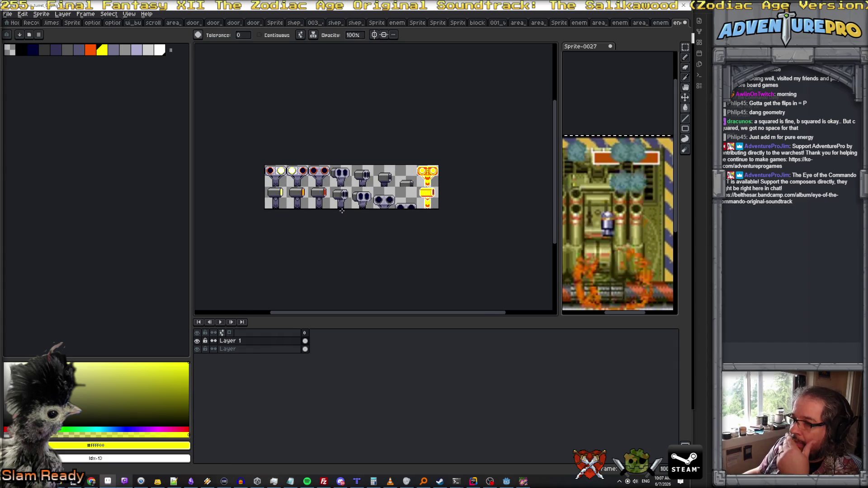
{"action": "scroll", "coordinate": [406, 196], "scroll_direction": "up", "scroll_amount": 2}
{"action": "scroll", "coordinate": [393, 190], "scroll_direction": "down", "scroll_amount": 2}
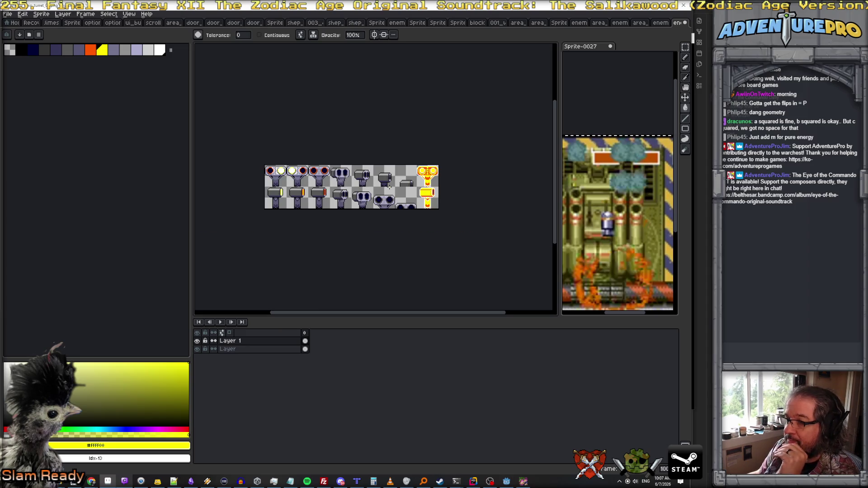
{"action": "left_click", "coordinate": [685, 47]}
{"action": "scroll", "coordinate": [270, 178], "scroll_direction": "up", "scroll_amount": 2}
{"action": "left_click_drag", "start_coordinate": [273, 186], "coordinate": [301, 208]}
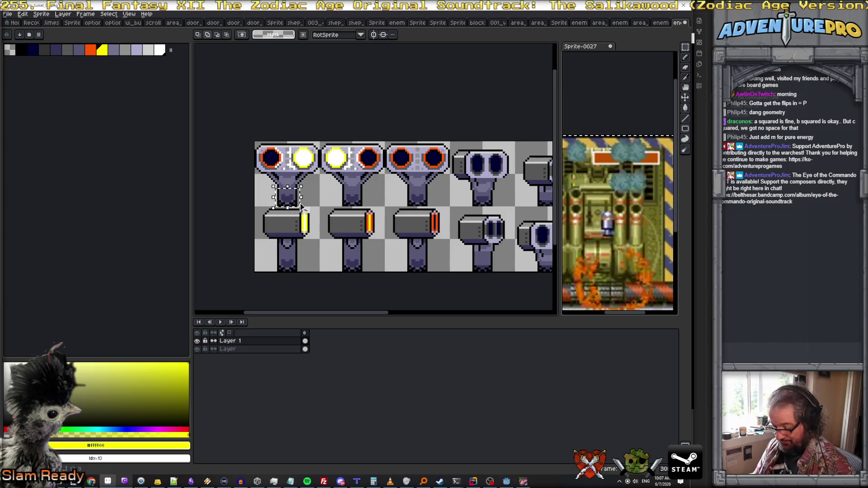
Resize the canvas to 288 px wide, anchored top-left, and paste the copied neck
{"action": "scroll", "coordinate": [318, 209], "scroll_direction": "right", "scroll_amount": 5}
{"action": "scroll", "coordinate": [318, 209], "scroll_direction": "down", "scroll_amount": 1}
{"action": "left_click", "coordinate": [41, 13]}
{"action": "left_click", "coordinate": [59, 62]}
{"action": "left_click", "coordinate": [552, 136]}
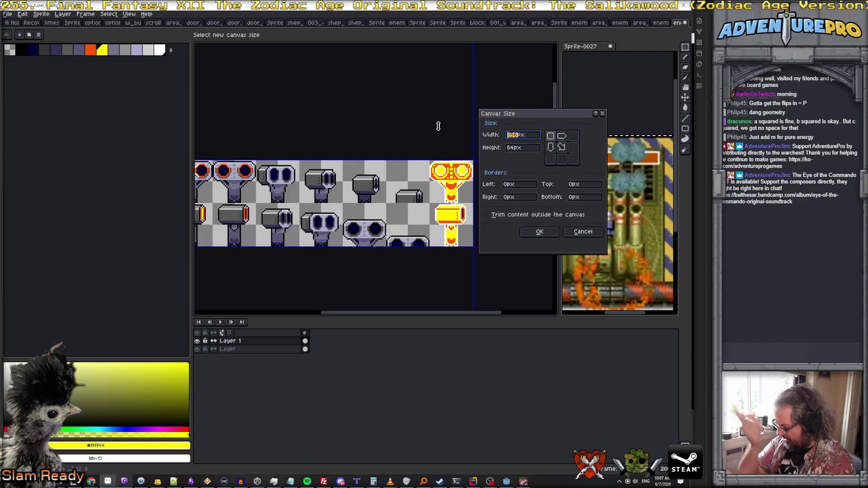
{"action": "type", "text": "288"}
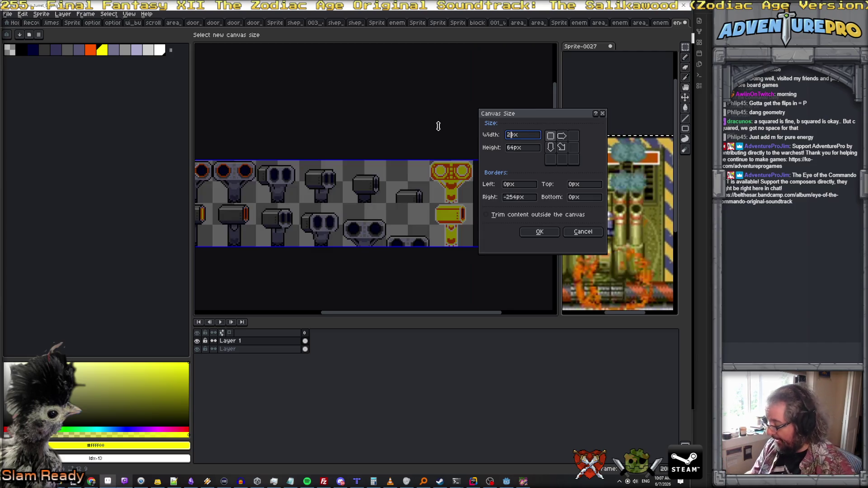
{"action": "key", "text": "Return"}
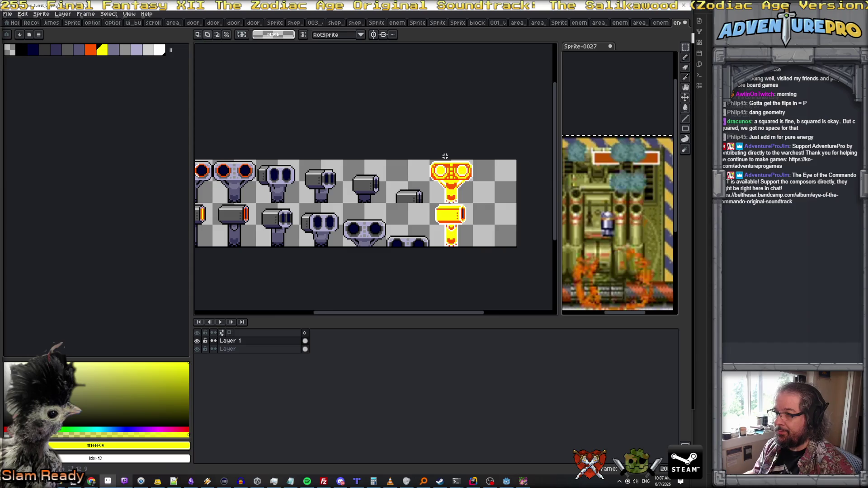
{"action": "scroll", "coordinate": [407, 181], "scroll_direction": "right", "scroll_amount": 5}
{"action": "key", "text": "ctrl+v"}
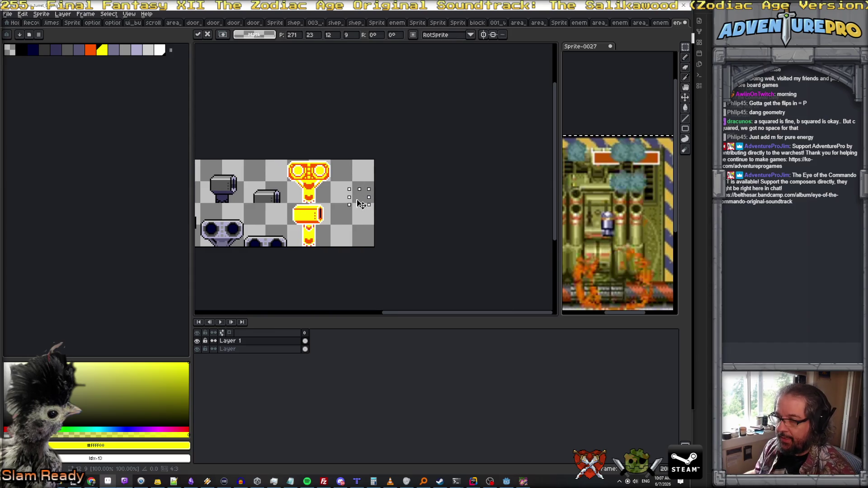
Select the first turret's neck and paste a copy beside the yellow hammer turret
{"action": "key", "text": "Return"}
{"action": "scroll", "coordinate": [369, 214], "scroll_direction": "left", "scroll_amount": 10}
{"action": "scroll", "coordinate": [370, 213], "scroll_direction": "left", "scroll_amount": 5}
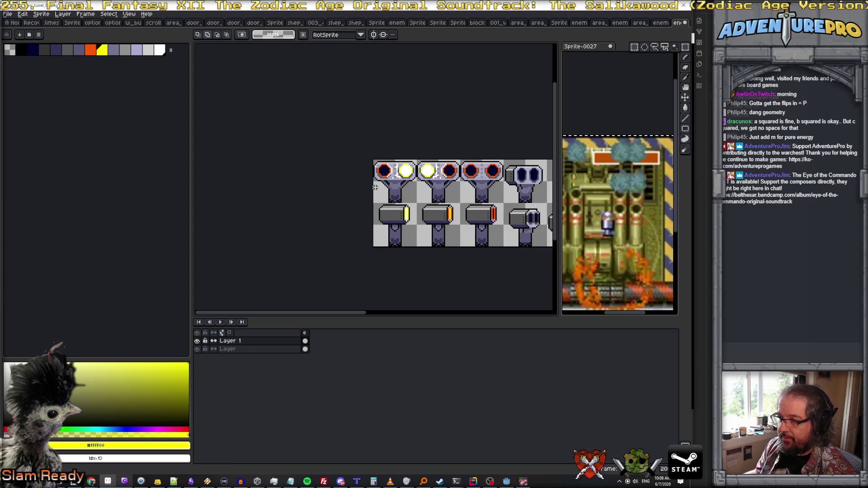
{"action": "left_click_drag", "start_coordinate": [383, 190], "coordinate": [408, 205]}
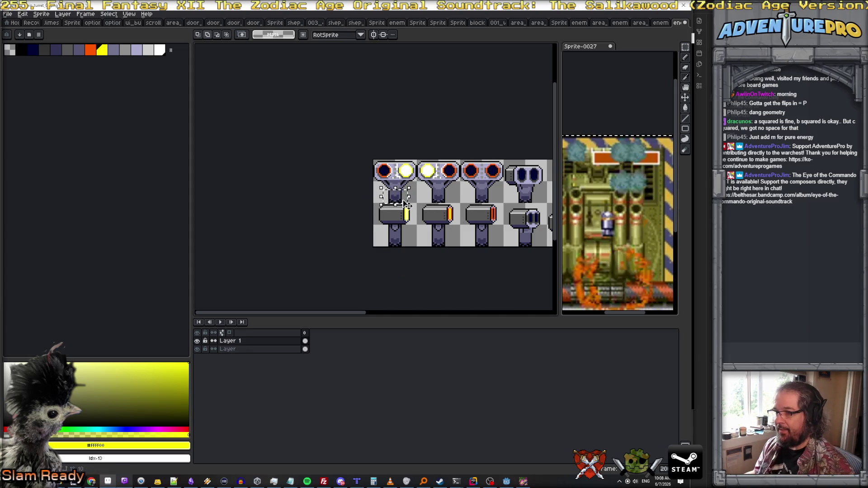
{"action": "scroll", "coordinate": [406, 204], "scroll_direction": "up", "scroll_amount": 2}
{"action": "mouse_move", "coordinate": [407, 204]}
{"action": "left_mouse_down"}
{"action": "mouse_move", "coordinate": [410, 197]}
{"action": "mouse_move", "coordinate": [414, 208]}
{"action": "left_mouse_up"}
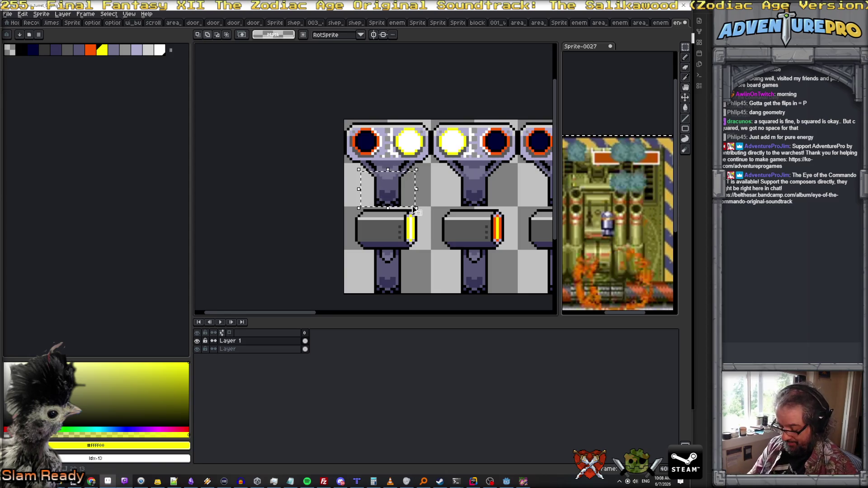
{"action": "scroll", "coordinate": [415, 209], "scroll_direction": "right", "scroll_amount": 10}
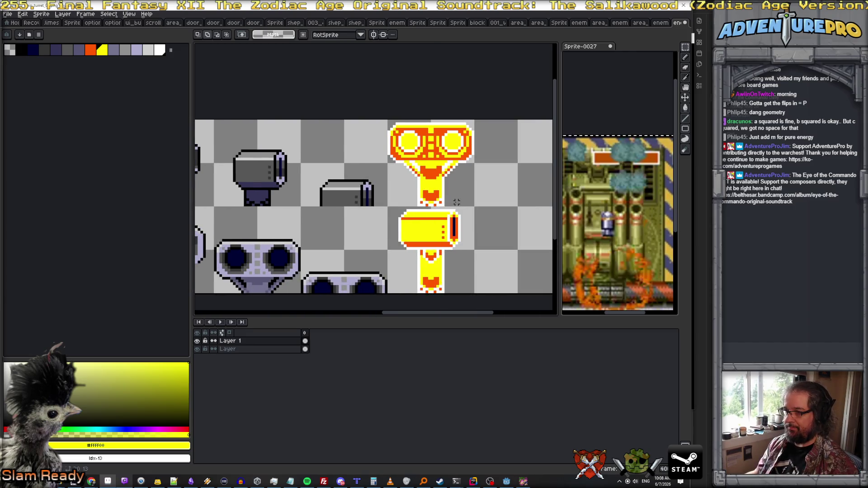
{"action": "key", "text": "ctrl+v"}
{"action": "left_click_drag", "start_coordinate": [370, 202], "coordinate": [346, 201]}
{"action": "key", "text": "Return"}
{"action": "scroll", "coordinate": [344, 189], "scroll_direction": "up", "scroll_amount": 1}
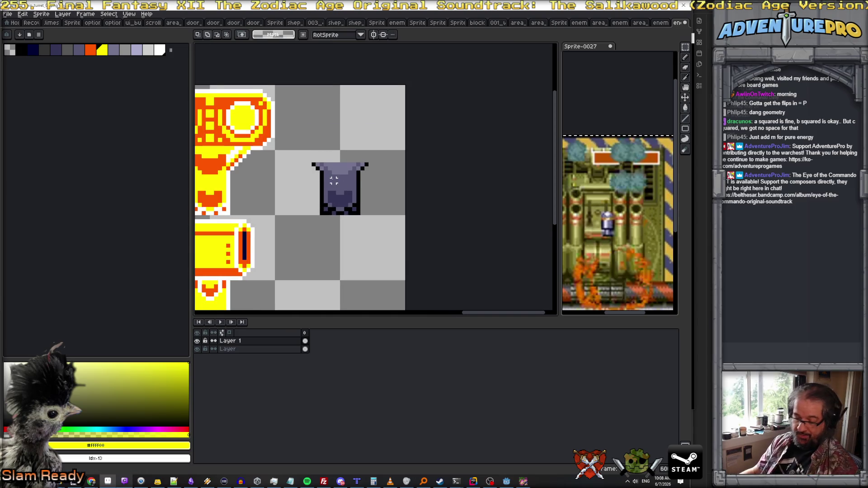
Draw a jagged black edge and a crack across the copied neck's top
{"action": "scroll", "coordinate": [334, 180], "scroll_direction": "up", "scroll_amount": 1}
{"action": "key", "text": "b"}
{"action": "left_click", "coordinate": [307, 159], "text": "alt"}
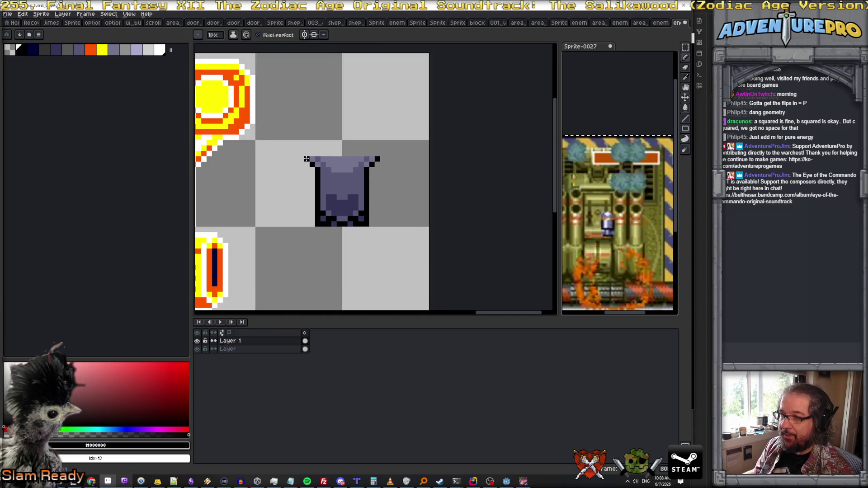
{"action": "left_click_drag", "start_coordinate": [307, 150], "coordinate": [348, 181]}
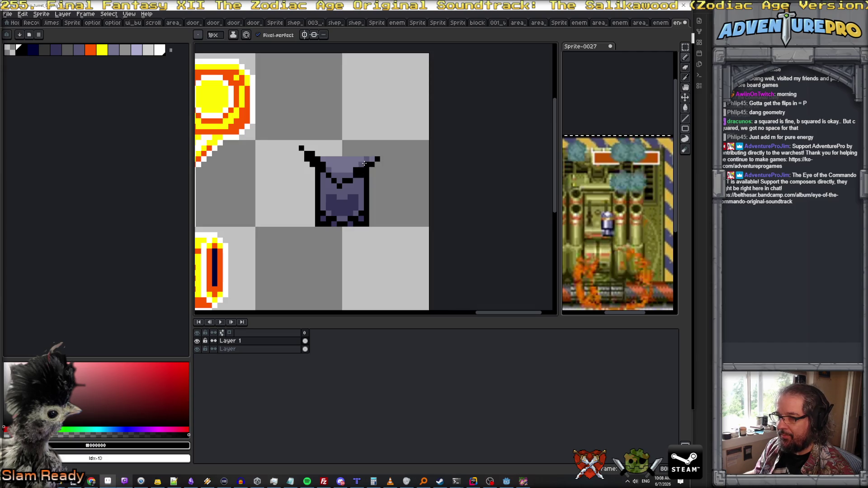
{"action": "left_click", "coordinate": [346, 179], "text": "alt"}
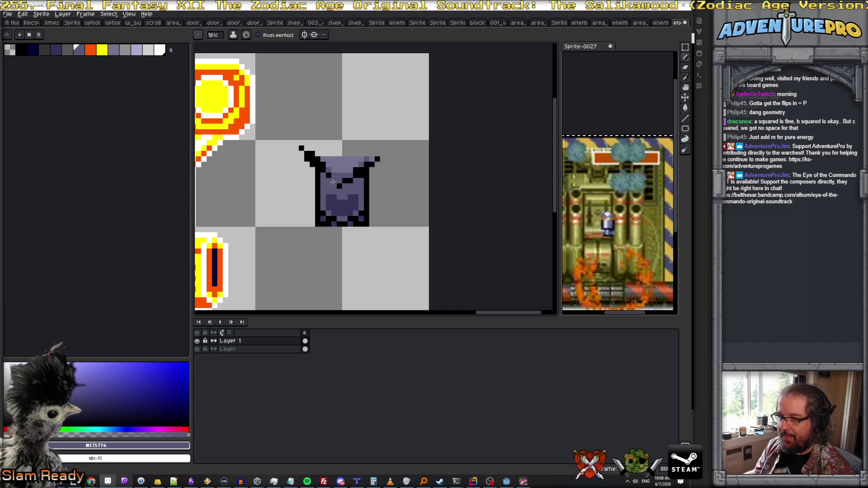
{"action": "left_click", "coordinate": [328, 165], "text": "alt"}
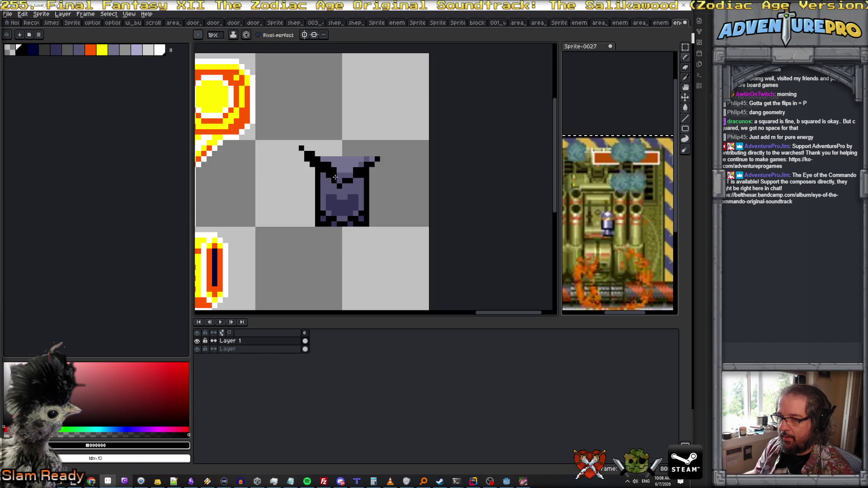
{"action": "left_click_drag", "start_coordinate": [338, 178], "coordinate": [355, 158]}
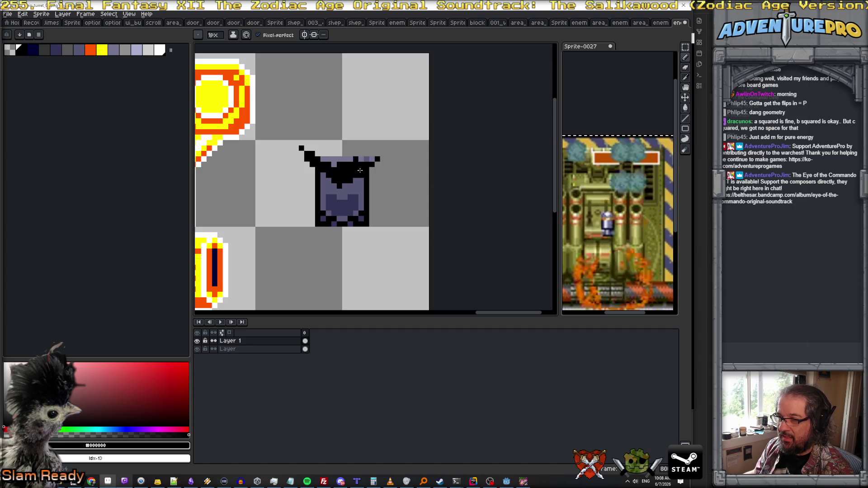
{"action": "mouse_move", "coordinate": [344, 158]}
{"action": "left_mouse_down"}
{"action": "mouse_move", "coordinate": [323, 159]}
{"action": "mouse_move", "coordinate": [378, 159]}
{"action": "left_mouse_up"}
Refine the torn top with an extra black pixel and a longer right spike
{"action": "key", "text": "e"}
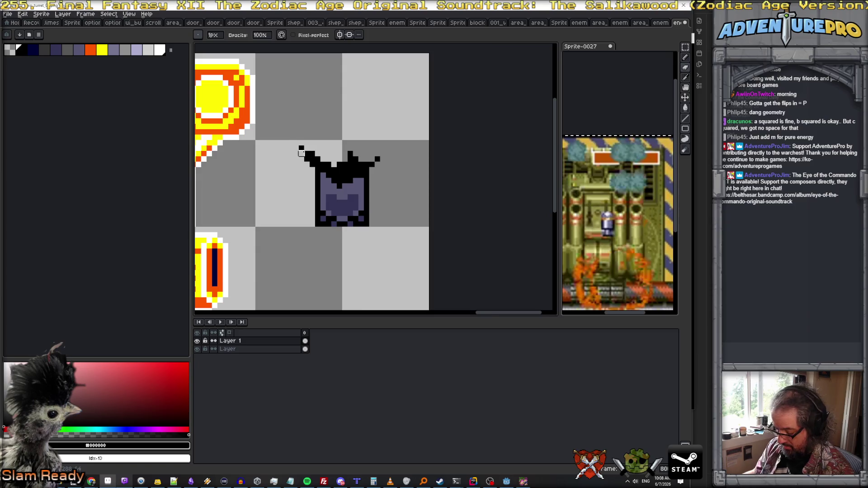
{"action": "scroll", "coordinate": [304, 152], "scroll_direction": "up", "scroll_amount": 1}
{"action": "key", "text": "b"}
{"action": "left_click", "coordinate": [309, 148]}
{"action": "scroll", "coordinate": [310, 151], "scroll_direction": "down", "scroll_amount": 2}
{"action": "scroll", "coordinate": [326, 165], "scroll_direction": "up", "scroll_amount": 1}
{"action": "scroll", "coordinate": [335, 172], "scroll_direction": "down", "scroll_amount": 1}
{"action": "scroll", "coordinate": [343, 180], "scroll_direction": "up", "scroll_amount": 1}
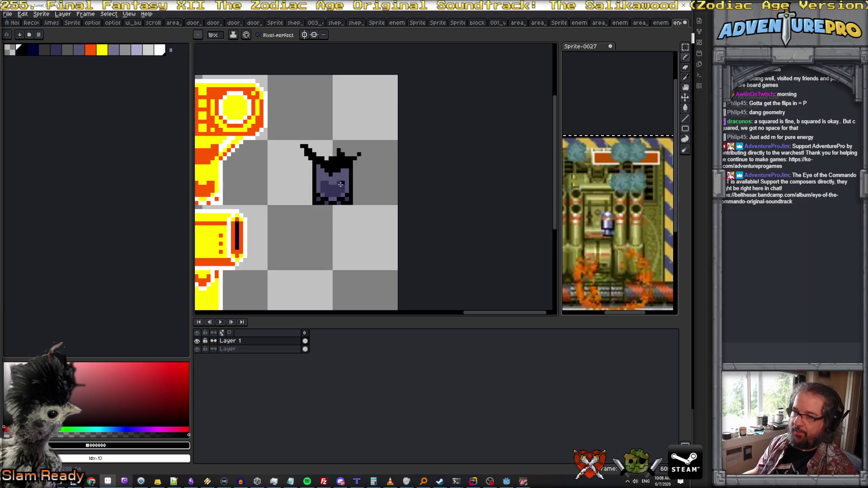
{"action": "left_click", "coordinate": [335, 194], "text": "alt"}
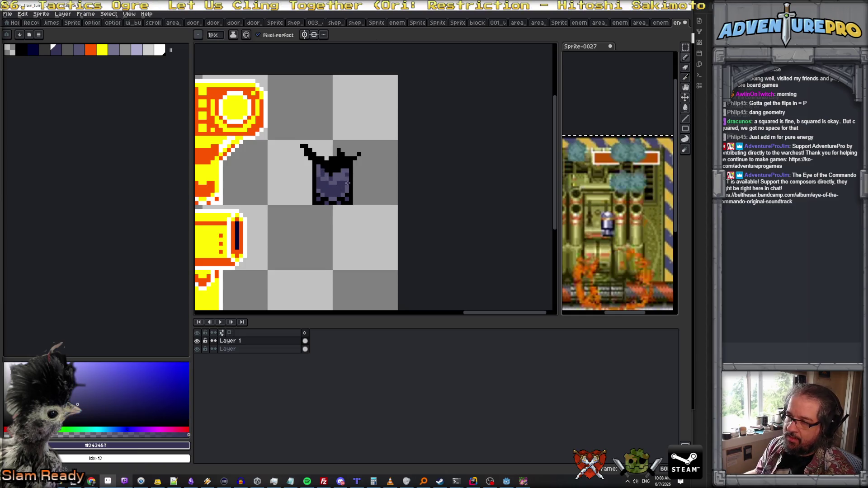
{"action": "left_click", "coordinate": [355, 155], "text": "alt"}
{"action": "mouse_move", "coordinate": [355, 155]}
{"action": "left_mouse_down"}
{"action": "mouse_move", "coordinate": [362, 150]}
{"action": "mouse_move", "coordinate": [350, 155]}
{"action": "left_mouse_up"}
{"action": "scroll", "coordinate": [350, 181], "scroll_direction": "down", "scroll_amount": 4}
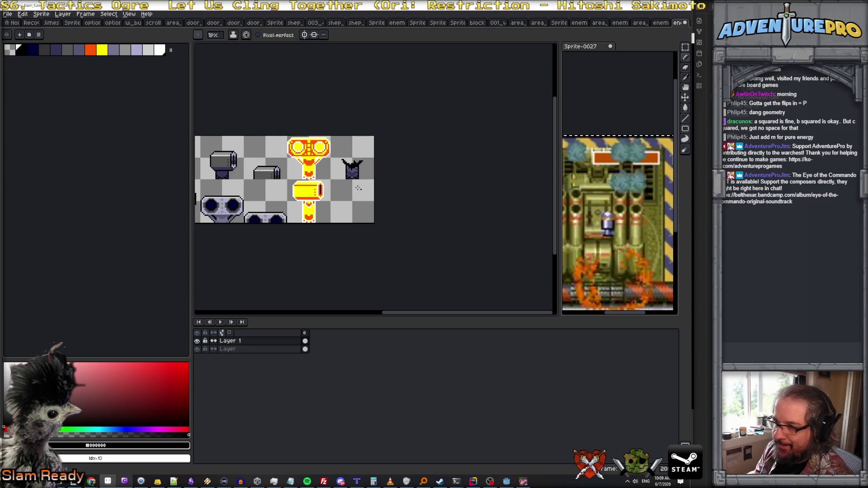
Paint orange spark pixels rising from the stump's torn top
{"action": "scroll", "coordinate": [358, 188], "scroll_direction": "left", "scroll_amount": 3}
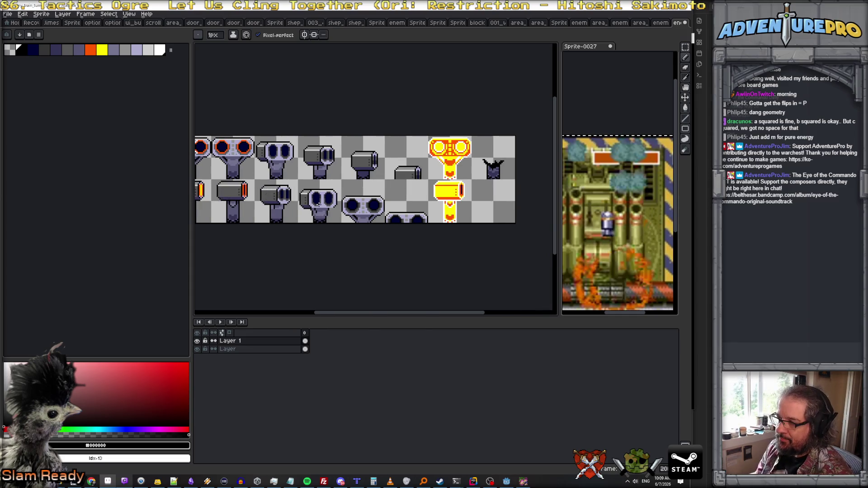
{"action": "scroll", "coordinate": [318, 204], "scroll_direction": "left", "scroll_amount": 3}
{"action": "scroll", "coordinate": [318, 204], "scroll_direction": "right", "scroll_amount": 3}
{"action": "scroll", "coordinate": [355, 149], "scroll_direction": "up", "scroll_amount": 2}
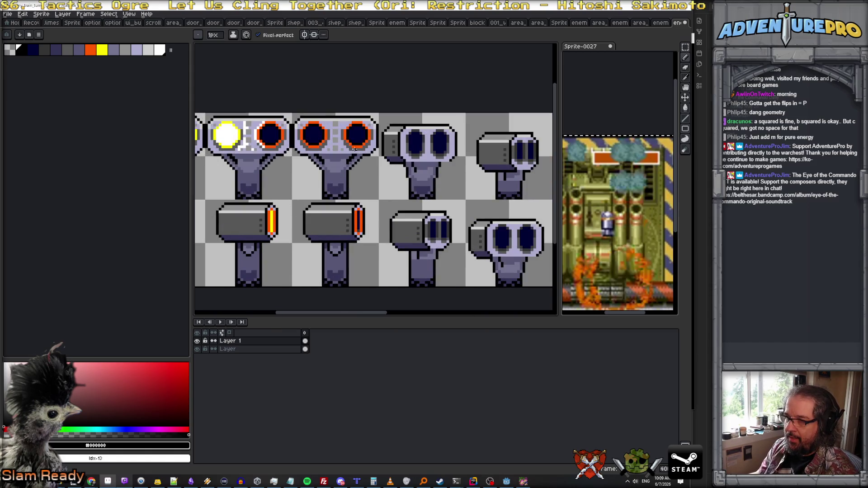
{"action": "left_click", "coordinate": [355, 149], "text": "alt"}
{"action": "scroll", "coordinate": [430, 213], "scroll_direction": "right", "scroll_amount": 5}
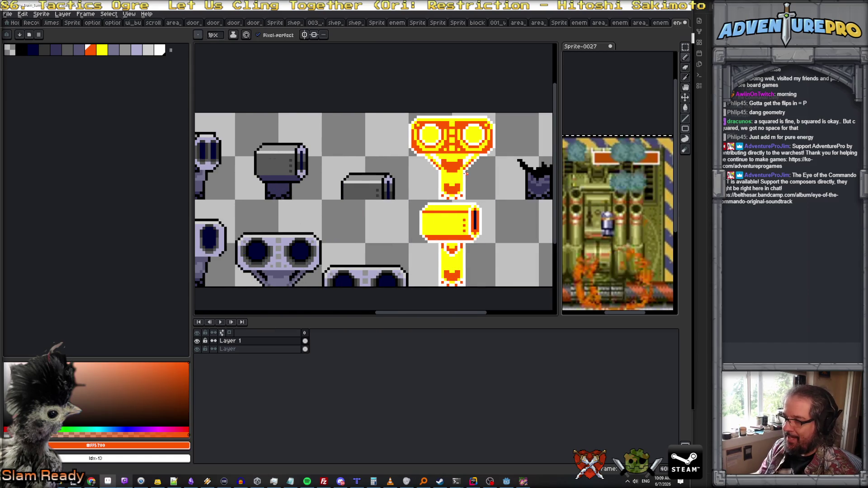
{"action": "scroll", "coordinate": [466, 173], "scroll_direction": "right", "scroll_amount": 5}
{"action": "scroll", "coordinate": [353, 183], "scroll_direction": "up", "scroll_amount": 2}
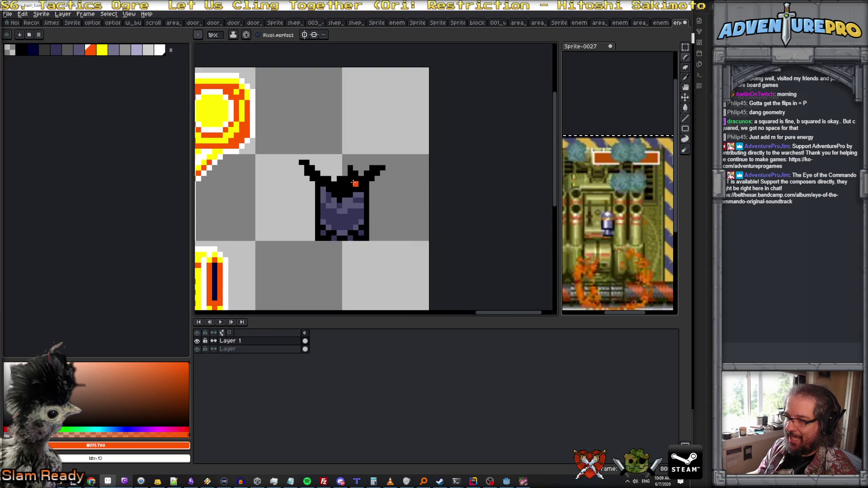
{"action": "left_click_drag", "start_coordinate": [356, 184], "coordinate": [360, 168]}
{"action": "left_click", "coordinate": [365, 161]}
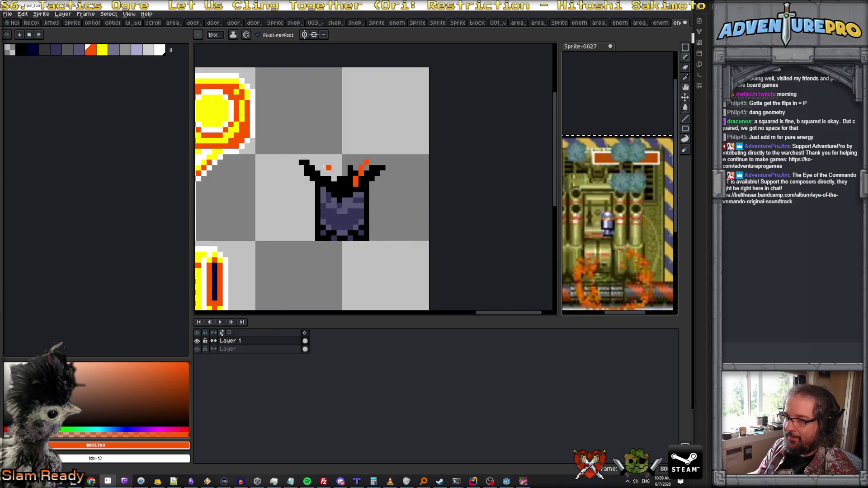
Add a yellow spark pixel sampled from the flash sprite
{"action": "left_click", "coordinate": [231, 135], "text": "alt"}
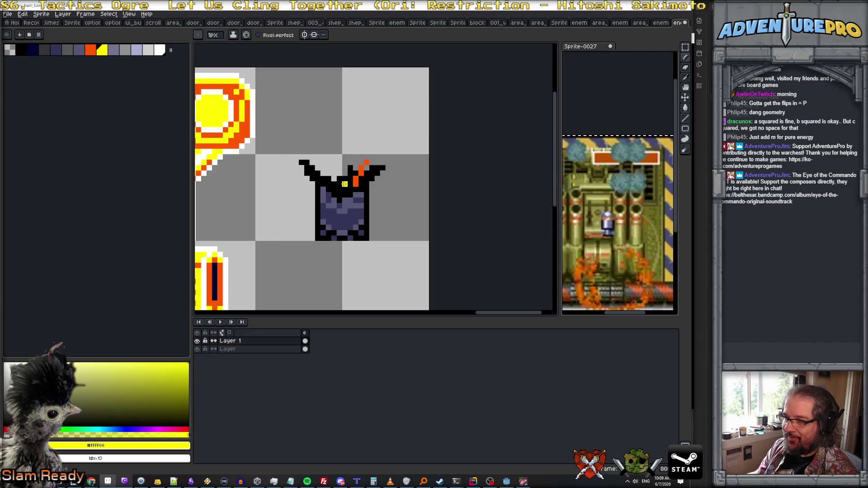
{"action": "left_click", "coordinate": [339, 187]}
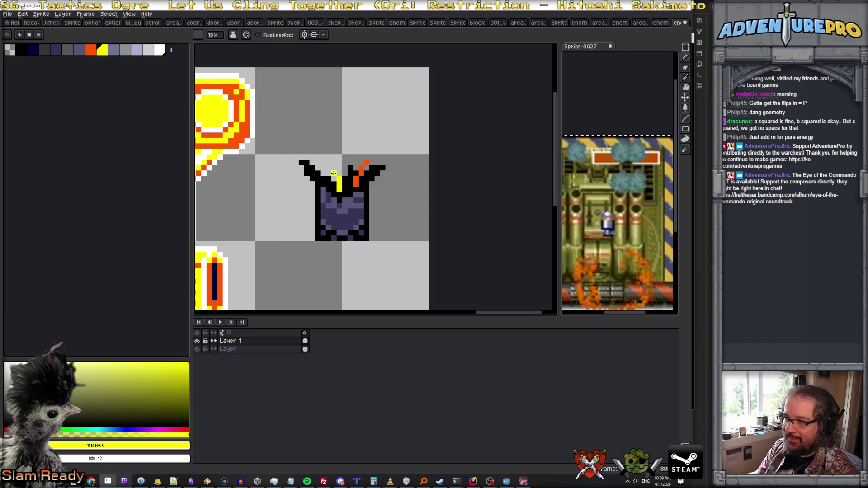
{"action": "scroll", "coordinate": [409, 219], "scroll_direction": "down", "scroll_amount": 3}
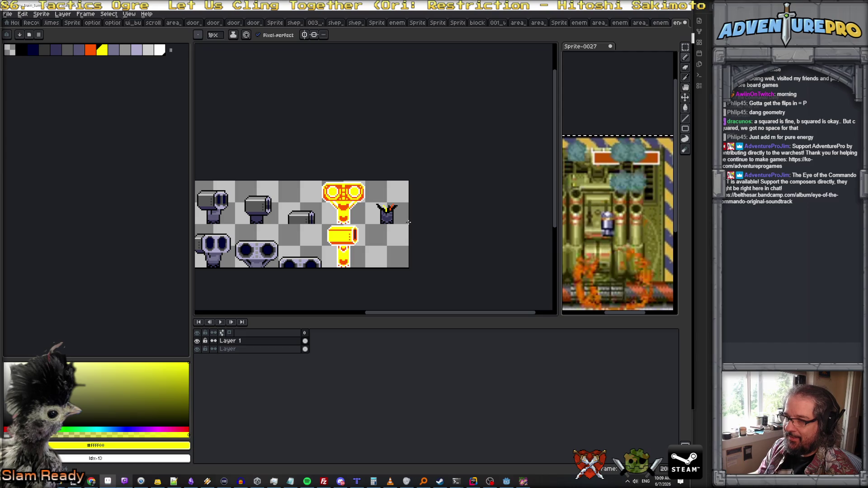
{"action": "scroll", "coordinate": [408, 222], "scroll_direction": "up", "scroll_amount": 2}
{"action": "scroll", "coordinate": [388, 208], "scroll_direction": "up", "scroll_amount": 1}
{"action": "scroll", "coordinate": [375, 199], "scroll_direction": "down", "scroll_amount": 1}
{"action": "scroll", "coordinate": [371, 195], "scroll_direction": "up", "scroll_amount": 1}
{"action": "scroll", "coordinate": [370, 195], "scroll_direction": "up", "scroll_amount": 2}
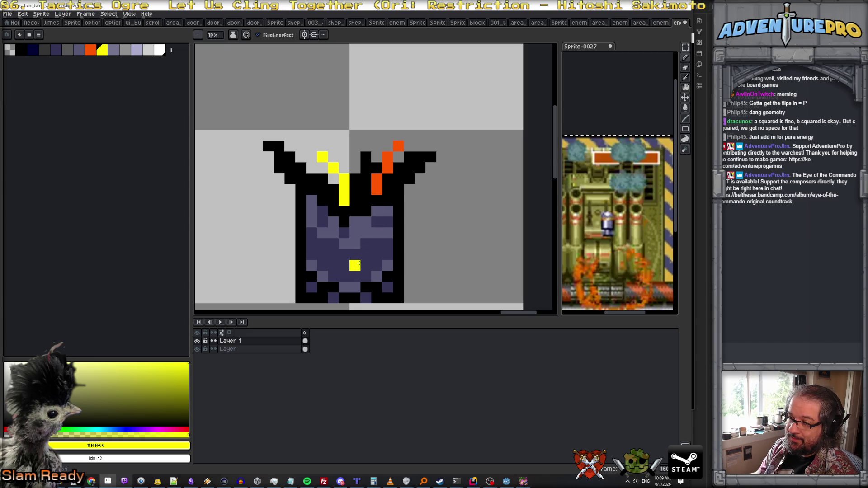
{"action": "scroll", "coordinate": [355, 264], "scroll_direction": "down", "scroll_amount": 2}
{"action": "scroll", "coordinate": [357, 262], "scroll_direction": "down", "scroll_amount": 1}
{"action": "scroll", "coordinate": [358, 262], "scroll_direction": "down", "scroll_amount": 1}
{"action": "scroll", "coordinate": [359, 262], "scroll_direction": "up", "scroll_amount": 1}
{"action": "scroll", "coordinate": [359, 261], "scroll_direction": "down", "scroll_amount": 2}
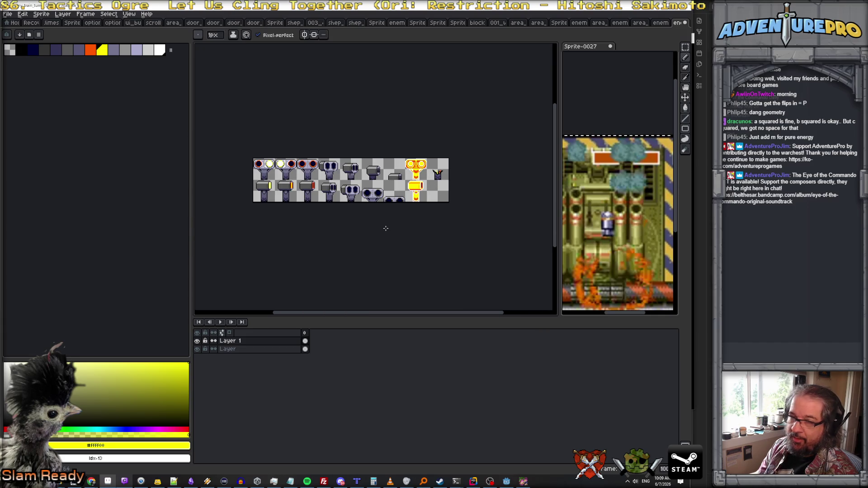
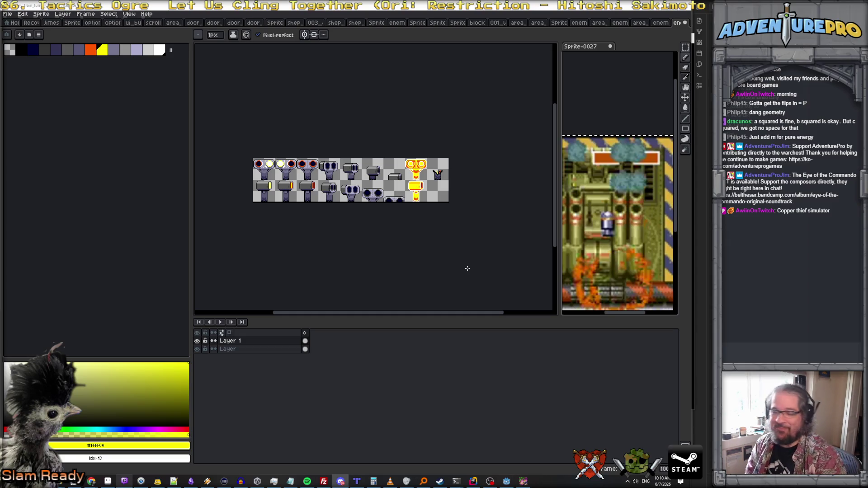
Zoom and pan across the turret tiles to inspect the sheet, then bring up the Sprite menu
{"action": "scroll", "coordinate": [438, 242], "scroll_direction": "up", "scroll_amount": 1}
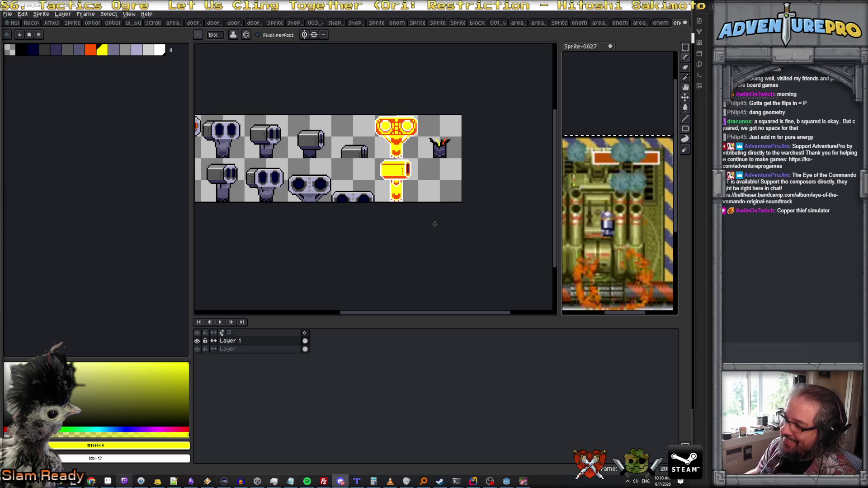
{"action": "left_click_drag", "start_coordinate": [405, 265], "coordinate": [489, 257]}
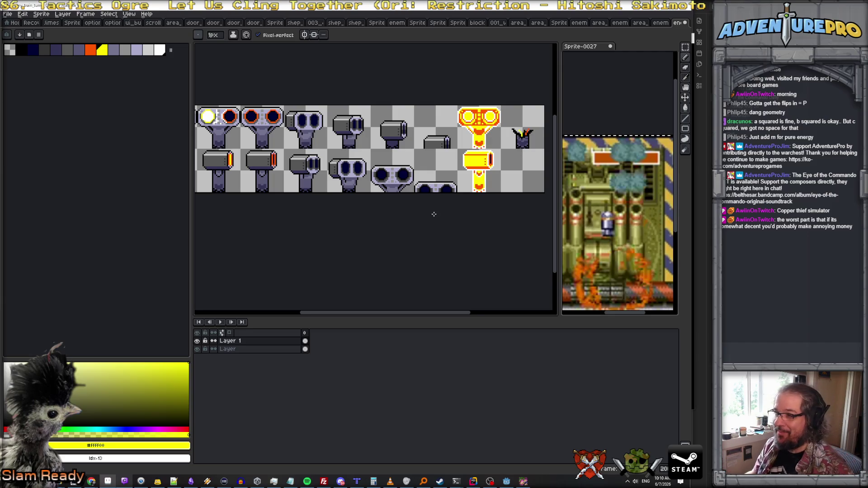
{"action": "scroll", "coordinate": [434, 214], "scroll_direction": "down", "scroll_amount": 1}
{"action": "scroll", "coordinate": [435, 217], "scroll_direction": "up", "scroll_amount": 1}
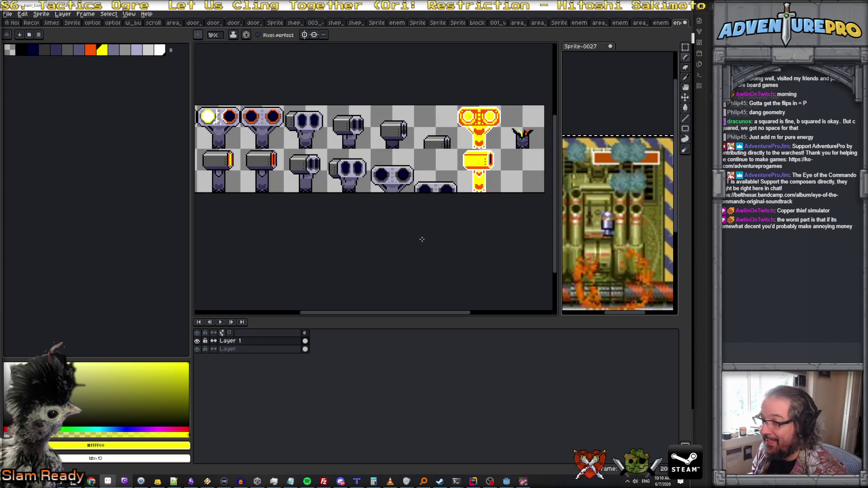
{"action": "scroll", "coordinate": [422, 239], "scroll_direction": "down", "scroll_amount": 1}
{"action": "scroll", "coordinate": [419, 245], "scroll_direction": "up", "scroll_amount": 1}
{"action": "scroll", "coordinate": [419, 245], "scroll_direction": "down", "scroll_amount": 1}
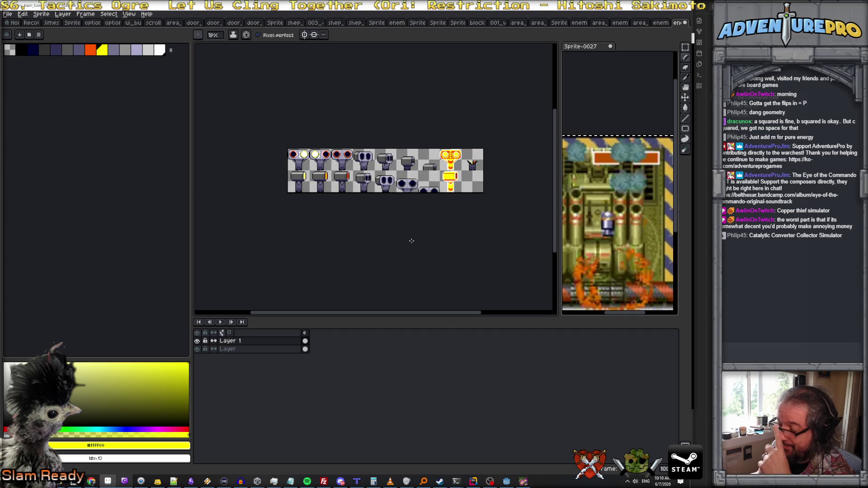
{"action": "scroll", "coordinate": [411, 241], "scroll_direction": "up", "scroll_amount": 1}
{"action": "scroll", "coordinate": [412, 241], "scroll_direction": "down", "scroll_amount": 1}
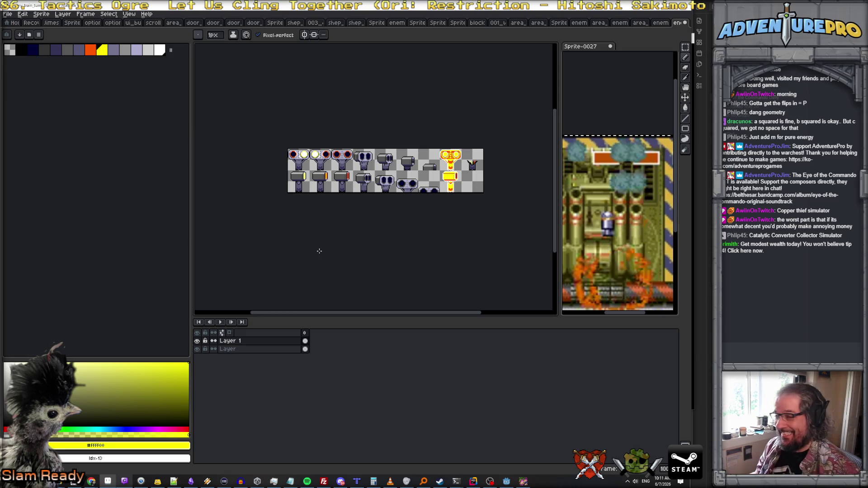
{"action": "left_click", "coordinate": [41, 14]}
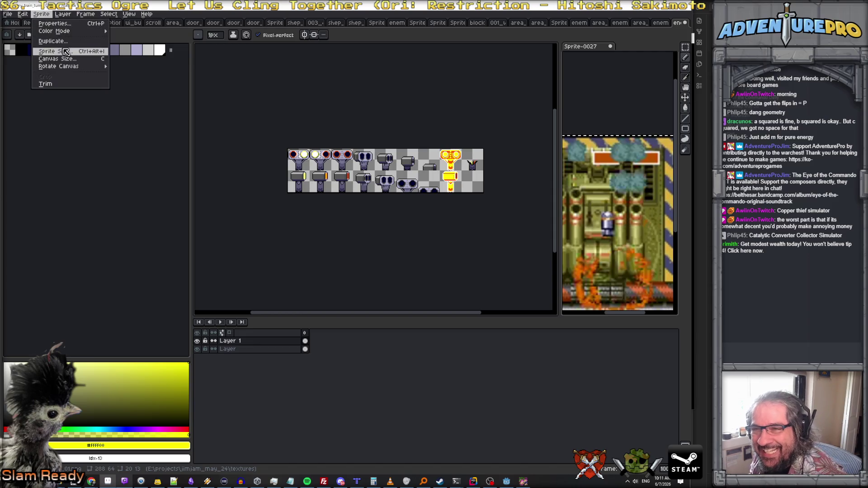
Extend the canvas height from 64 to 96 px with Canvas Size
{"action": "left_click", "coordinate": [67, 60]}
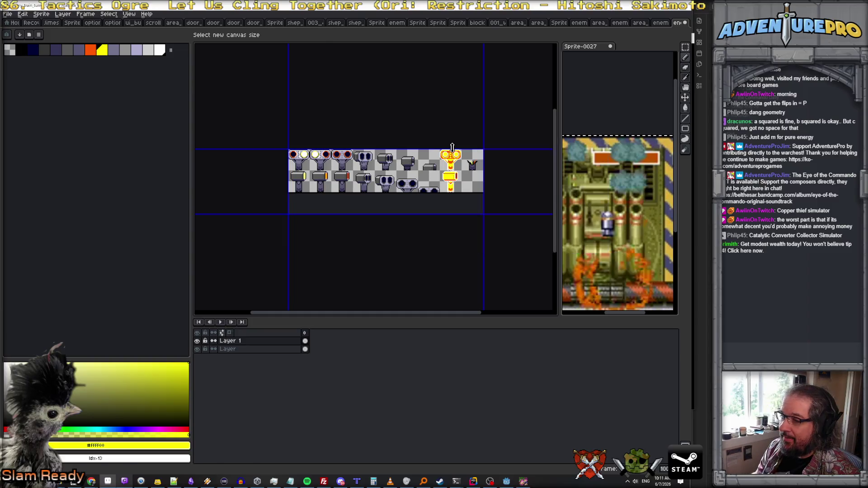
{"action": "scroll", "coordinate": [388, 247], "scroll_direction": "up", "scroll_amount": 2}
{"action": "scroll", "coordinate": [387, 246], "scroll_direction": "down", "scroll_amount": 2}
{"action": "scroll", "coordinate": [388, 246], "scroll_direction": "up", "scroll_amount": 2}
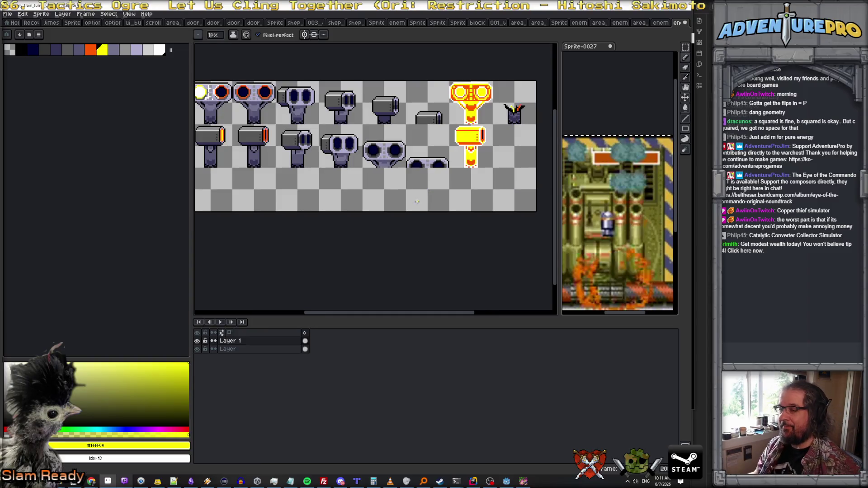
{"action": "scroll", "coordinate": [388, 247], "scroll_direction": "down", "scroll_amount": 2}
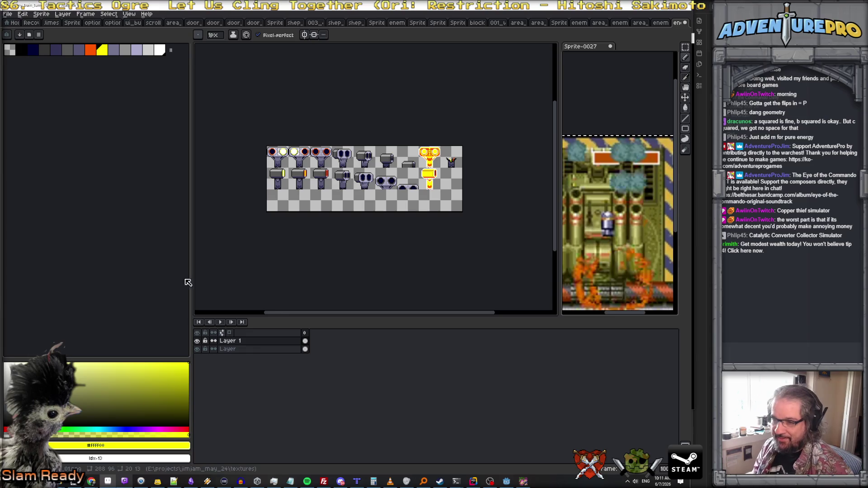
Narrow the left panel to give the canvas more room, then pick rectangular selection
{"action": "left_click_drag", "start_coordinate": [191, 281], "coordinate": [151, 282]}
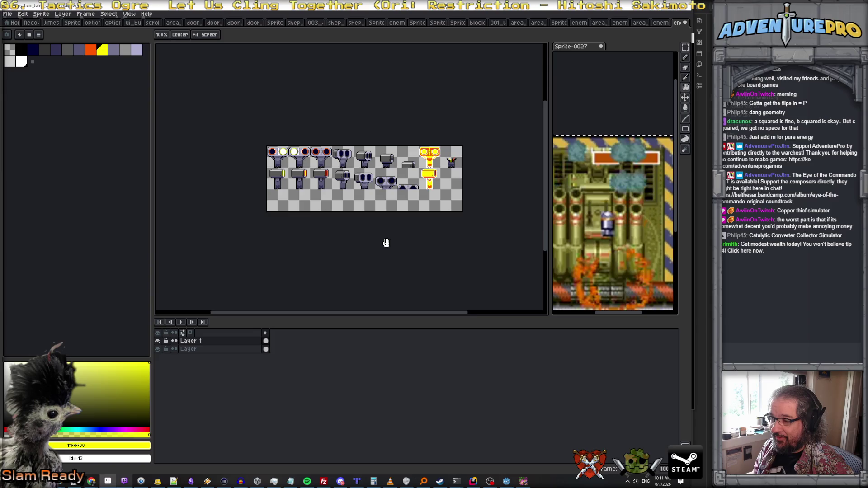
{"action": "scroll", "coordinate": [392, 246], "scroll_direction": "up", "scroll_amount": 1}
{"action": "scroll", "coordinate": [391, 246], "scroll_direction": "down", "scroll_amount": 1}
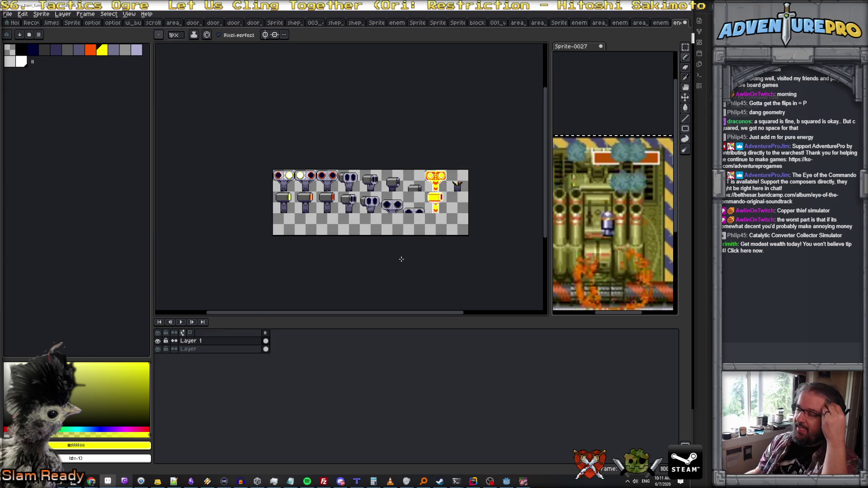
{"action": "left_click", "coordinate": [685, 47]}
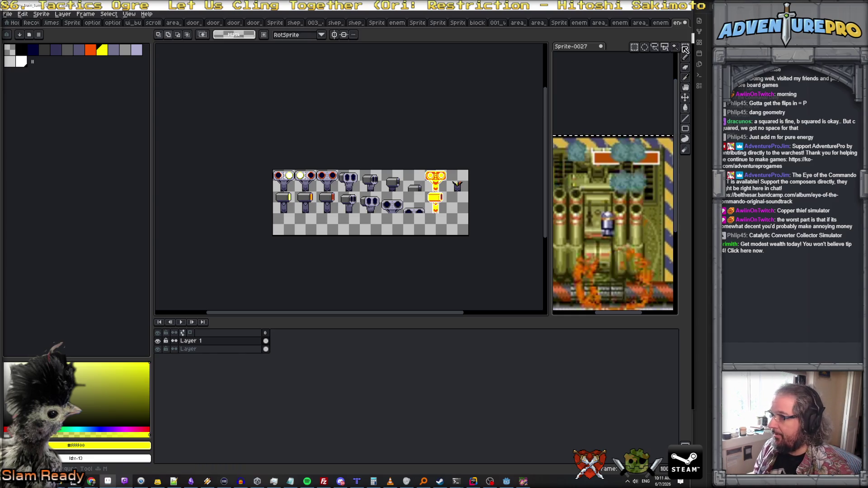
Duplicate the second row of turrets on Layer and drop the copy into the empty bottom row
{"action": "scroll", "coordinate": [343, 165], "scroll_direction": "up", "scroll_amount": 1}
{"action": "scroll", "coordinate": [184, 194], "scroll_direction": "down", "scroll_amount": 2}
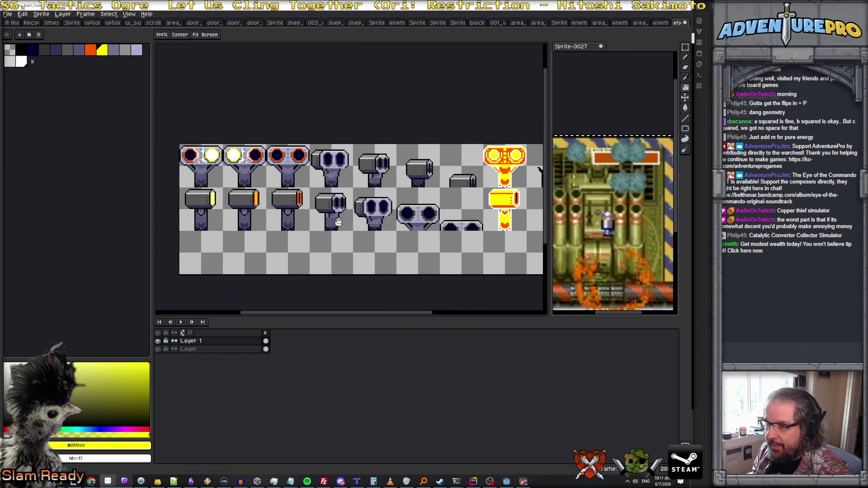
{"action": "mouse_move", "coordinate": [180, 188]}
{"action": "left_mouse_down"}
{"action": "mouse_move", "coordinate": [267, 216]}
{"action": "mouse_move", "coordinate": [483, 230]}
{"action": "left_mouse_up"}
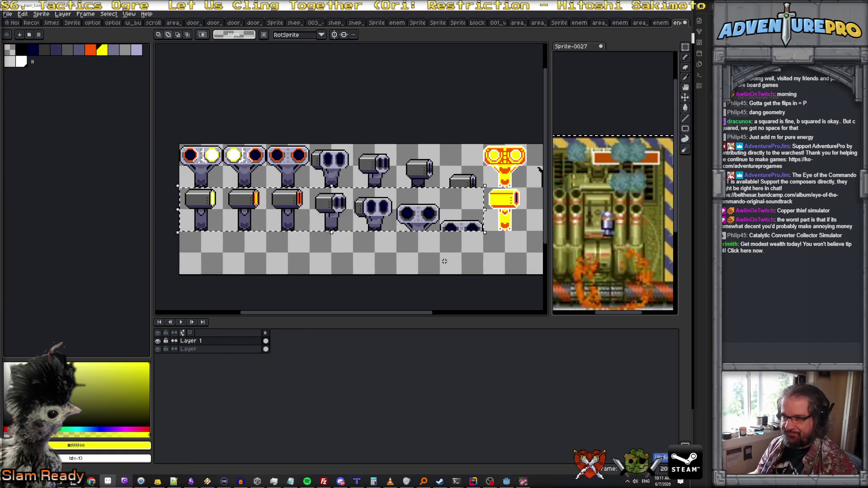
{"action": "left_click", "coordinate": [193, 349]}
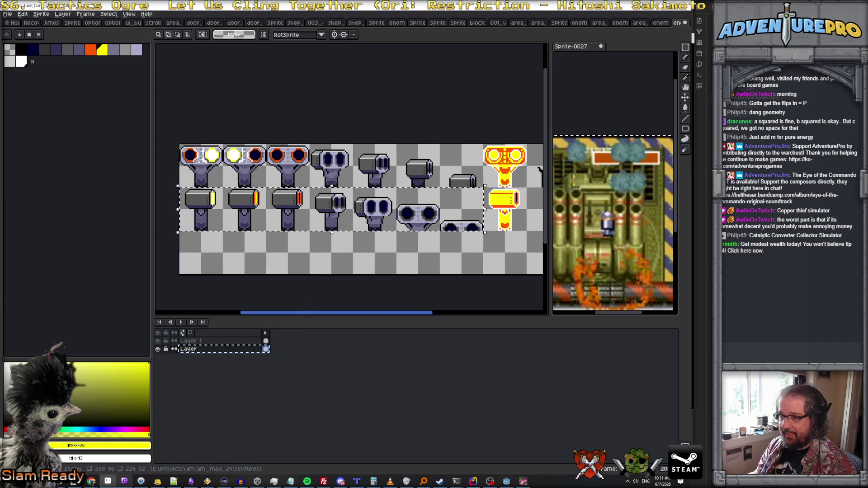
{"action": "left_click", "coordinate": [294, 219]}
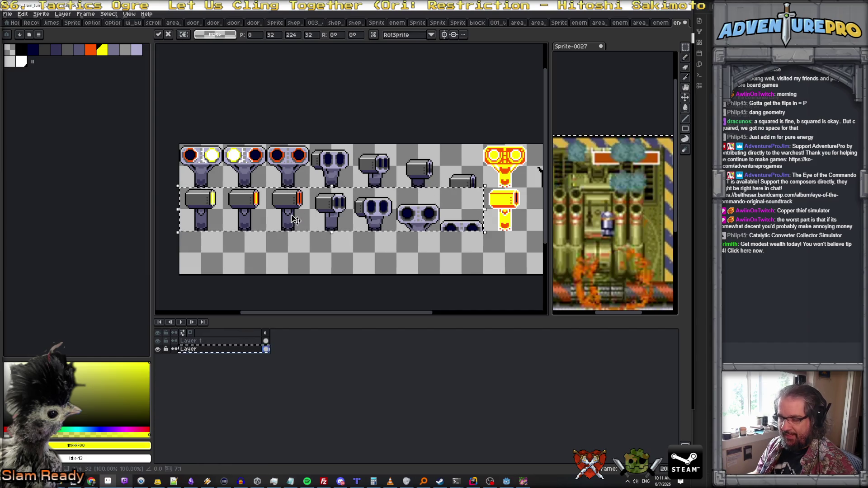
{"action": "key", "text": "ctrl+j"}
{"action": "left_click_drag", "start_coordinate": [294, 219], "coordinate": [296, 273]}
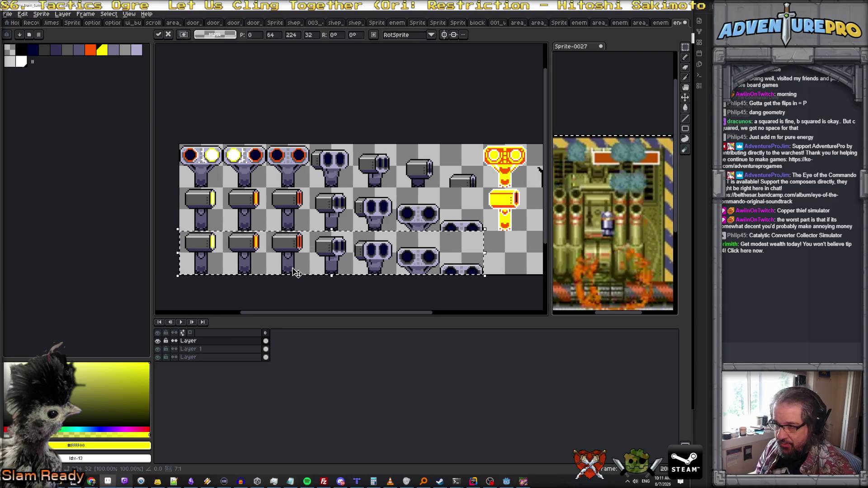
{"action": "key", "text": "ctrl+d"}
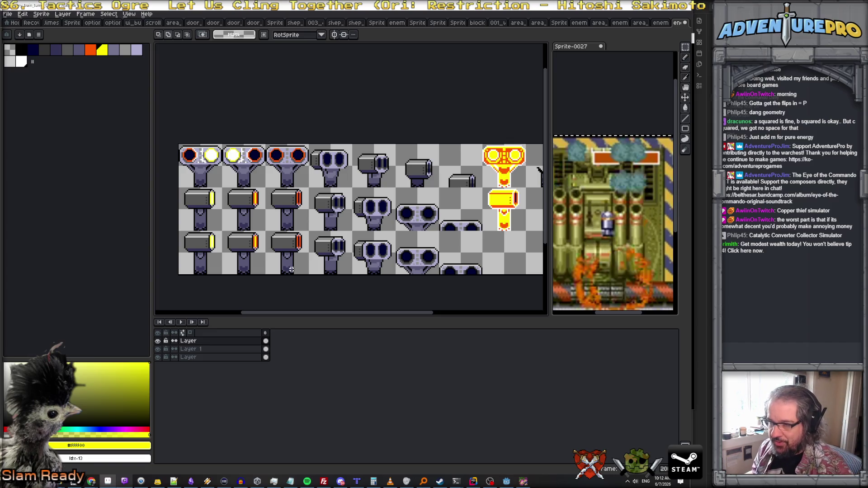
{"action": "scroll", "coordinate": [217, 238], "scroll_direction": "up", "scroll_amount": 2}
{"action": "scroll", "coordinate": [217, 238], "scroll_direction": "down", "scroll_amount": 2}
{"action": "scroll", "coordinate": [217, 238], "scroll_direction": "up", "scroll_amount": 1}
Cut the lower-left turret, paste it onto a new layer and flip it horizontally
{"action": "mouse_move", "coordinate": [204, 208]}
{"action": "left_mouse_down"}
{"action": "mouse_move", "coordinate": [261, 254]}
{"action": "mouse_move", "coordinate": [269, 275]}
{"action": "left_mouse_up"}
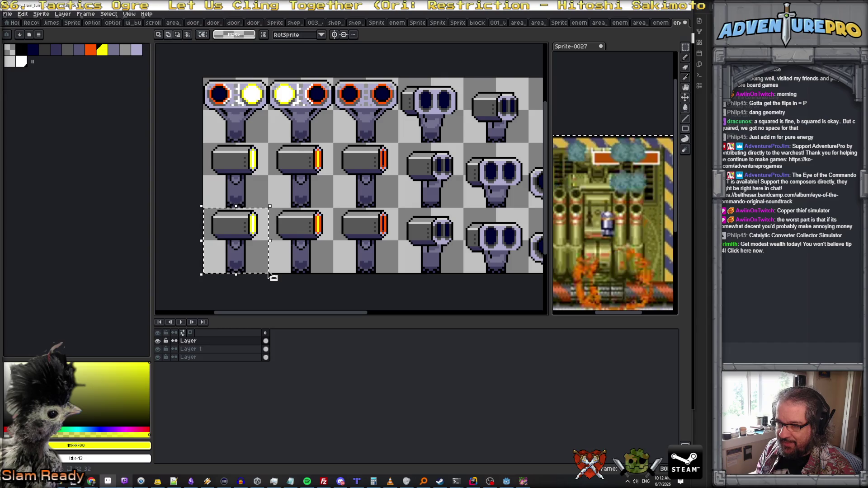
{"action": "key", "text": "Delete"}
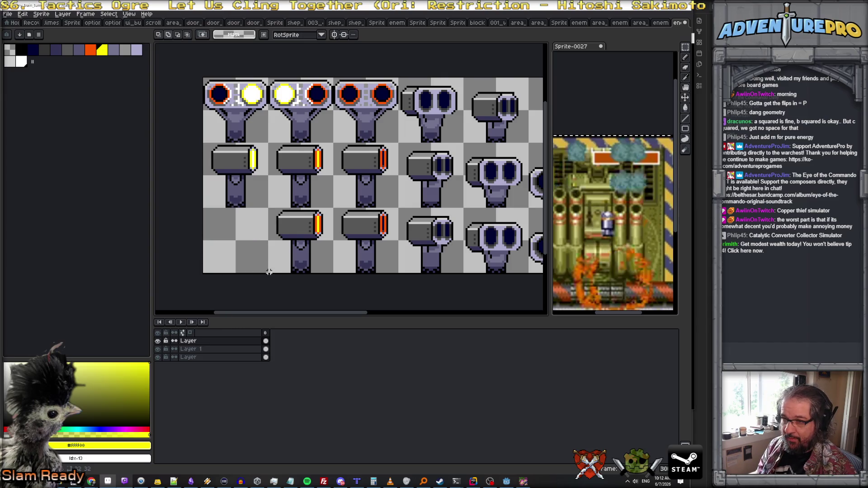
{"action": "key", "text": "shift+n"}
{"action": "key", "text": "ctrl+v"}
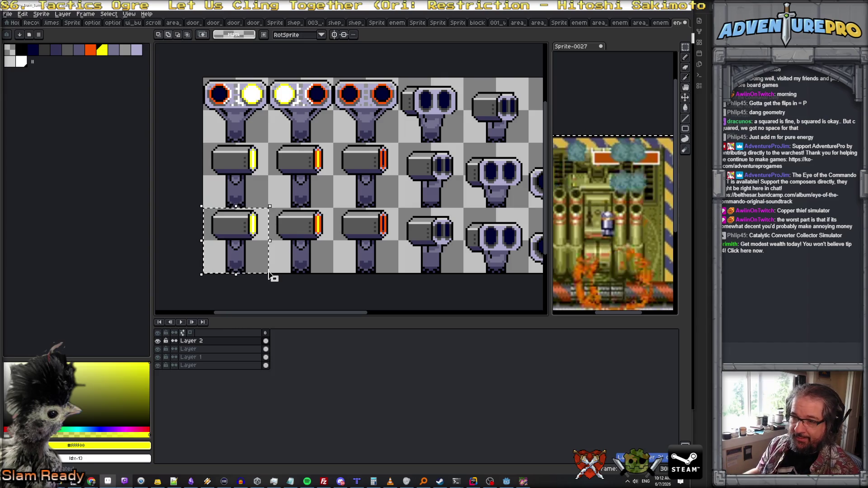
{"action": "left_click", "coordinate": [22, 14]}
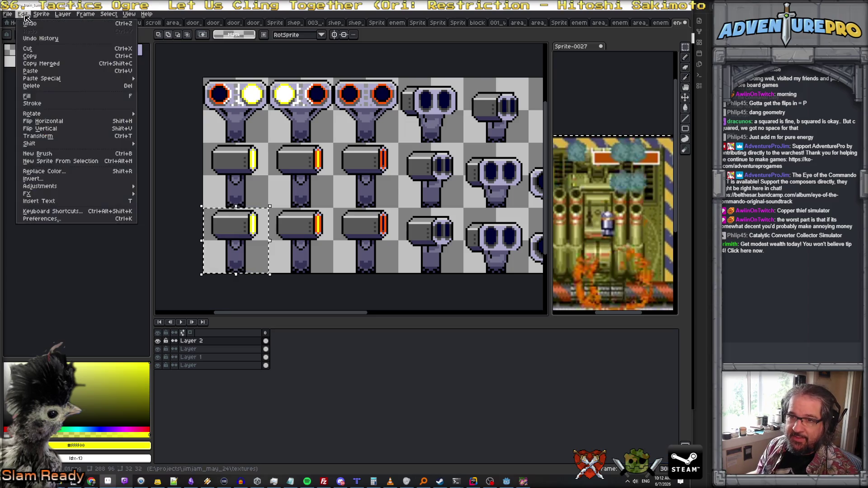
{"action": "left_click", "coordinate": [79, 122]}
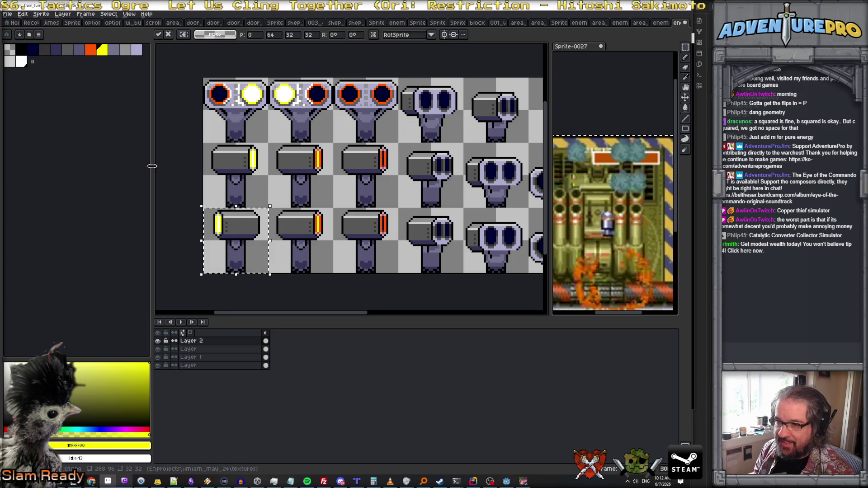
Mirror the lower-middle turret left-to-right on Layer
{"action": "left_click_drag", "start_coordinate": [269, 208], "coordinate": [330, 240]}
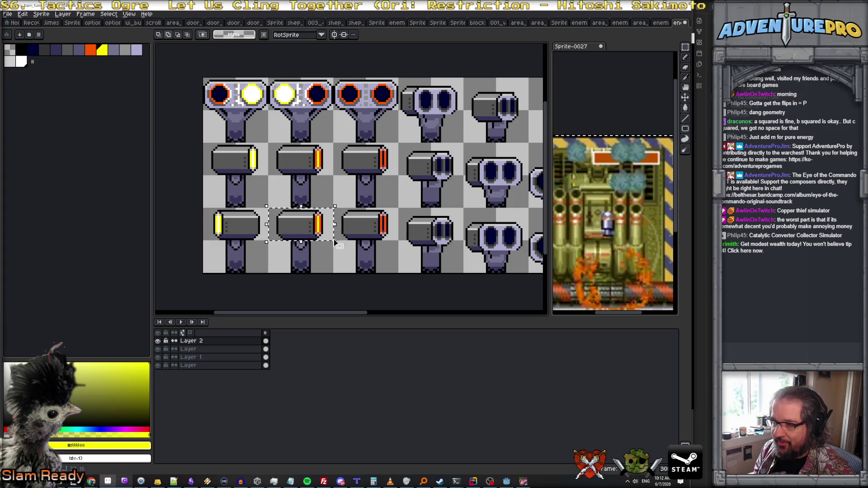
{"action": "left_click", "coordinate": [22, 14]}
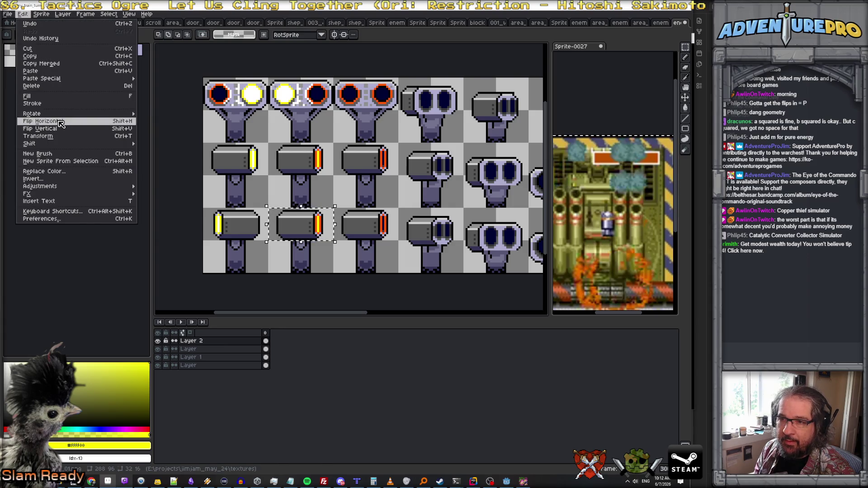
{"action": "left_click", "coordinate": [38, 136]}
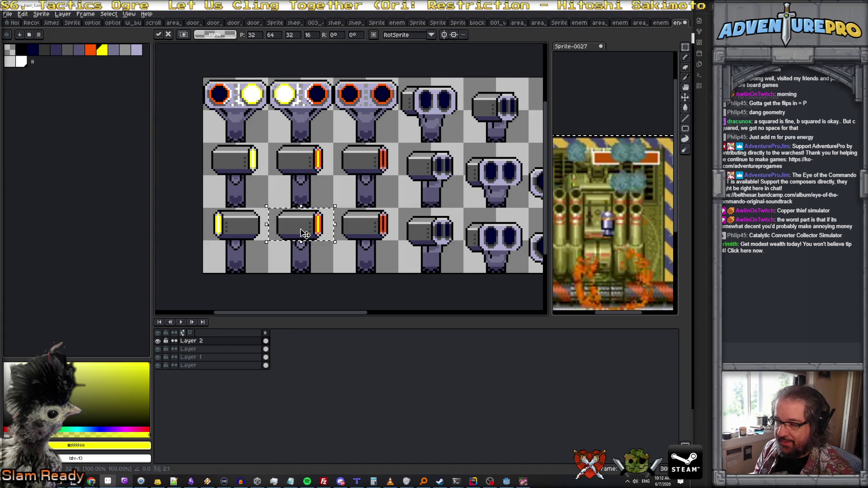
{"action": "left_click", "coordinate": [194, 348]}
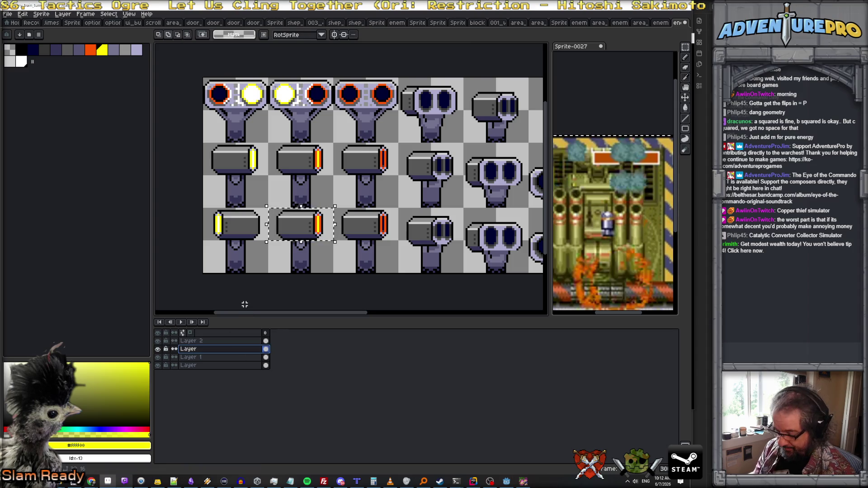
{"action": "key", "text": "shift+h"}
{"action": "left_click", "coordinate": [295, 264]}
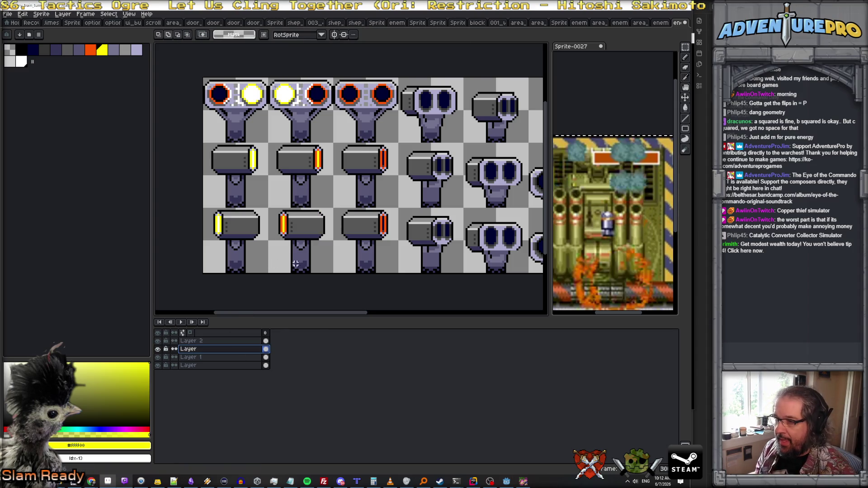
Flip the next bottom-row turret and the lower-right turret horizontally
{"action": "left_click_drag", "start_coordinate": [334, 208], "coordinate": [400, 243]}
{"action": "key", "text": "shift+h"}
{"action": "key", "text": "Return"}
{"action": "scroll", "coordinate": [427, 231], "scroll_direction": "up", "scroll_amount": 1}
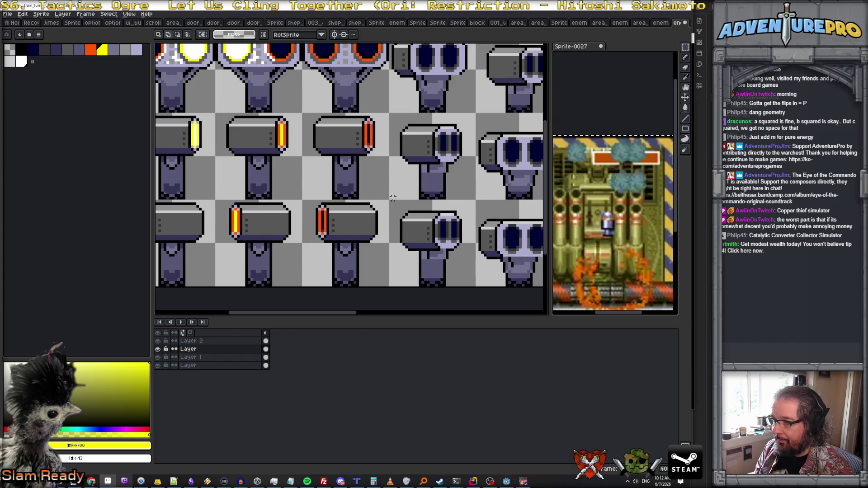
{"action": "left_click_drag", "start_coordinate": [390, 201], "coordinate": [474, 285]}
{"action": "key", "text": "shift+h"}
{"action": "key", "text": "Return"}
{"action": "scroll", "coordinate": [473, 285], "scroll_direction": "down", "scroll_amount": 3}
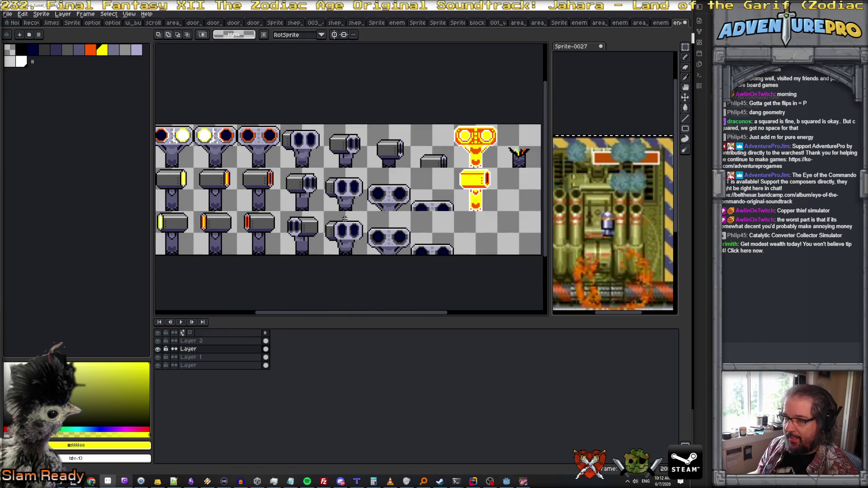
Nudge the third-row twin-barrel turret two pixels to the right
{"action": "left_click_drag", "start_coordinate": [324, 212], "coordinate": [369, 257]}
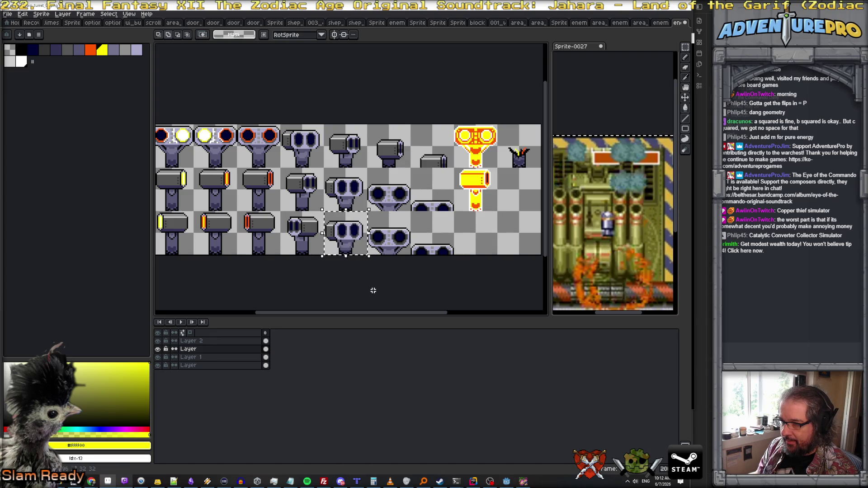
{"action": "key", "text": "Right"}
{"action": "key", "text": "Right"}
{"action": "key", "text": "ctrl+d"}
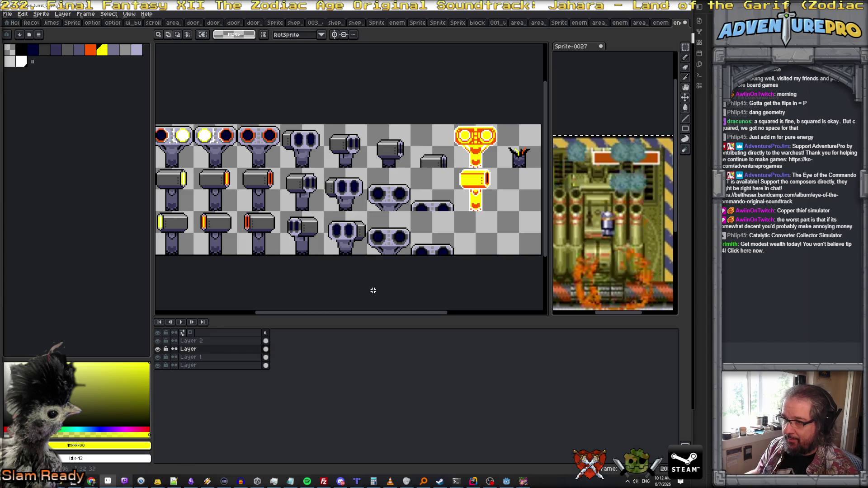
{"action": "scroll", "coordinate": [372, 248], "scroll_direction": "down", "scroll_amount": 2}
{"action": "scroll", "coordinate": [371, 248], "scroll_direction": "up", "scroll_amount": 2}
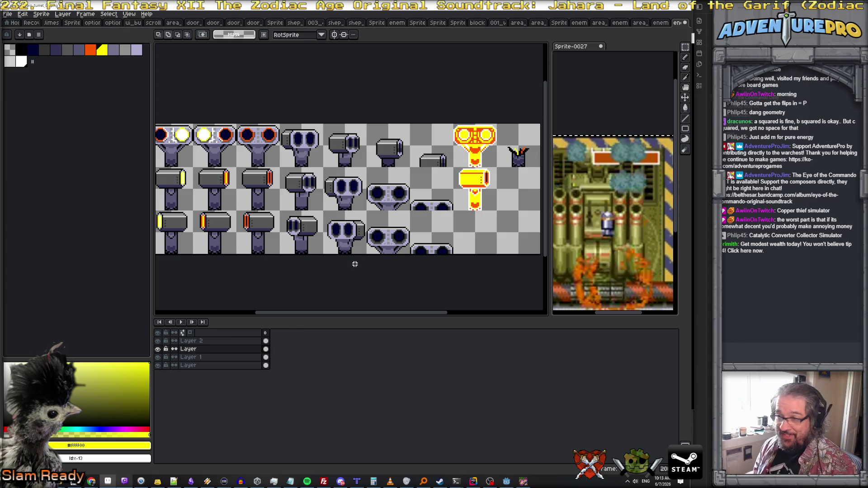
Zoom onto the grey twin-barrel turrets and take the Pencil with black as the foreground colour
{"action": "scroll", "coordinate": [349, 253], "scroll_direction": "up", "scroll_amount": 1}
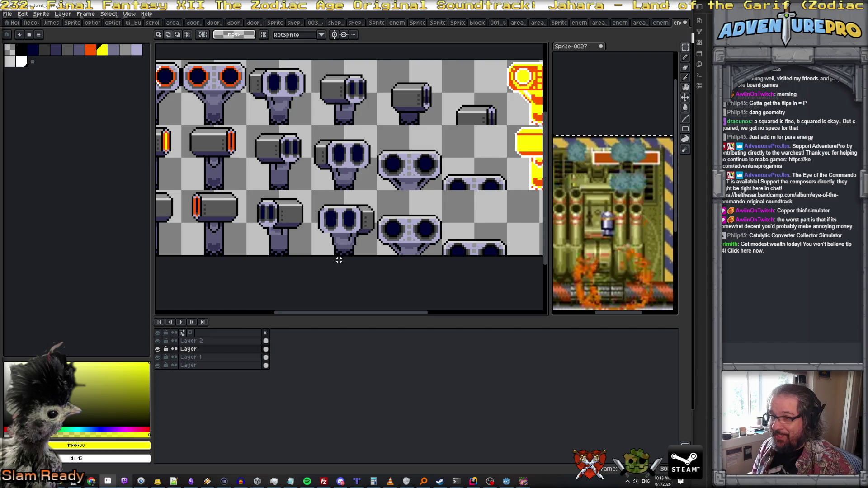
{"action": "scroll", "coordinate": [339, 261], "scroll_direction": "up", "scroll_amount": 1}
{"action": "scroll", "coordinate": [338, 261], "scroll_direction": "down", "scroll_amount": 1}
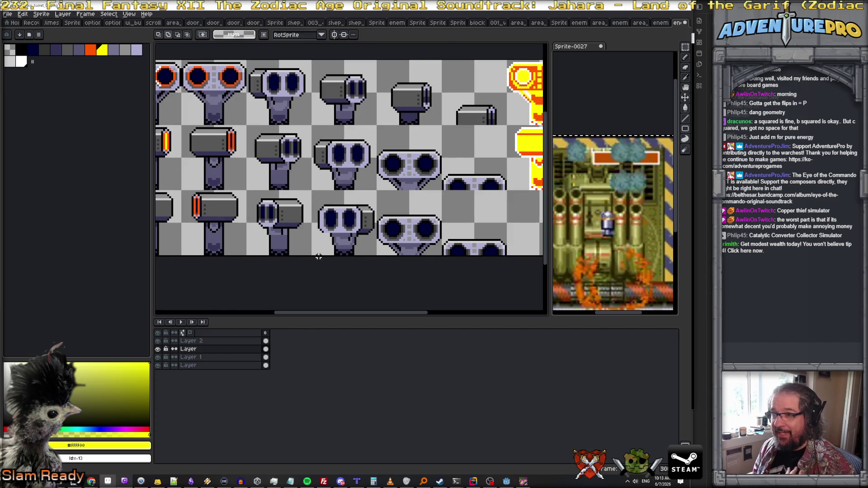
{"action": "scroll", "coordinate": [294, 177], "scroll_direction": "up", "scroll_amount": 1}
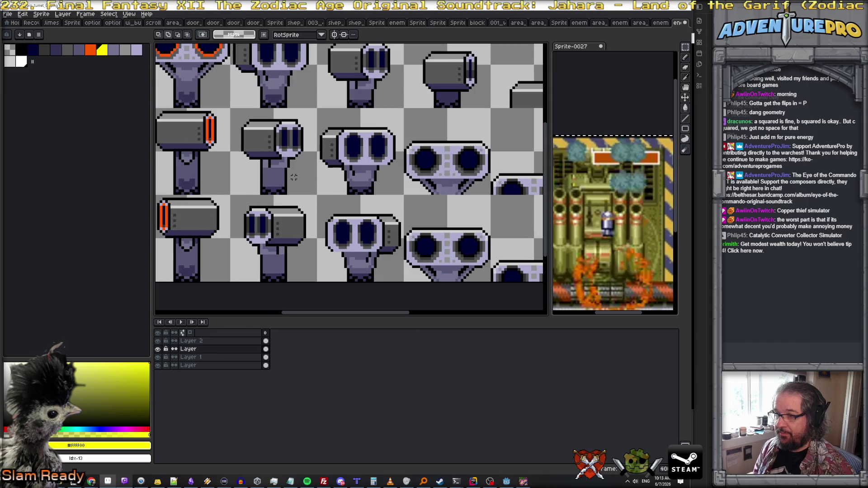
{"action": "left_click_drag", "start_coordinate": [285, 139], "coordinate": [282, 171]}
{"action": "scroll", "coordinate": [255, 107], "scroll_direction": "up", "scroll_amount": 1}
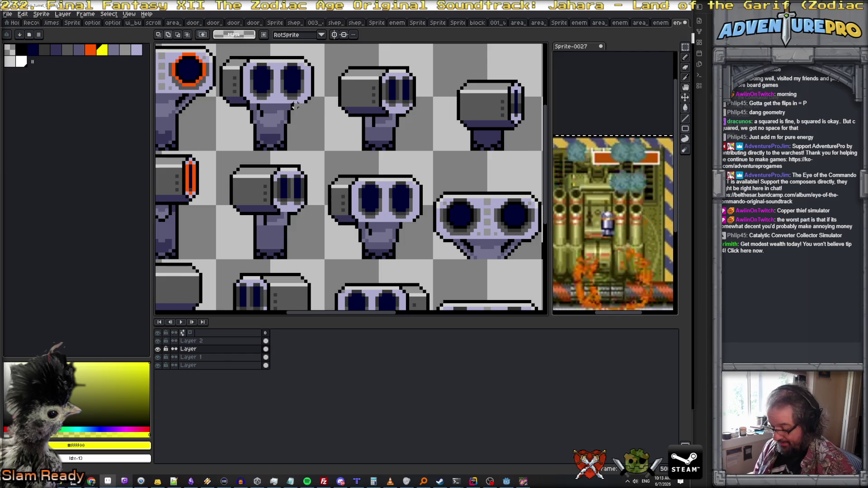
{"action": "key", "text": "b"}
{"action": "left_click", "coordinate": [244, 107], "text": "alt"}
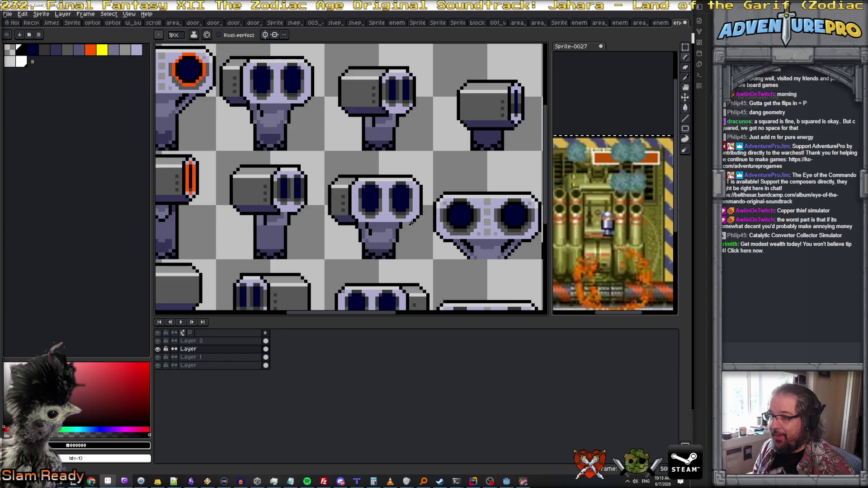
{"action": "left_click_drag", "start_coordinate": [411, 224], "coordinate": [377, 146]}
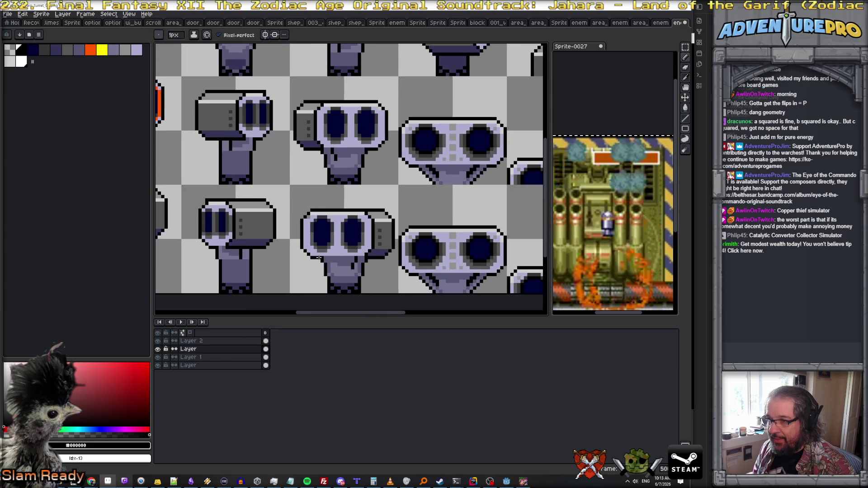
{"action": "scroll", "coordinate": [406, 148], "scroll_direction": "down", "scroll_amount": 3}
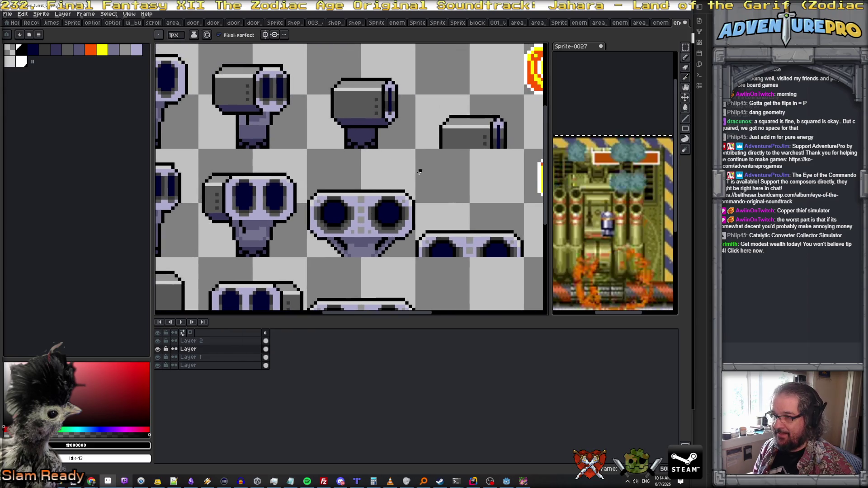
{"action": "scroll", "coordinate": [413, 171], "scroll_direction": "down", "scroll_amount": 3}
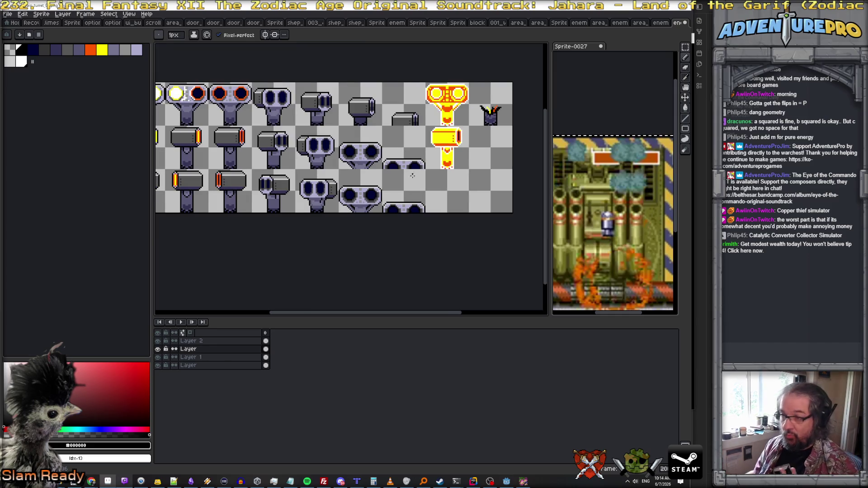
{"action": "scroll", "coordinate": [413, 175], "scroll_direction": "down", "scroll_amount": 2}
{"action": "scroll", "coordinate": [375, 231], "scroll_direction": "up", "scroll_amount": 2}
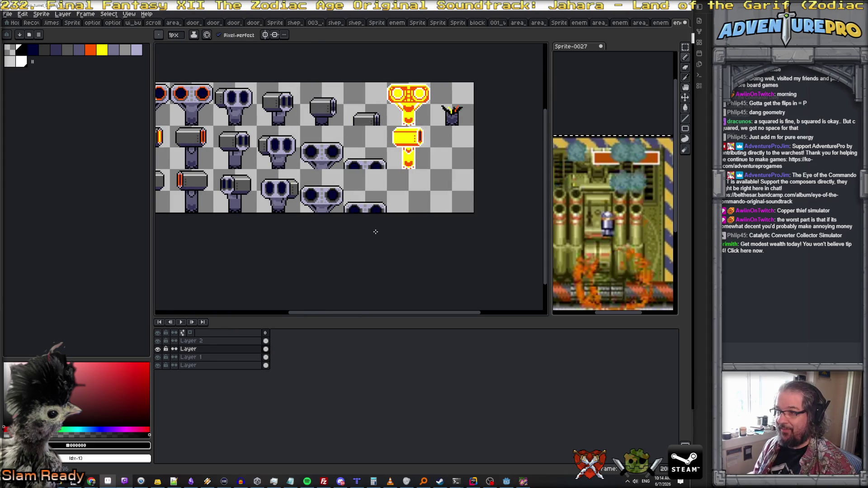
Copy the second-row yellow flash barrel into the third-row cell below, flipped horizontally
{"action": "key", "text": "w"}
{"action": "scroll", "coordinate": [372, 136], "scroll_direction": "up", "scroll_amount": 2}
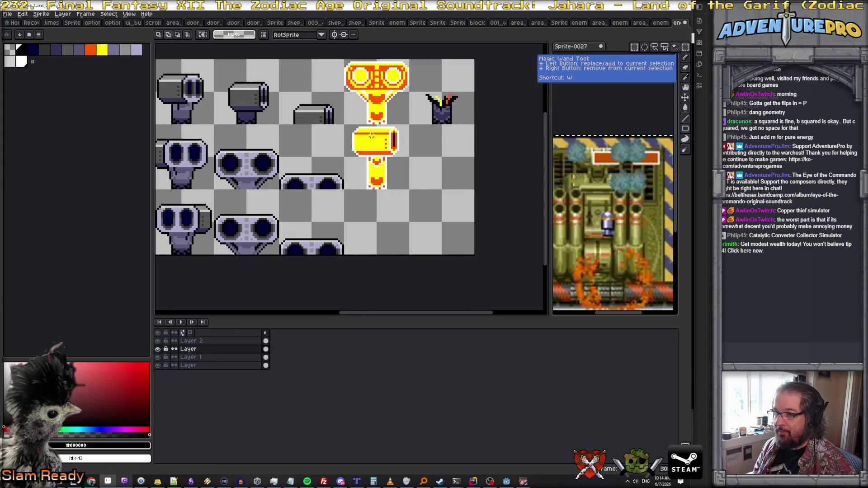
{"action": "left_click_drag", "start_coordinate": [344, 126], "coordinate": [409, 190]}
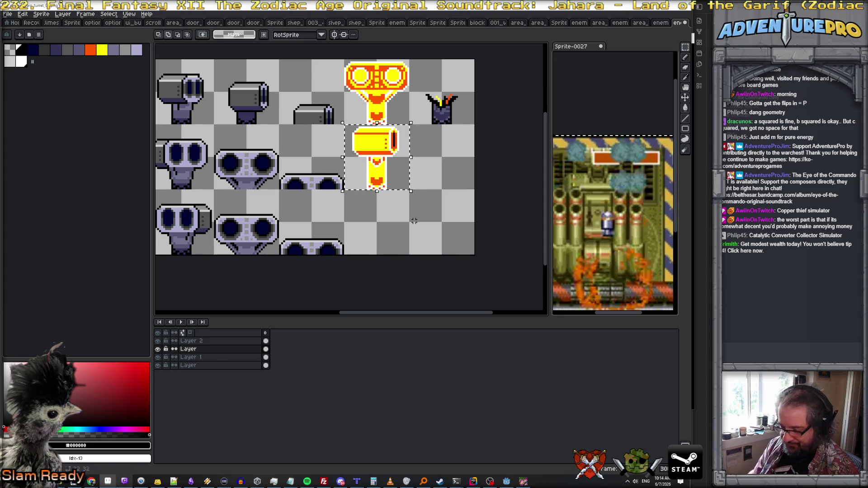
{"action": "key", "text": "ctrl+t"}
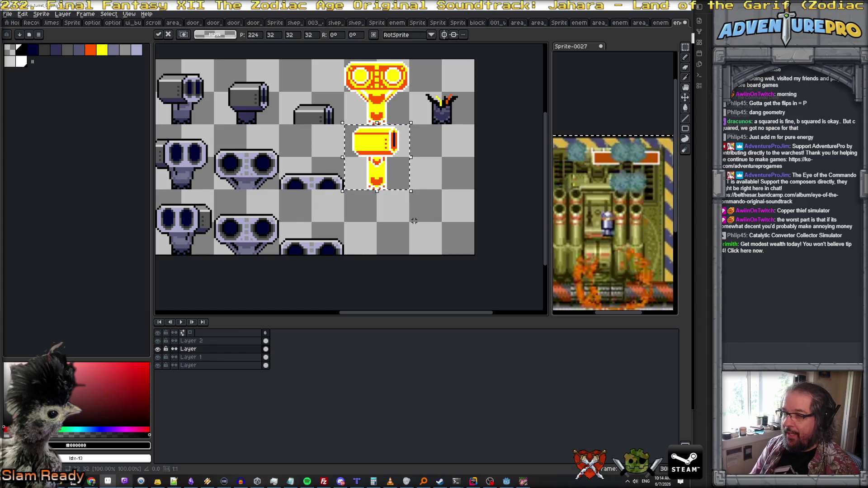
{"action": "left_click_drag", "start_coordinate": [390, 194], "coordinate": [407, 238]}
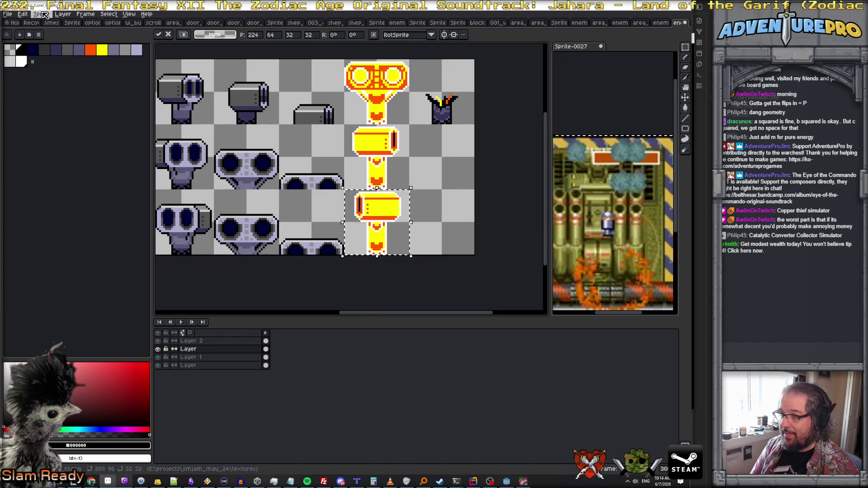
{"action": "key", "text": "shift+h"}
{"action": "key", "text": "ctrl+d"}
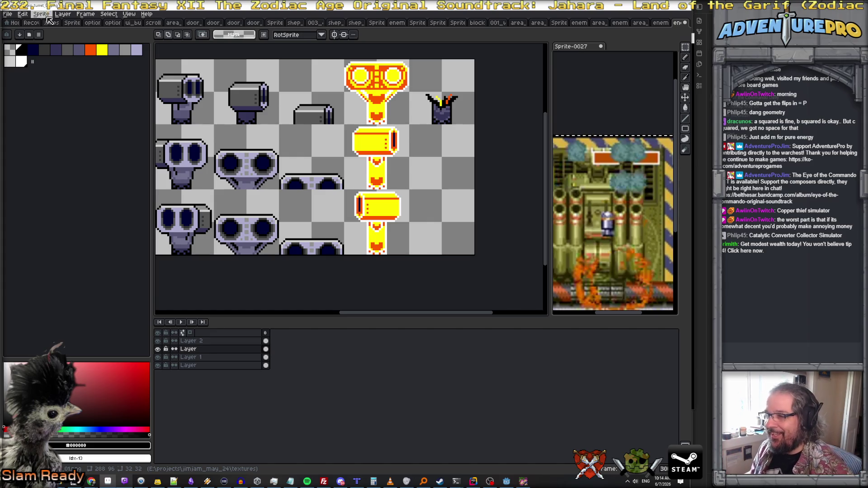
Enlarge the editing area beside the preview and above the timeline, recentering the sheet
{"action": "scroll", "coordinate": [227, 141], "scroll_direction": "down", "scroll_amount": 3}
{"action": "left_click_drag", "start_coordinate": [291, 233], "coordinate": [407, 213]}
{"action": "scroll", "coordinate": [400, 209], "scroll_direction": "up", "scroll_amount": 2}
{"action": "scroll", "coordinate": [400, 209], "scroll_direction": "down", "scroll_amount": 1}
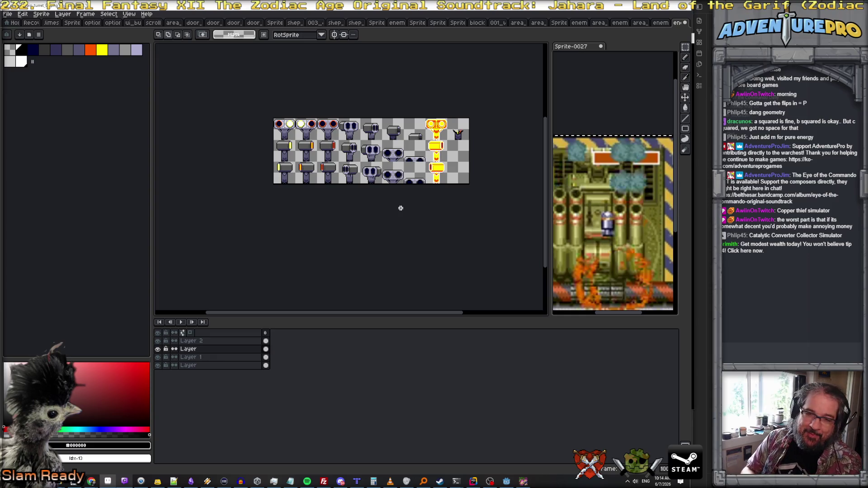
{"action": "scroll", "coordinate": [400, 208], "scroll_direction": "up", "scroll_amount": 1}
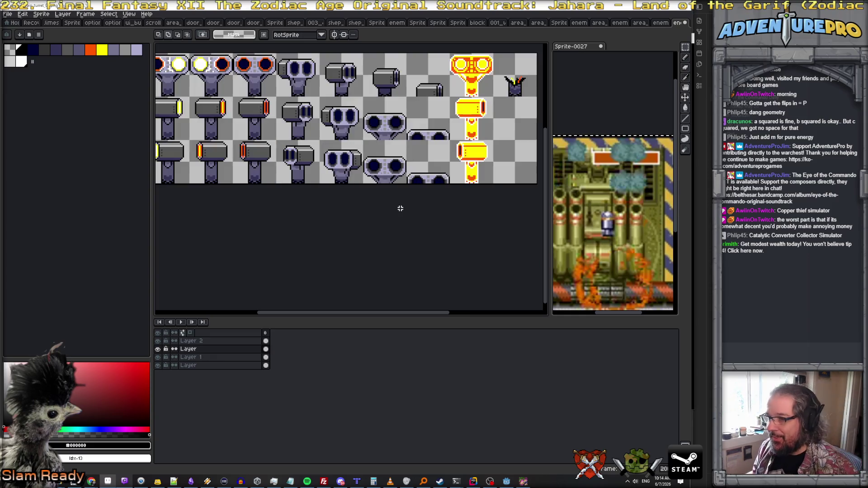
{"action": "scroll", "coordinate": [400, 208], "scroll_direction": "down", "scroll_amount": 1}
{"action": "scroll", "coordinate": [377, 281], "scroll_direction": "up", "scroll_amount": 1}
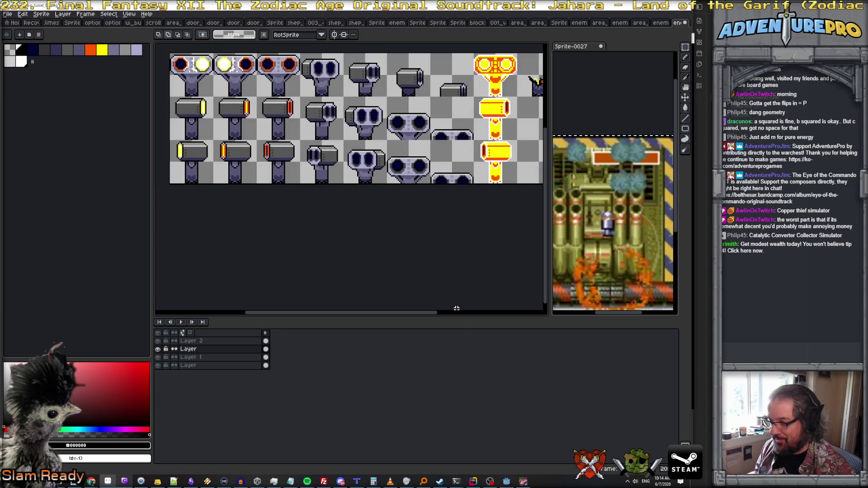
{"action": "left_click_drag", "start_coordinate": [550, 287], "coordinate": [574, 287]}
{"action": "left_click_drag", "start_coordinate": [494, 316], "coordinate": [501, 349]}
{"action": "left_click_drag", "start_coordinate": [476, 276], "coordinate": [475, 300]}
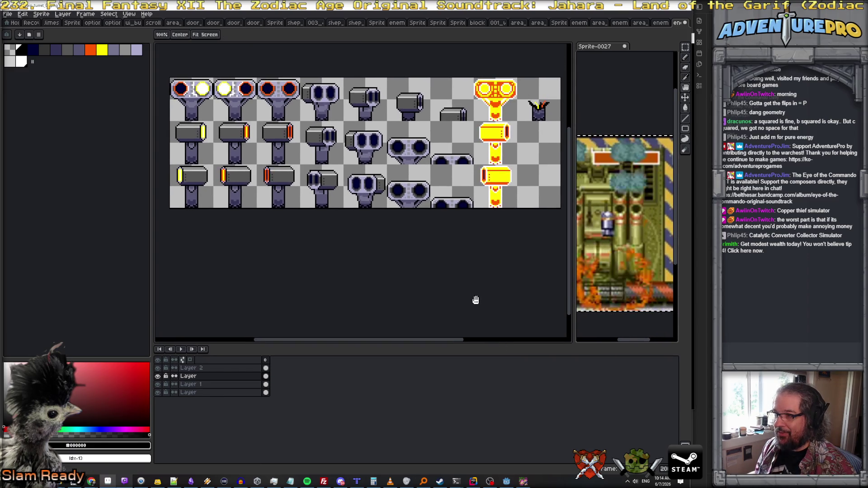
{"action": "left_click", "coordinate": [686, 47]}
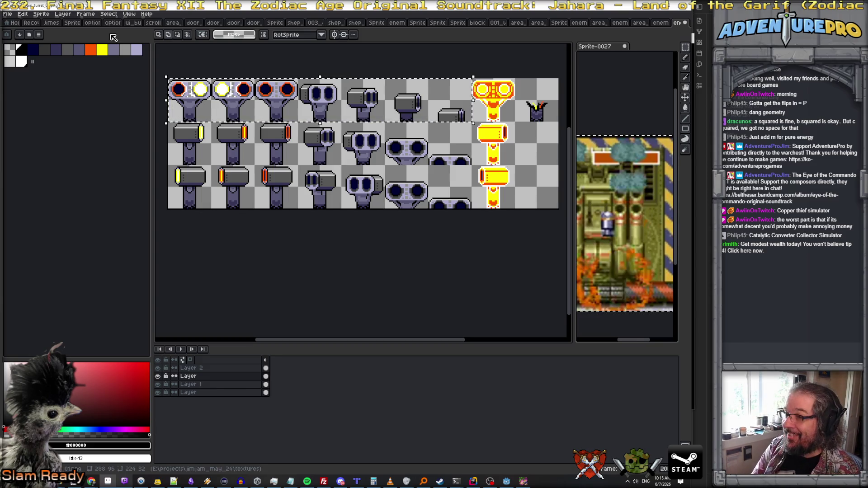
Set the canvas height to 128 px anchored top-left, then paste the copied turret row
{"action": "left_click", "coordinate": [43, 14]}
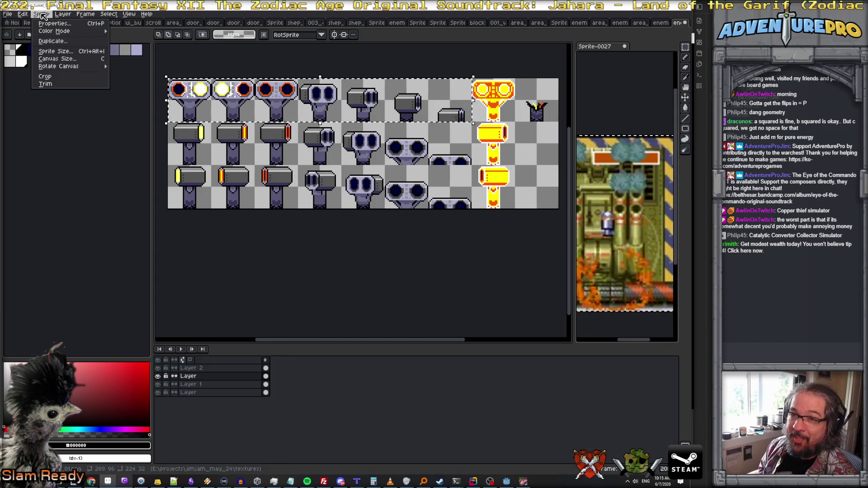
{"action": "left_click", "coordinate": [27, 16]}
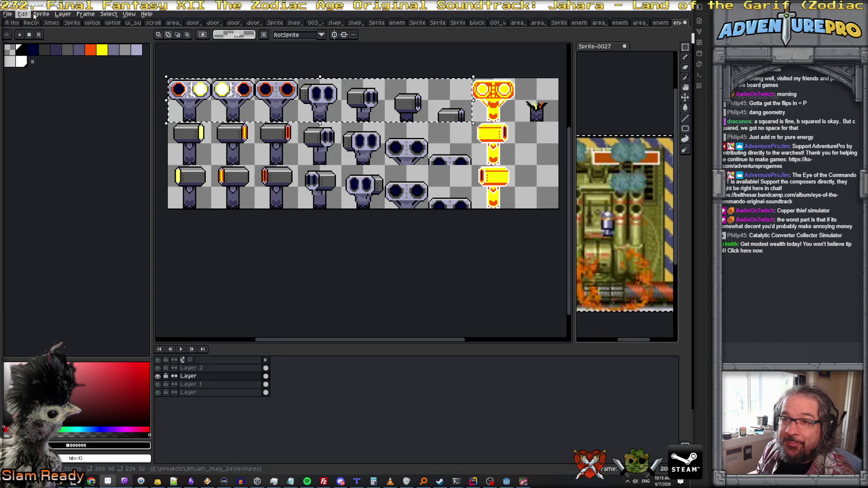
{"action": "left_click", "coordinate": [40, 14]}
{"action": "left_click", "coordinate": [55, 61]}
{"action": "left_click", "coordinate": [552, 136]}
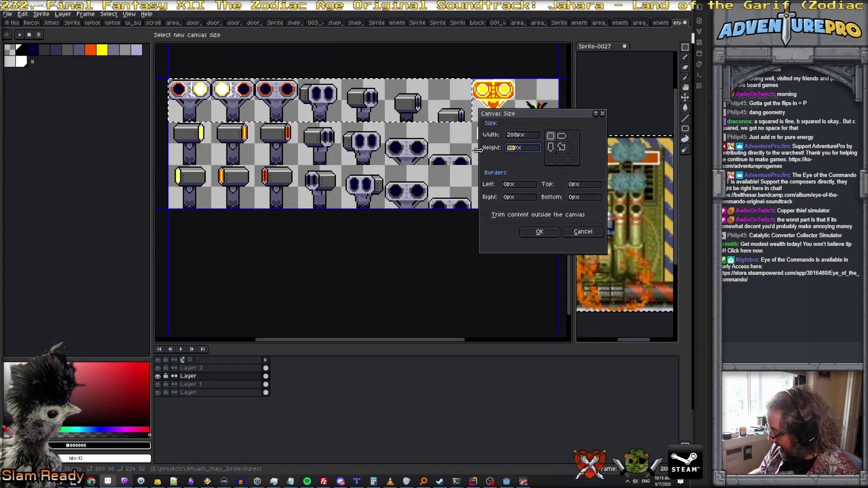
{"action": "type", "text": "1285"}
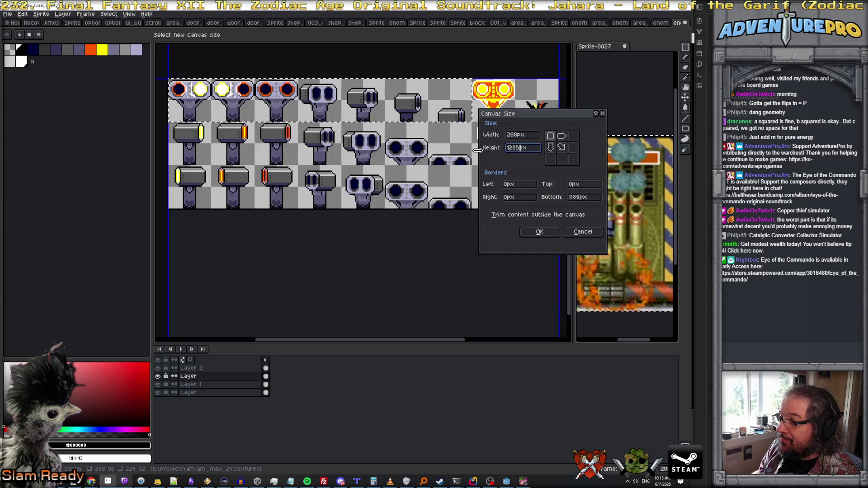
{"action": "key", "text": "Return"}
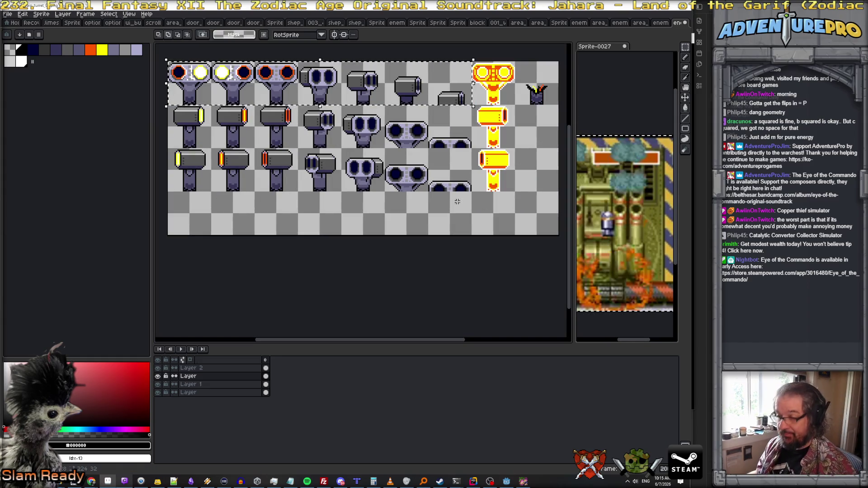
{"action": "key", "text": "ctrl+v"}
{"action": "left_click_drag", "start_coordinate": [320, 98], "coordinate": [316, 222]}
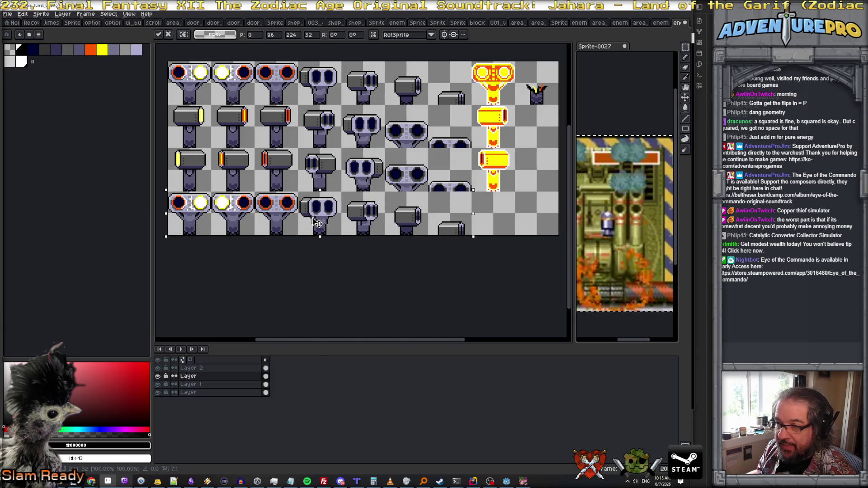
{"action": "key", "text": "Return"}
{"action": "scroll", "coordinate": [314, 220], "scroll_direction": "up", "scroll_amount": 1}
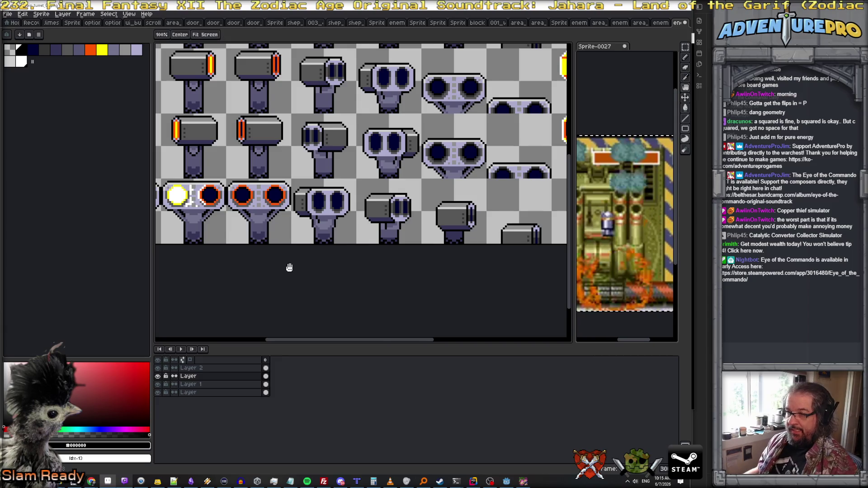
{"action": "left_click_drag", "start_coordinate": [287, 266], "coordinate": [403, 268]}
{"action": "scroll", "coordinate": [380, 255], "scroll_direction": "down", "scroll_amount": 1}
{"action": "scroll", "coordinate": [380, 258], "scroll_direction": "up", "scroll_amount": 1}
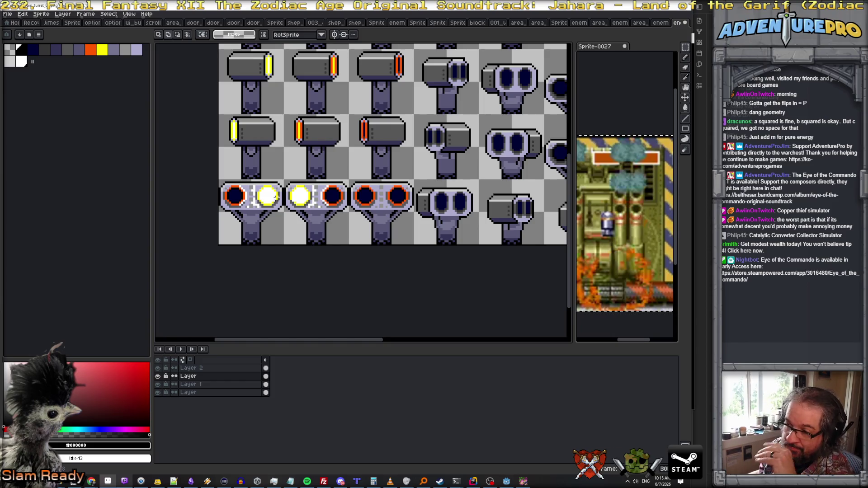
{"action": "scroll", "coordinate": [293, 211], "scroll_direction": "up", "scroll_amount": 1}
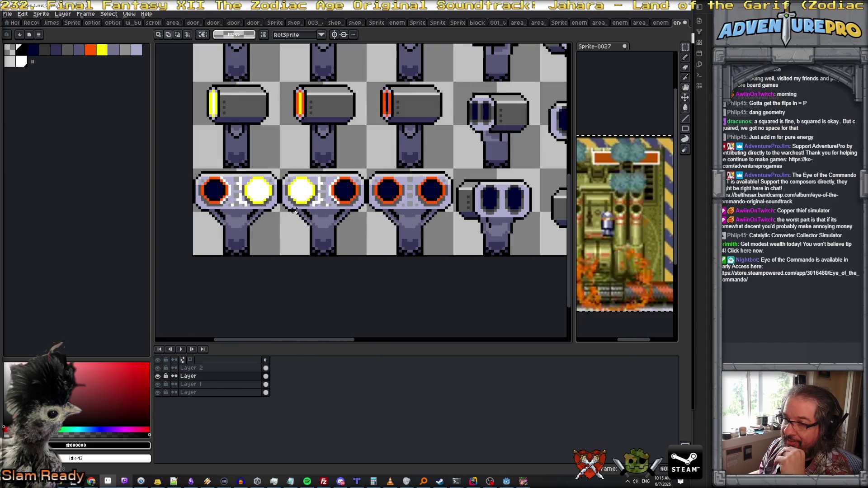
{"action": "scroll", "coordinate": [237, 207], "scroll_direction": "down", "scroll_amount": 1}
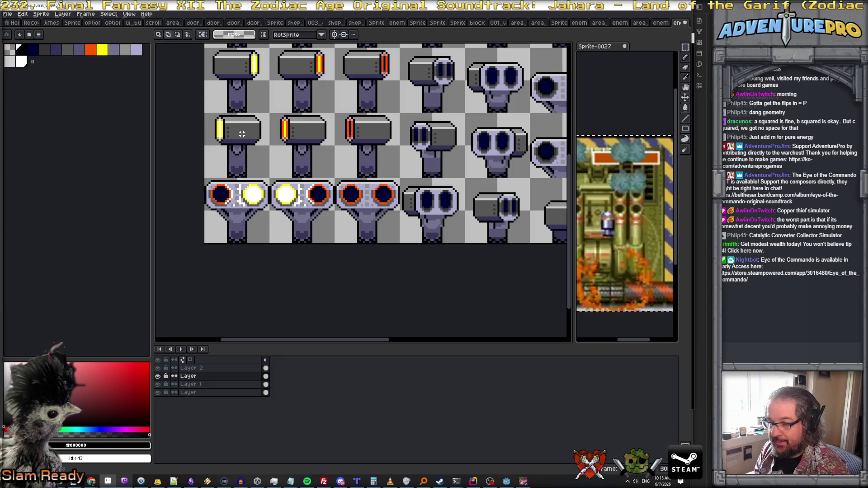
{"action": "key", "text": "b"}
Paint dark grey #575757 along the goggle band's top and bottom edges
{"action": "left_click", "coordinate": [242, 134], "text": "alt"}
{"action": "scroll", "coordinate": [209, 188], "scroll_direction": "up", "scroll_amount": 1}
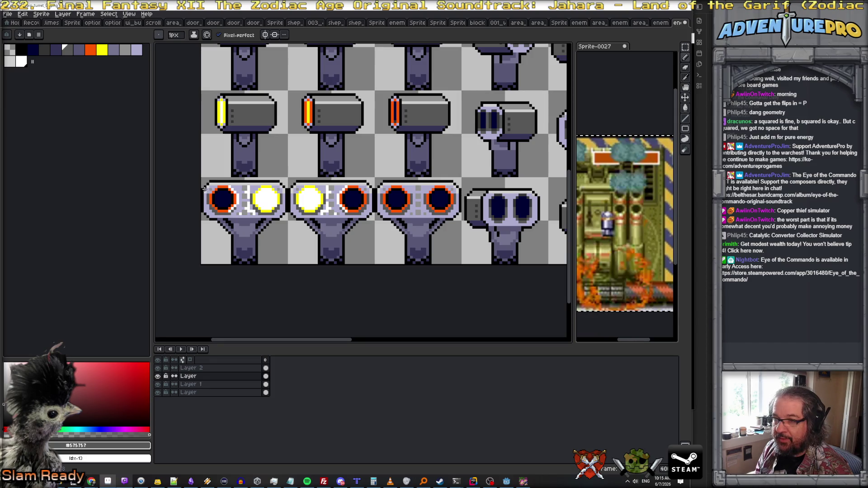
{"action": "left_click_drag", "start_coordinate": [205, 188], "coordinate": [282, 189]}
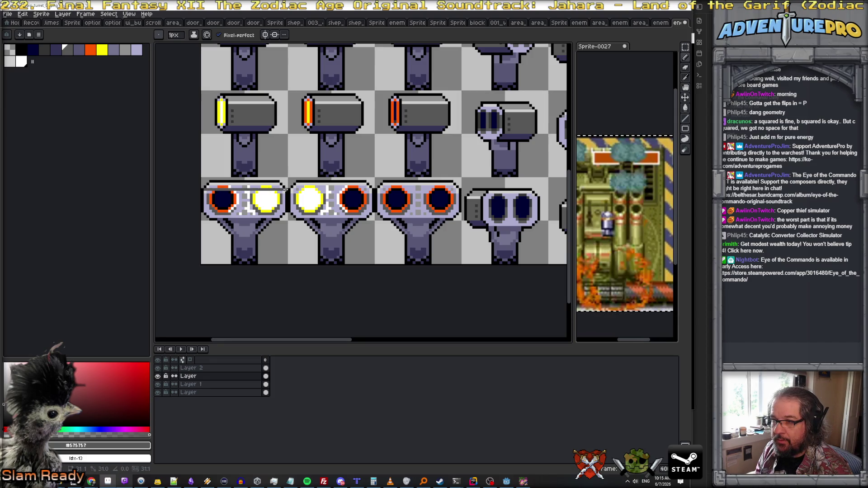
{"action": "left_click_drag", "start_coordinate": [206, 213], "coordinate": [283, 214]}
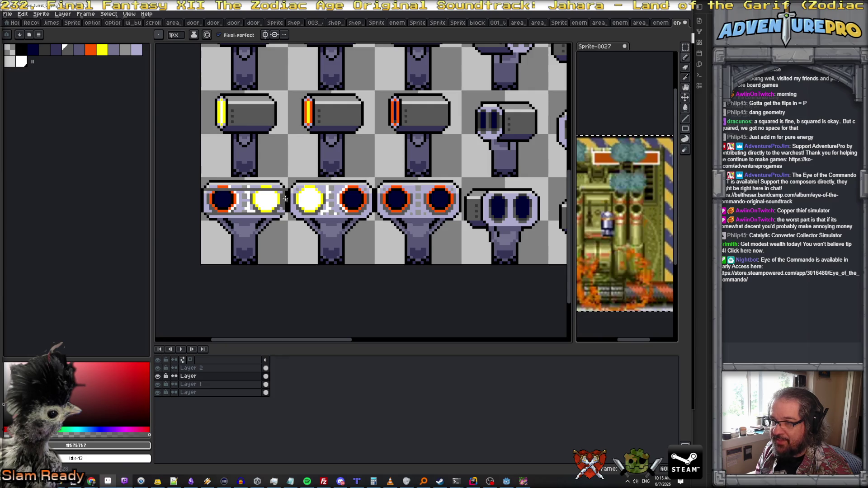
{"action": "scroll", "coordinate": [285, 199], "scroll_direction": "up", "scroll_amount": 1}
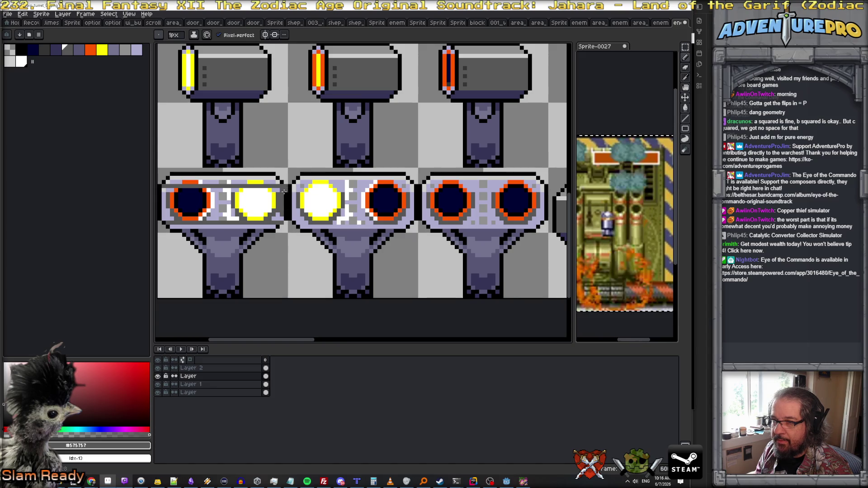
Grey over the goggles' inner left edge and a stray lavender pixel, then show the game window
{"action": "left_click", "coordinate": [286, 198], "text": "alt"}
{"action": "scroll", "coordinate": [265, 215], "scroll_direction": "up", "scroll_amount": 3}
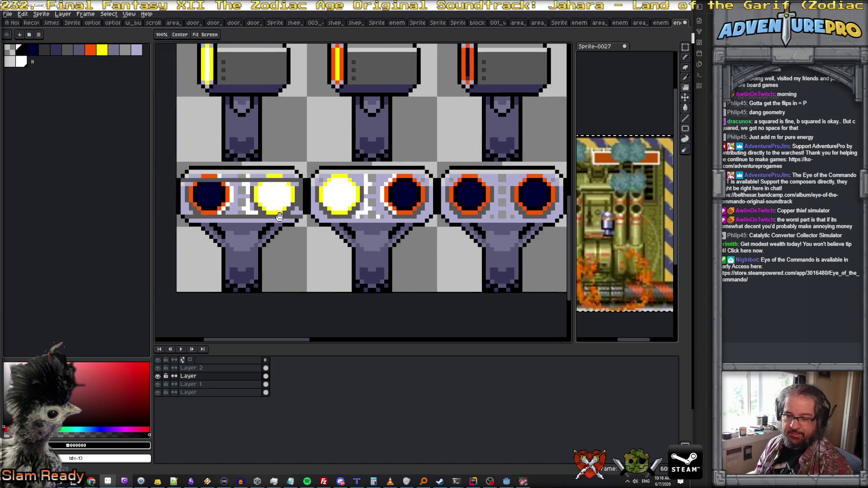
{"action": "left_click", "coordinate": [241, 208], "text": "alt"}
{"action": "mouse_move", "coordinate": [241, 208]}
{"action": "left_mouse_down"}
{"action": "mouse_move", "coordinate": [234, 204]}
{"action": "mouse_move", "coordinate": [234, 151]}
{"action": "mouse_move", "coordinate": [460, 151]}
{"action": "mouse_move", "coordinate": [457, 210]}
{"action": "mouse_move", "coordinate": [238, 208]}
{"action": "mouse_move", "coordinate": [257, 199]}
{"action": "mouse_move", "coordinate": [442, 198]}
{"action": "mouse_move", "coordinate": [246, 184]}
{"action": "mouse_move", "coordinate": [453, 184]}
{"action": "mouse_move", "coordinate": [452, 176]}
{"action": "mouse_move", "coordinate": [243, 175]}
{"action": "mouse_move", "coordinate": [251, 168]}
{"action": "mouse_move", "coordinate": [445, 169]}
{"action": "mouse_move", "coordinate": [452, 160]}
{"action": "mouse_move", "coordinate": [239, 163]}
{"action": "left_mouse_up"}
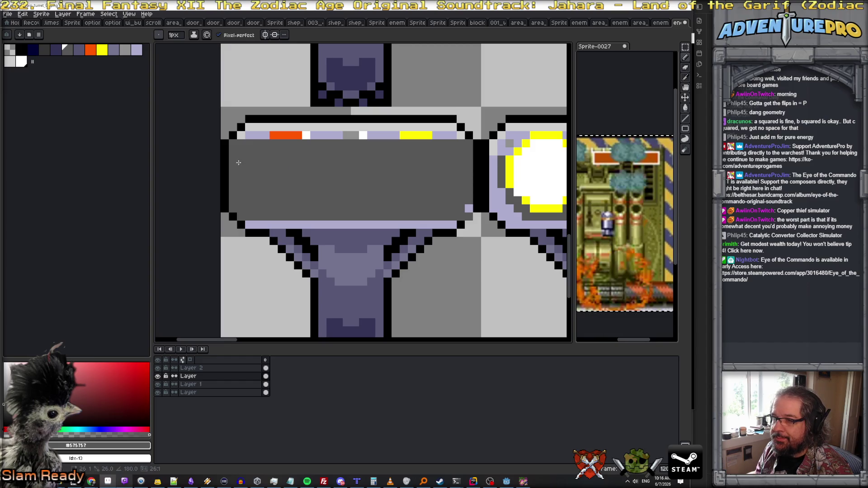
{"action": "left_click", "coordinate": [468, 209]}
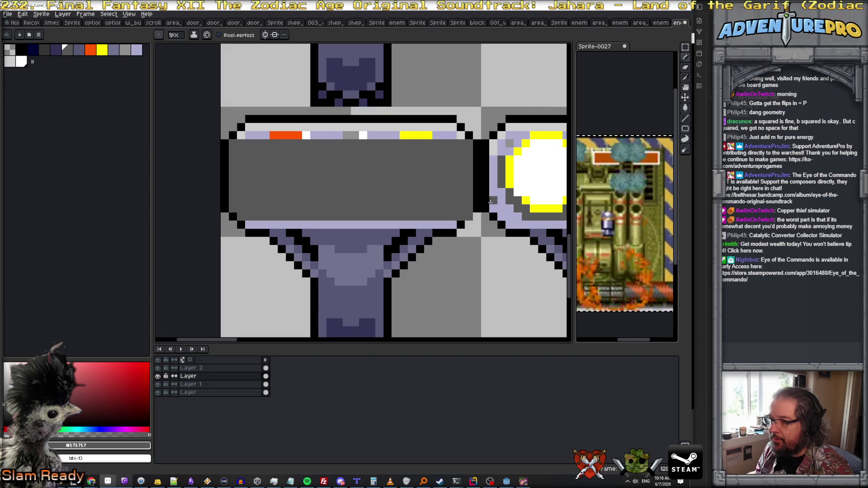
{"action": "left_click", "coordinate": [460, 225], "text": "alt"}
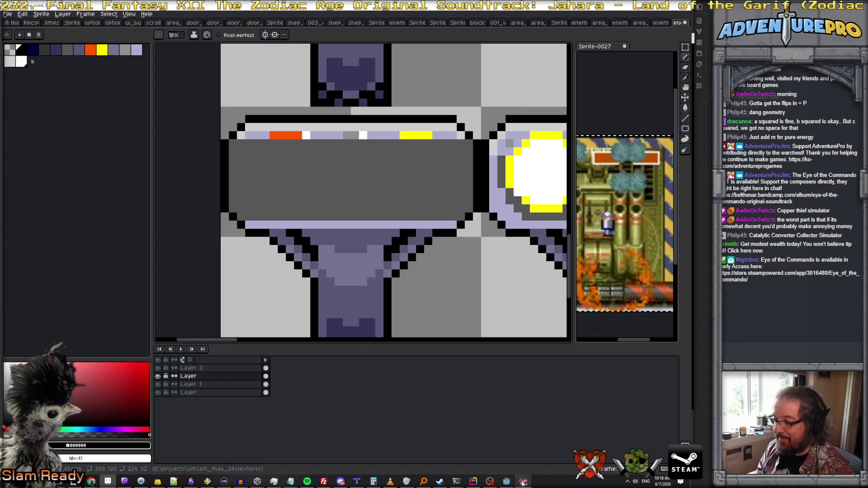
{"action": "left_click", "coordinate": [523, 481]}
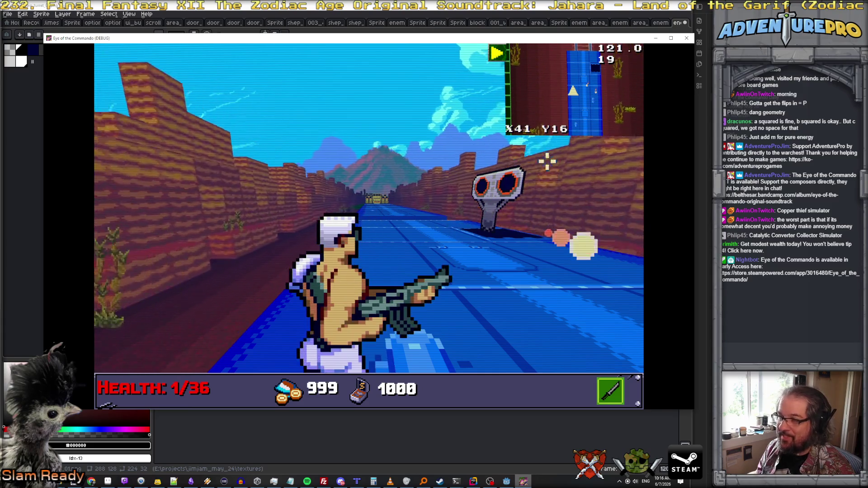
Close the game and darken the barrel's bottom edge with #343457
{"action": "left_click", "coordinate": [686, 39]}
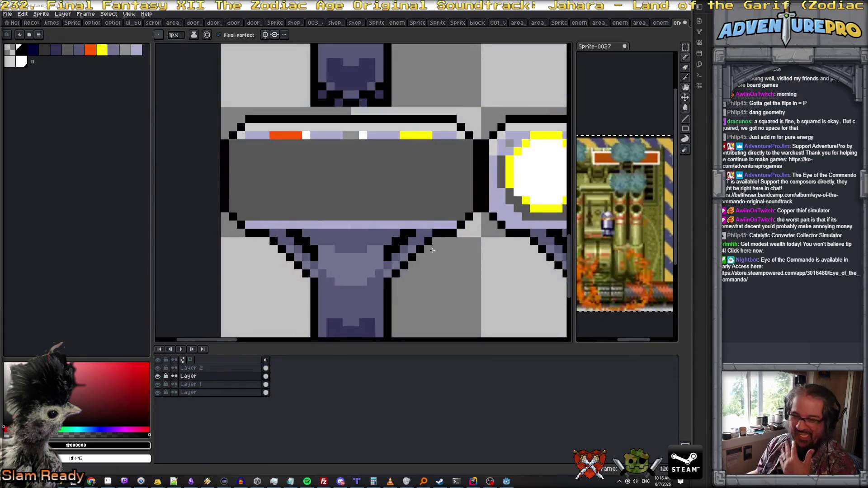
{"action": "scroll", "coordinate": [427, 218], "scroll_direction": "down", "scroll_amount": 1}
{"action": "scroll", "coordinate": [382, 208], "scroll_direction": "up", "scroll_amount": 1}
{"action": "scroll", "coordinate": [384, 208], "scroll_direction": "down", "scroll_amount": 2}
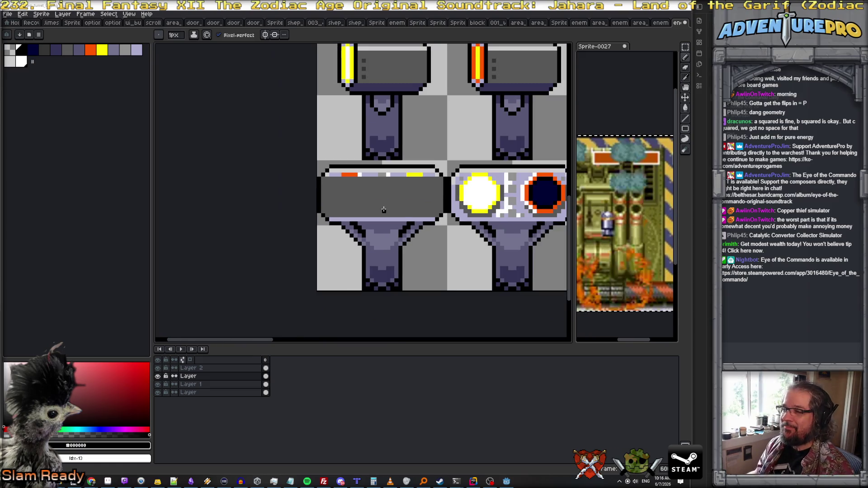
{"action": "left_click_drag", "start_coordinate": [397, 181], "coordinate": [405, 158]}
{"action": "left_click", "coordinate": [385, 172], "text": "alt"}
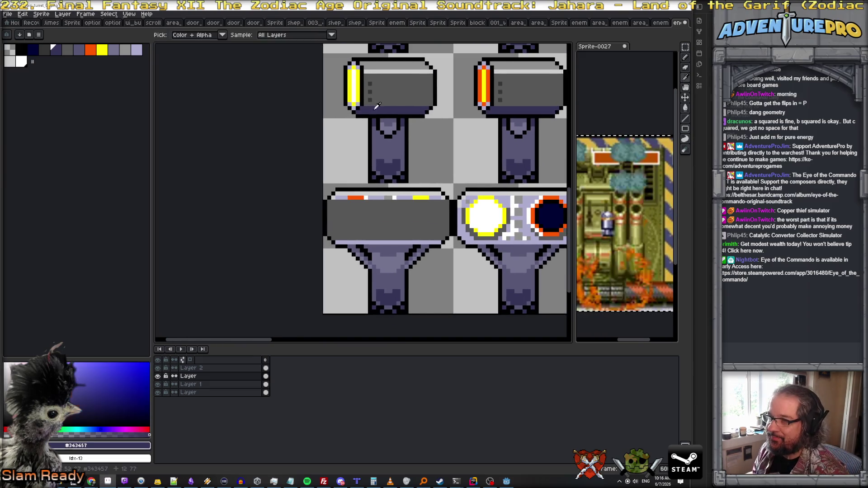
{"action": "scroll", "coordinate": [332, 239], "scroll_direction": "up", "scroll_amount": 1}
{"action": "mouse_move", "coordinate": [335, 240]}
{"action": "left_mouse_down"}
{"action": "mouse_move", "coordinate": [465, 239]}
{"action": "mouse_move", "coordinate": [444, 247]}
{"action": "mouse_move", "coordinate": [338, 247]}
{"action": "left_mouse_up"}
Paint the barrel's coloured top row plain grey #909090, undoing a misplaced stroke
{"action": "scroll", "coordinate": [414, 242], "scroll_direction": "down", "scroll_amount": 1}
{"action": "scroll", "coordinate": [411, 218], "scroll_direction": "up", "scroll_amount": 1}
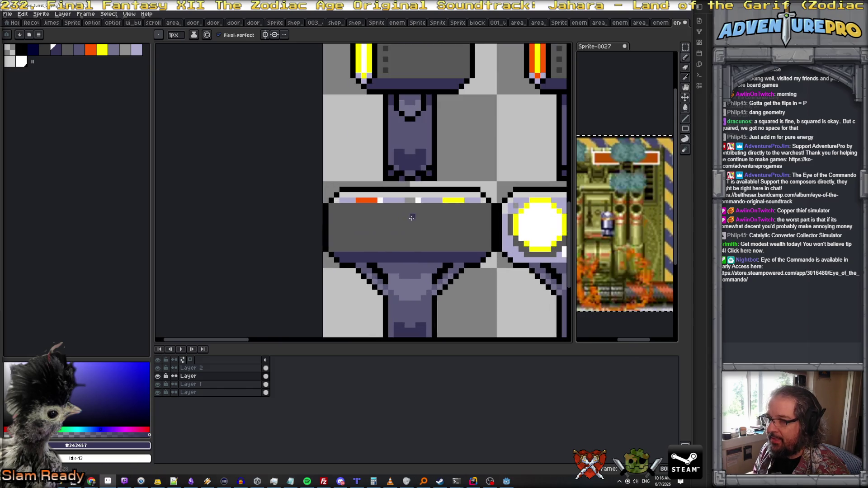
{"action": "scroll", "coordinate": [407, 87], "scroll_direction": "down", "scroll_amount": 1}
{"action": "scroll", "coordinate": [398, 118], "scroll_direction": "up", "scroll_amount": 1}
{"action": "left_click", "coordinate": [391, 144], "text": "alt"}
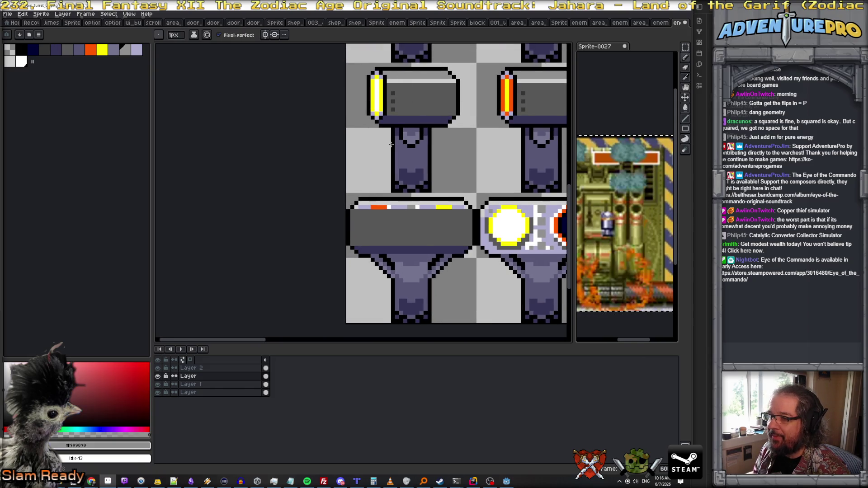
{"action": "mouse_move", "coordinate": [357, 208]}
{"action": "left_mouse_down"}
{"action": "mouse_move", "coordinate": [466, 207]}
{"action": "mouse_move", "coordinate": [358, 204]}
{"action": "left_mouse_up"}
{"action": "key", "text": "ctrl+z"}
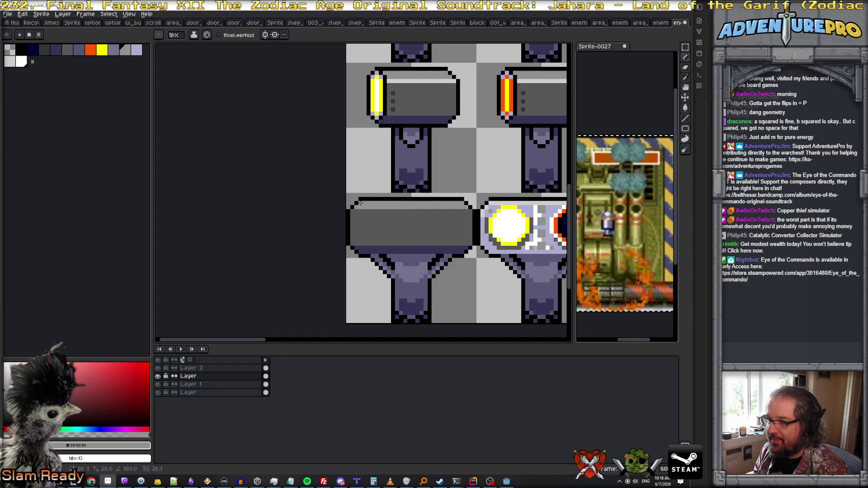
{"action": "scroll", "coordinate": [388, 211], "scroll_direction": "down", "scroll_amount": 1}
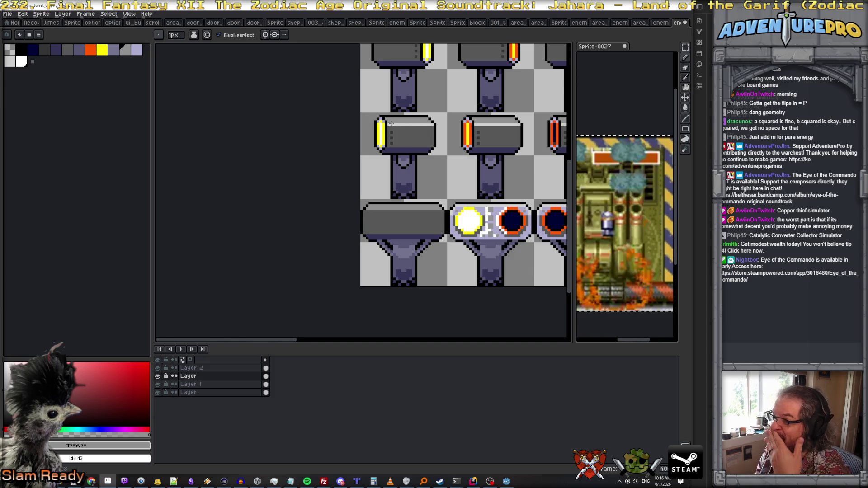
{"action": "scroll", "coordinate": [405, 134], "scroll_direction": "down", "scroll_amount": 1}
{"action": "scroll", "coordinate": [405, 135], "scroll_direction": "up", "scroll_amount": 1}
{"action": "scroll", "coordinate": [405, 138], "scroll_direction": "down", "scroll_amount": 1}
{"action": "scroll", "coordinate": [404, 142], "scroll_direction": "up", "scroll_amount": 1}
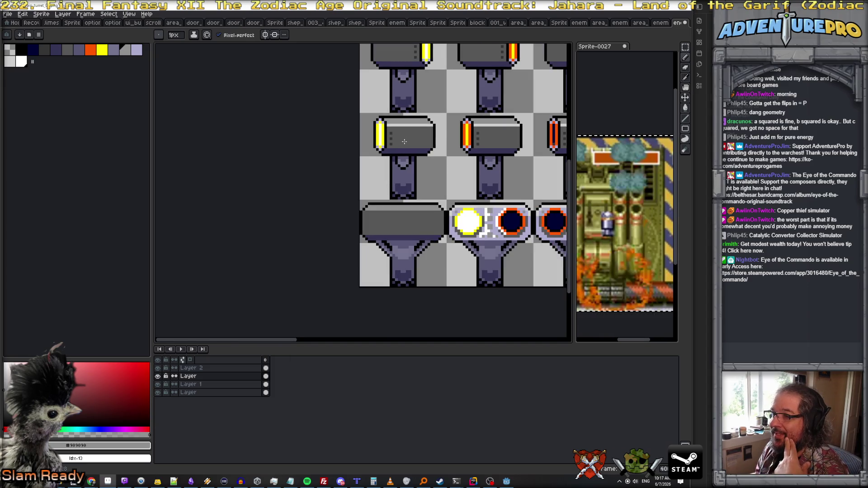
{"action": "scroll", "coordinate": [392, 171], "scroll_direction": "down", "scroll_amount": 1}
{"action": "scroll", "coordinate": [392, 171], "scroll_direction": "up", "scroll_amount": 1}
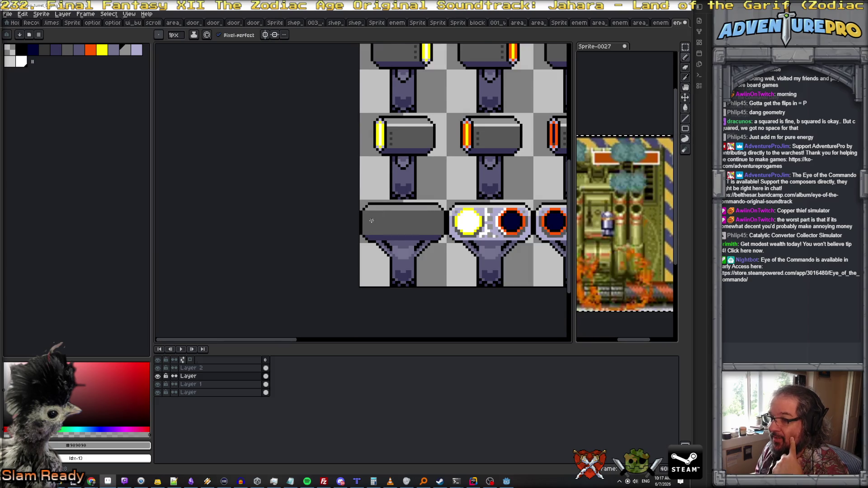
{"action": "scroll", "coordinate": [372, 221], "scroll_direction": "up", "scroll_amount": 1}
{"action": "left_click", "coordinate": [372, 208], "text": "alt"}
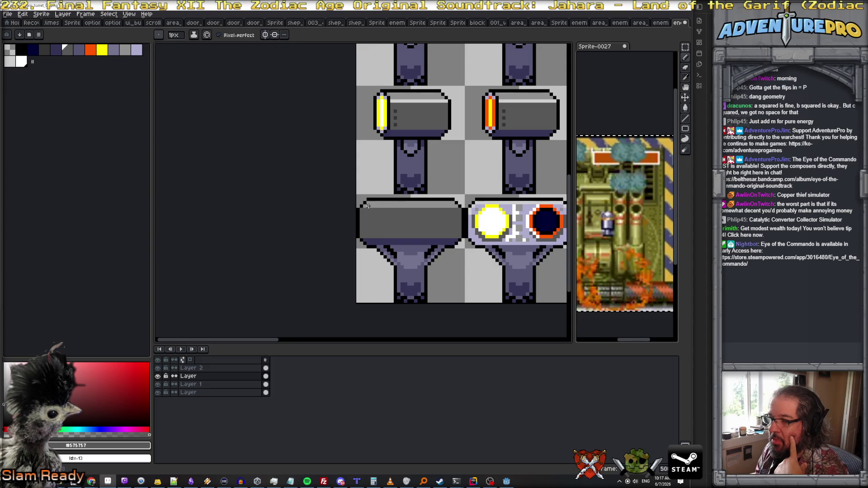
{"action": "scroll", "coordinate": [369, 204], "scroll_direction": "up", "scroll_amount": 1}
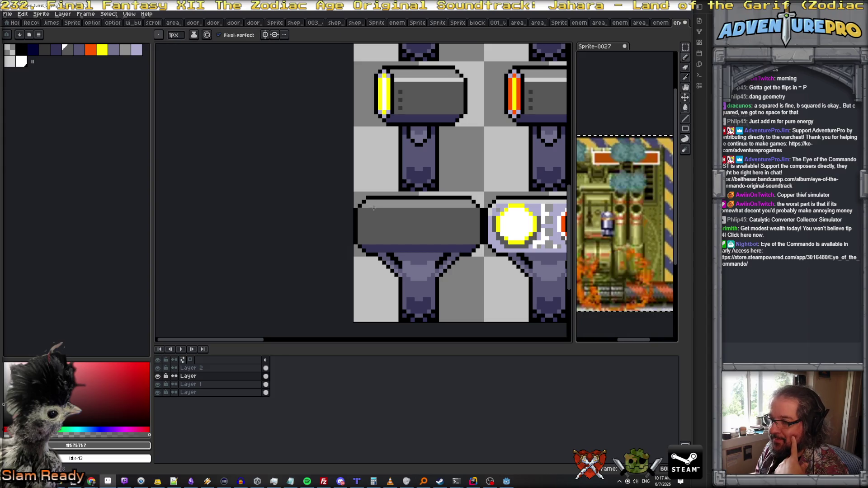
Flood-fill the barrel's top highlight strip dark grey, limiting the fill to contiguous pixels
{"action": "key", "text": "g"}
{"action": "left_click", "coordinate": [384, 205]}
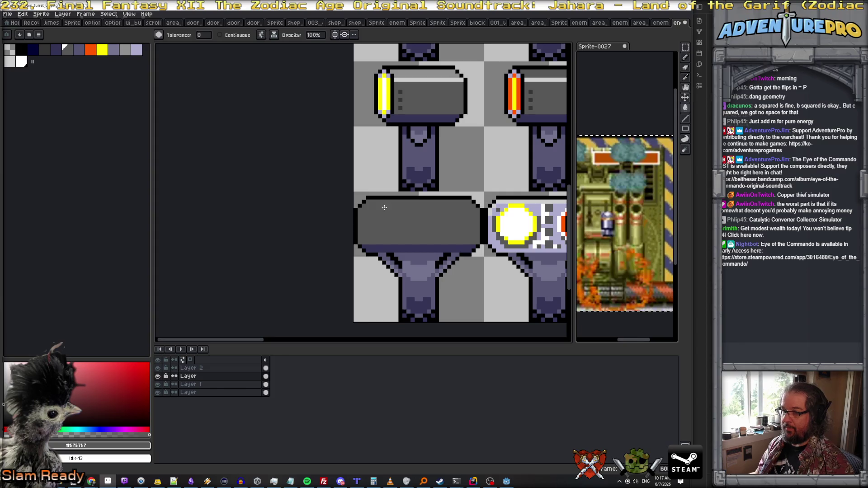
{"action": "key", "text": "ctrl+z"}
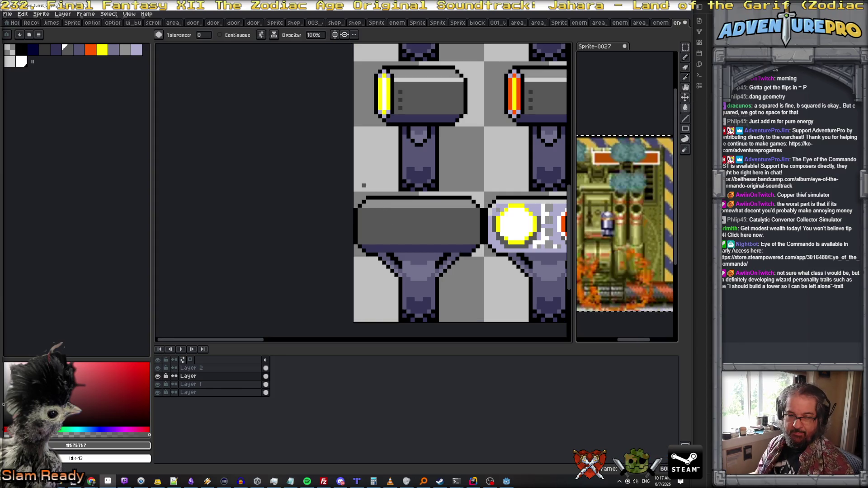
{"action": "left_click", "coordinate": [222, 35]}
{"action": "left_click", "coordinate": [439, 204]}
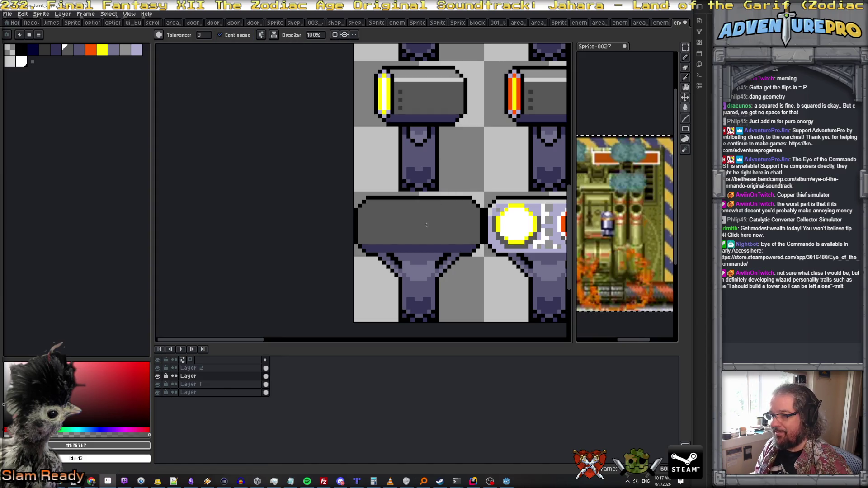
{"action": "scroll", "coordinate": [383, 236], "scroll_direction": "down", "scroll_amount": 3}
{"action": "scroll", "coordinate": [388, 233], "scroll_direction": "up", "scroll_amount": 3}
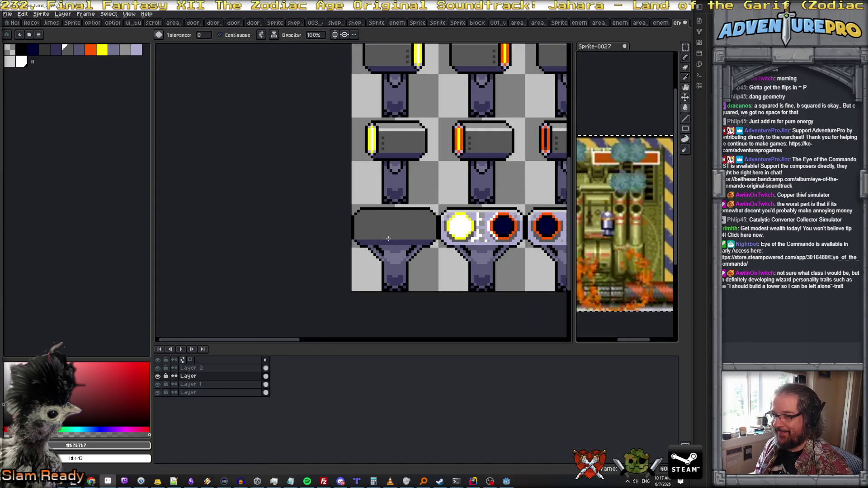
{"action": "scroll", "coordinate": [394, 231], "scroll_direction": "down", "scroll_amount": 4}
{"action": "scroll", "coordinate": [395, 235], "scroll_direction": "up", "scroll_amount": 2}
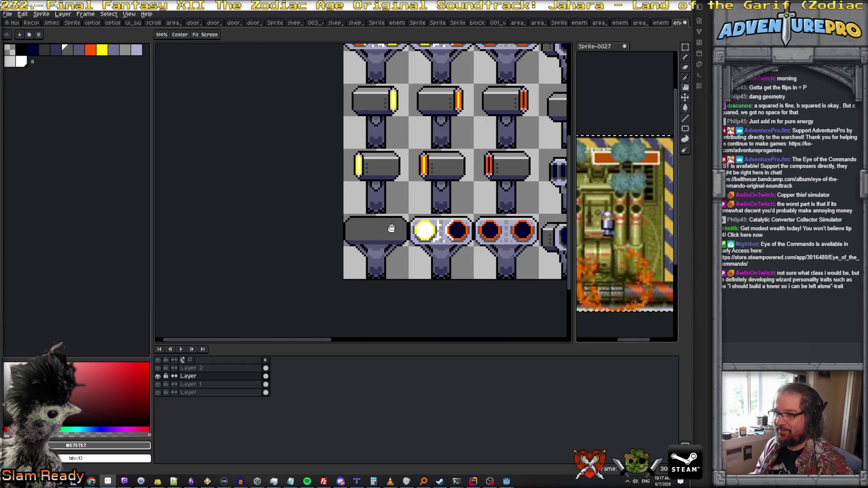
{"action": "scroll", "coordinate": [394, 215], "scroll_direction": "down", "scroll_amount": 2}
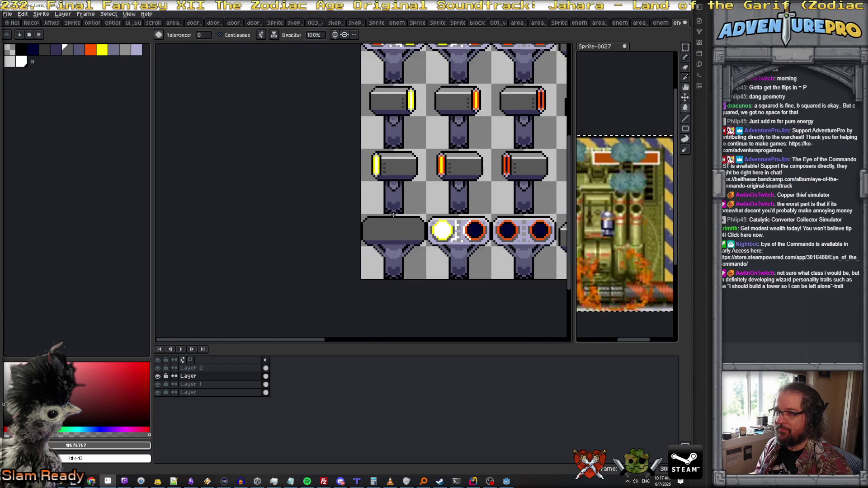
{"action": "scroll", "coordinate": [386, 219], "scroll_direction": "up", "scroll_amount": 2}
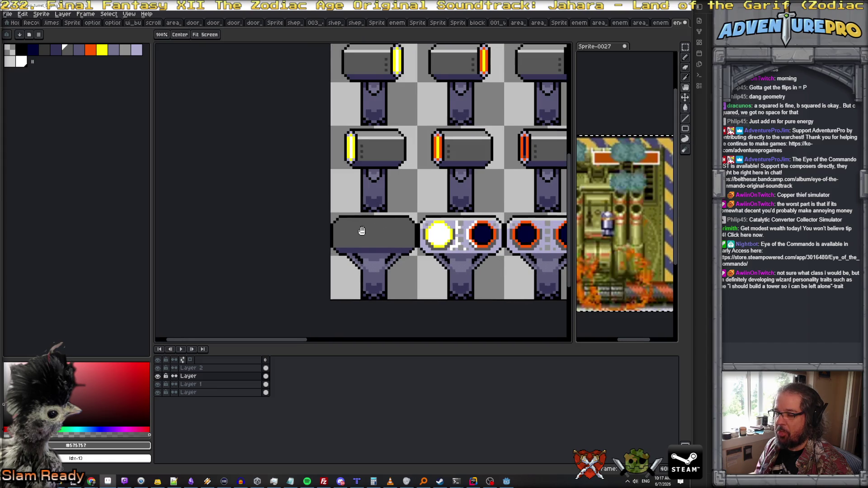
{"action": "scroll", "coordinate": [384, 220], "scroll_direction": "up", "scroll_amount": 2}
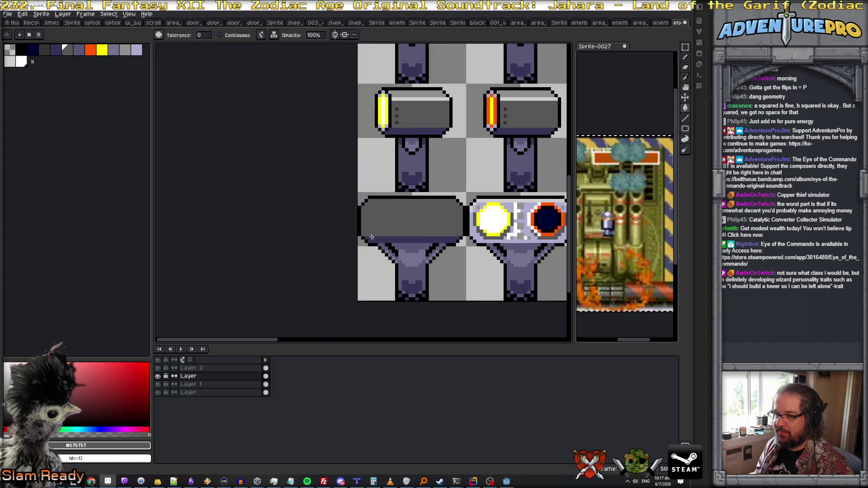
Draw dark blue #343457 lines along the barrel's left, right and top inner edges
{"action": "left_click", "coordinate": [367, 236], "text": "alt"}
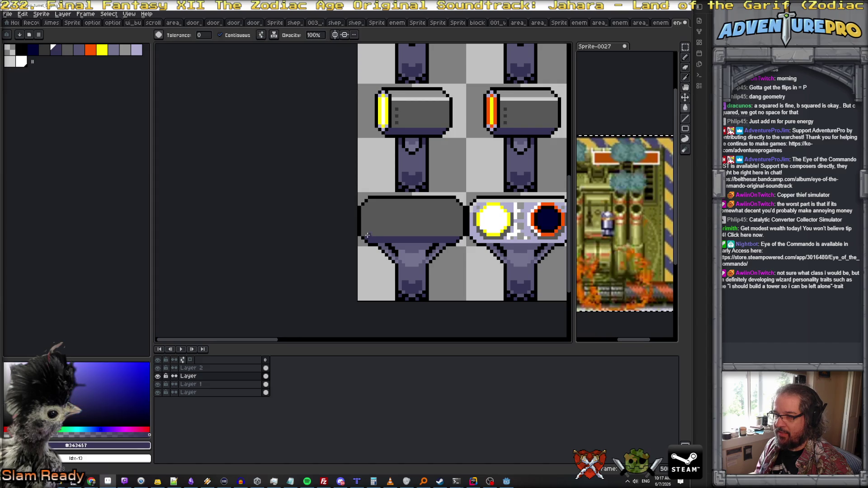
{"action": "scroll", "coordinate": [367, 231], "scroll_direction": "up", "scroll_amount": 2}
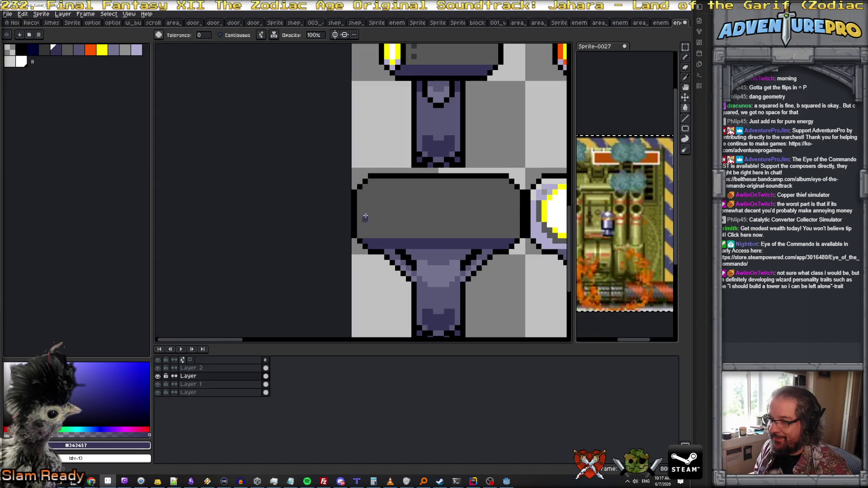
{"action": "left_click", "coordinate": [364, 193]}
{"action": "key", "text": "ctrl+z"}
{"action": "key", "text": "b"}
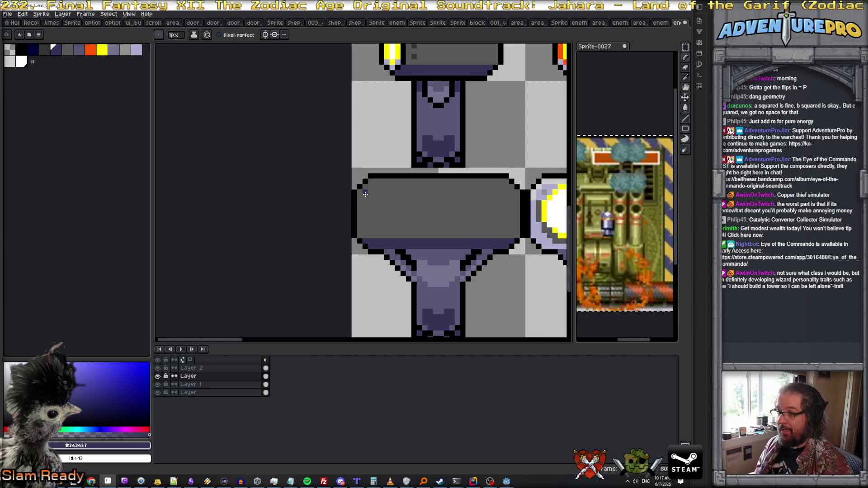
{"action": "left_click_drag", "start_coordinate": [365, 193], "coordinate": [367, 236]}
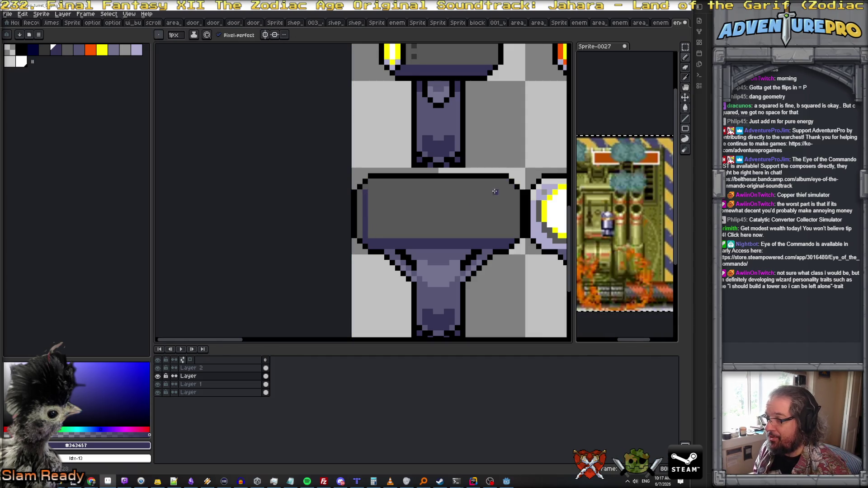
{"action": "left_click_drag", "start_coordinate": [511, 188], "coordinate": [512, 238]}
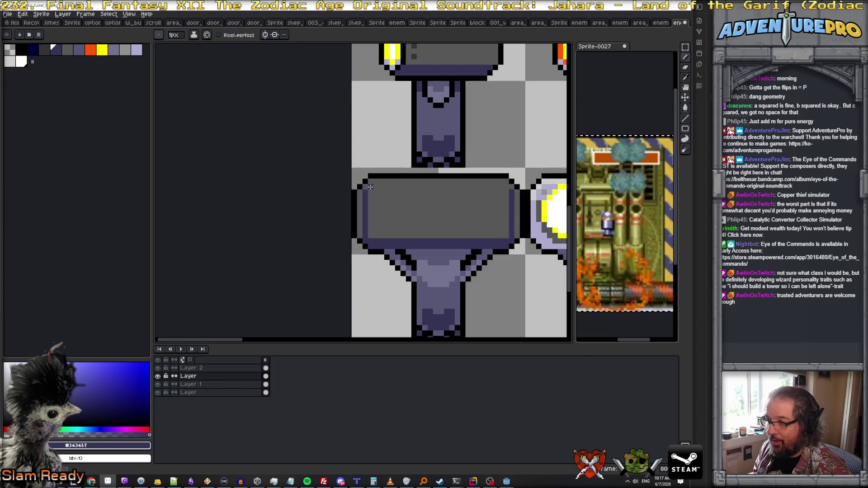
{"action": "left_click_drag", "start_coordinate": [370, 187], "coordinate": [510, 187]}
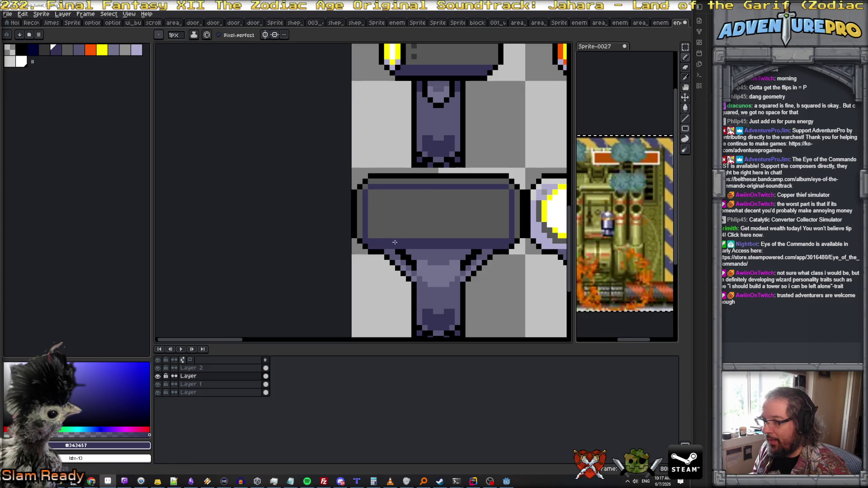
Repaint the barrel's bottom inner row mid grey and draw a black outline beneath it
{"action": "left_click", "coordinate": [360, 232], "text": "alt"}
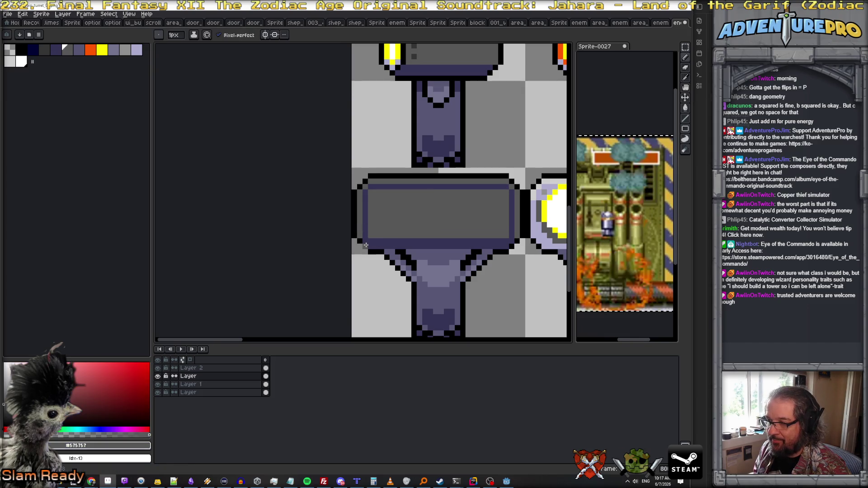
{"action": "left_click_drag", "start_coordinate": [369, 245], "coordinate": [510, 246]}
{"action": "scroll", "coordinate": [512, 241], "scroll_direction": "down", "scroll_amount": 1}
{"action": "scroll", "coordinate": [510, 242], "scroll_direction": "up", "scroll_amount": 1}
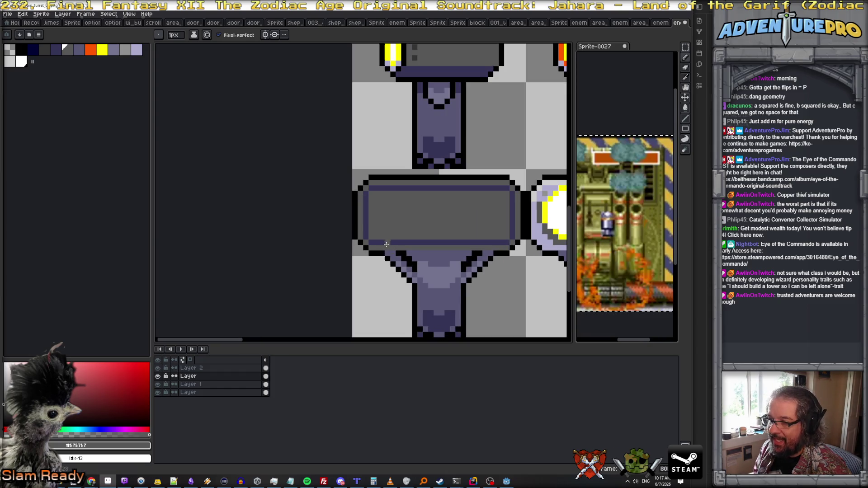
{"action": "left_click", "coordinate": [386, 254], "text": "alt"}
{"action": "left_click_drag", "start_coordinate": [385, 253], "coordinate": [489, 253]}
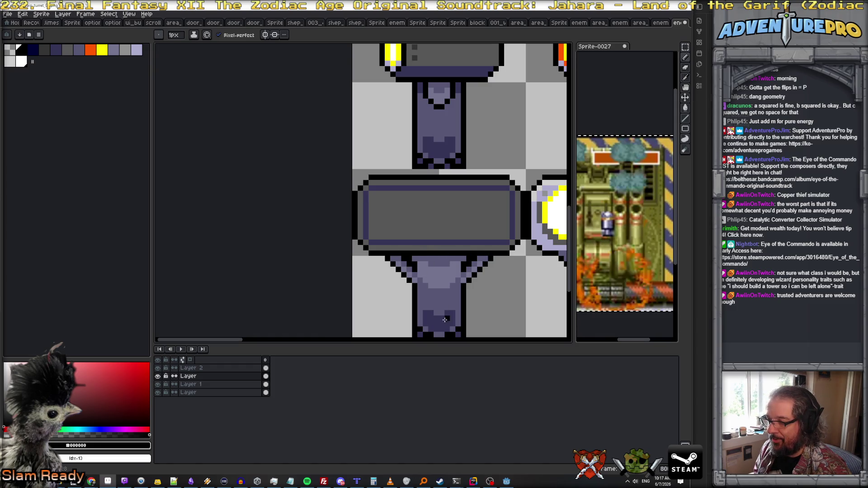
Darken the purple mount under the barrel with dark blue and purple-grey shades
{"action": "left_click", "coordinate": [436, 313], "text": "alt"}
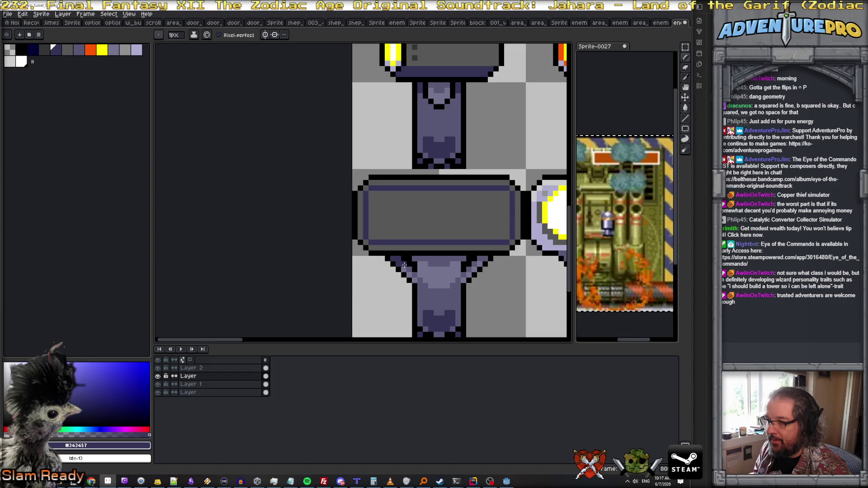
{"action": "mouse_move", "coordinate": [415, 260]}
{"action": "left_mouse_down"}
{"action": "mouse_move", "coordinate": [457, 259]}
{"action": "mouse_move", "coordinate": [429, 264]}
{"action": "mouse_move", "coordinate": [447, 266]}
{"action": "left_mouse_up"}
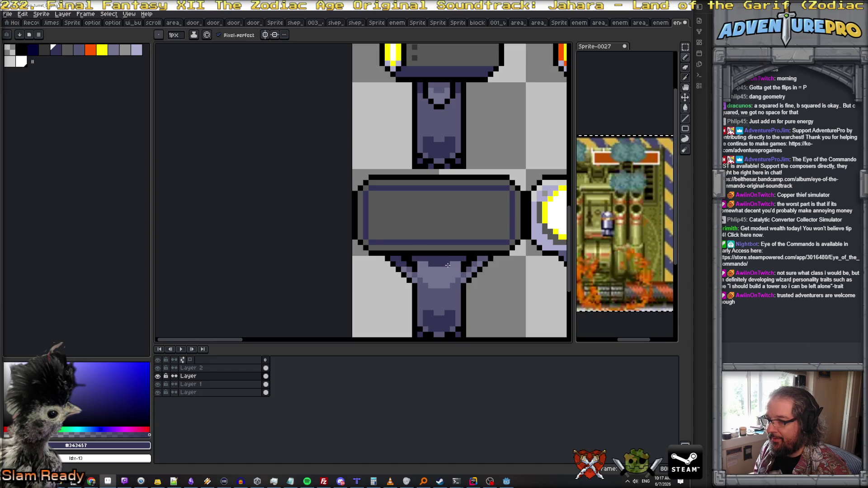
{"action": "left_click", "coordinate": [427, 287], "text": "alt"}
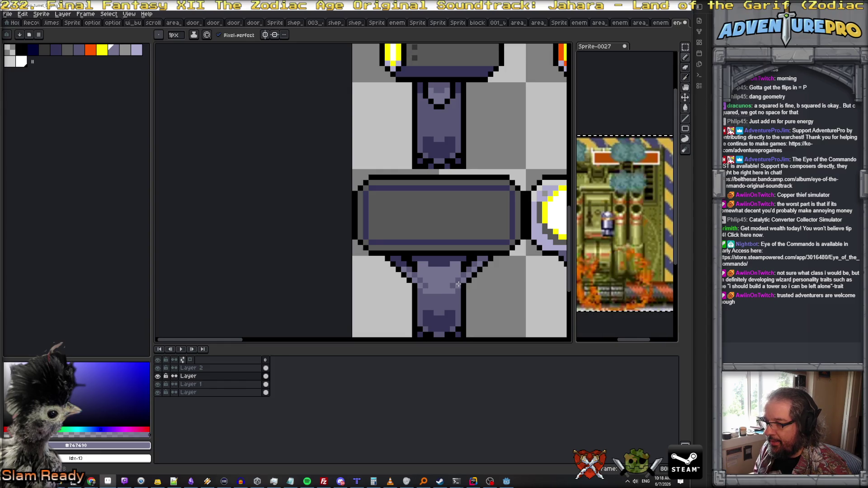
{"action": "left_click", "coordinate": [419, 272], "text": "alt"}
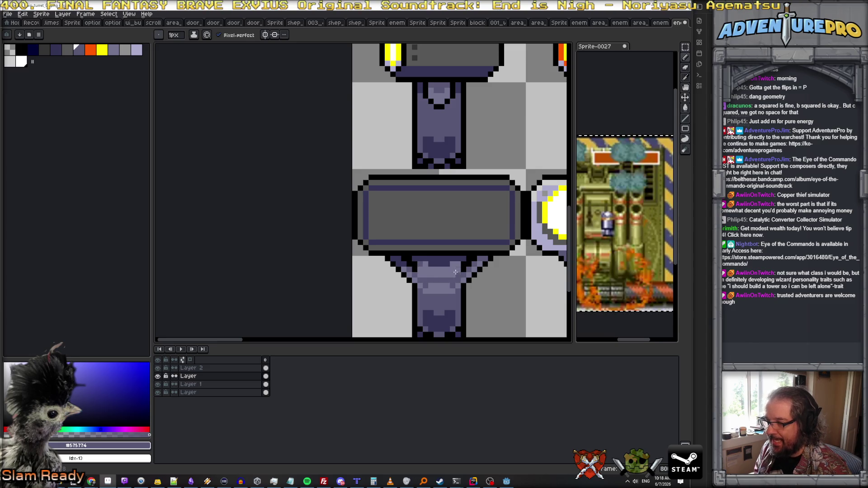
{"action": "key", "text": "g"}
{"action": "left_click", "coordinate": [438, 274]}
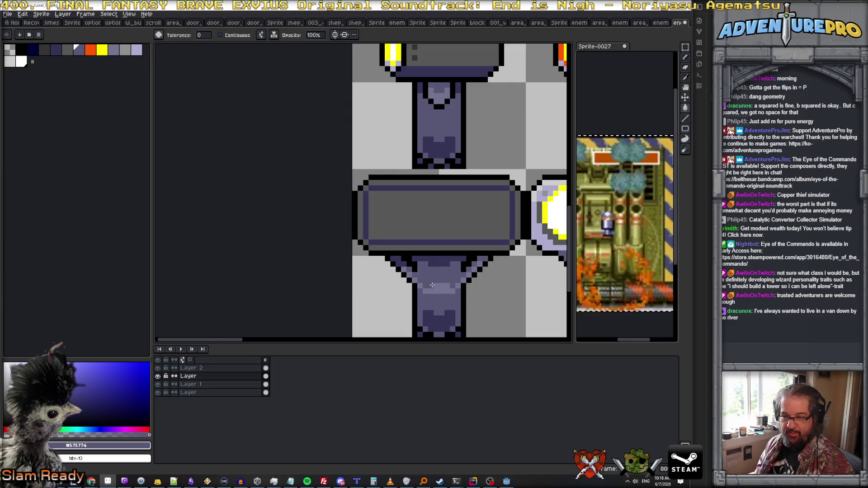
{"action": "key", "text": "b"}
{"action": "left_click_drag", "start_coordinate": [432, 285], "coordinate": [449, 285]}
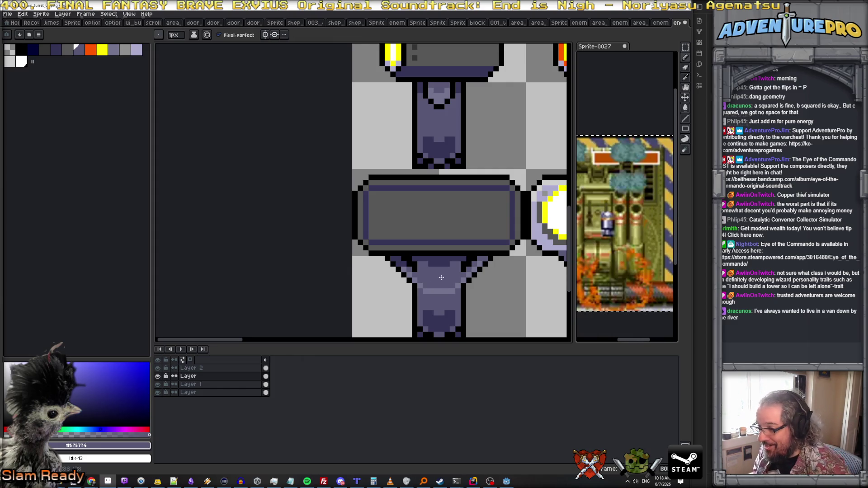
{"action": "left_click", "coordinate": [426, 264], "text": "alt"}
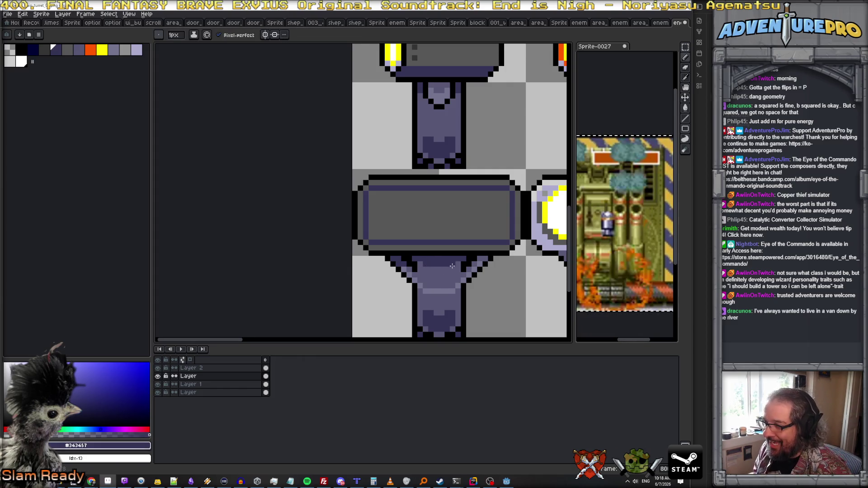
{"action": "left_click_drag", "start_coordinate": [425, 269], "coordinate": [449, 269]}
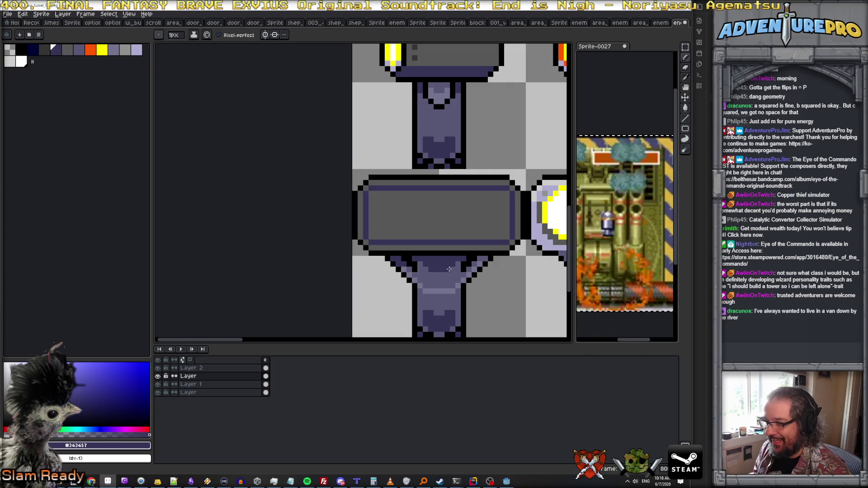
{"action": "scroll", "coordinate": [450, 269], "scroll_direction": "down", "scroll_amount": 3}
{"action": "scroll", "coordinate": [397, 278], "scroll_direction": "up", "scroll_amount": 4}
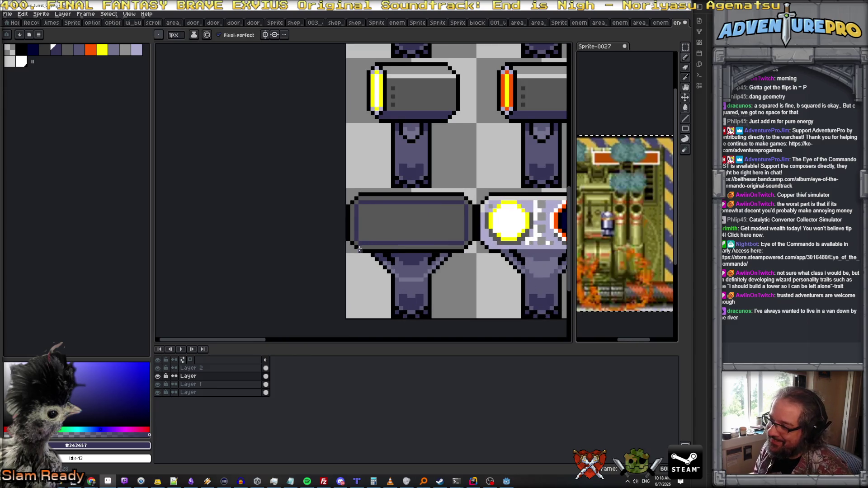
Add light grey highlights down the barrel's left edge and along its top edge
{"action": "left_click", "coordinate": [433, 70], "text": "alt"}
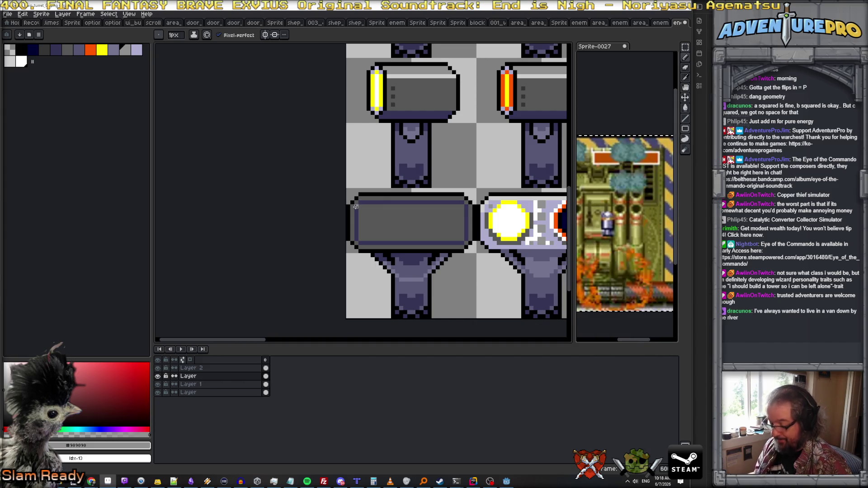
{"action": "left_click_drag", "start_coordinate": [356, 207], "coordinate": [356, 238]}
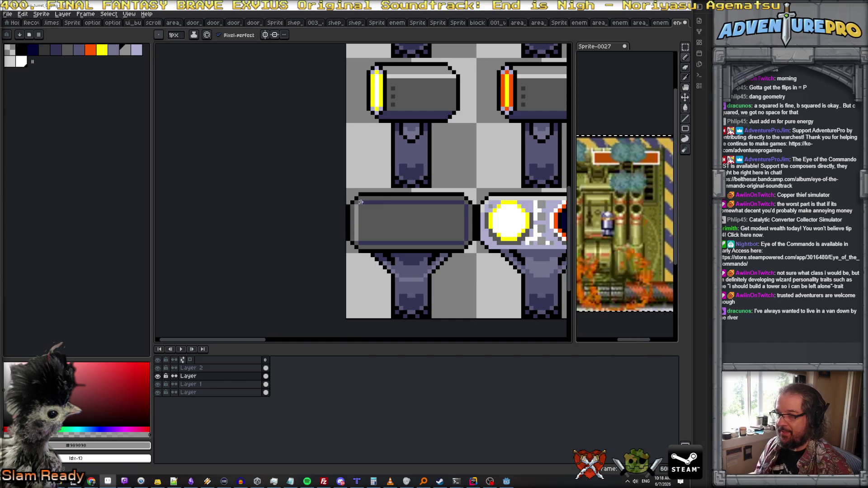
{"action": "left_click_drag", "start_coordinate": [361, 203], "coordinate": [456, 202]}
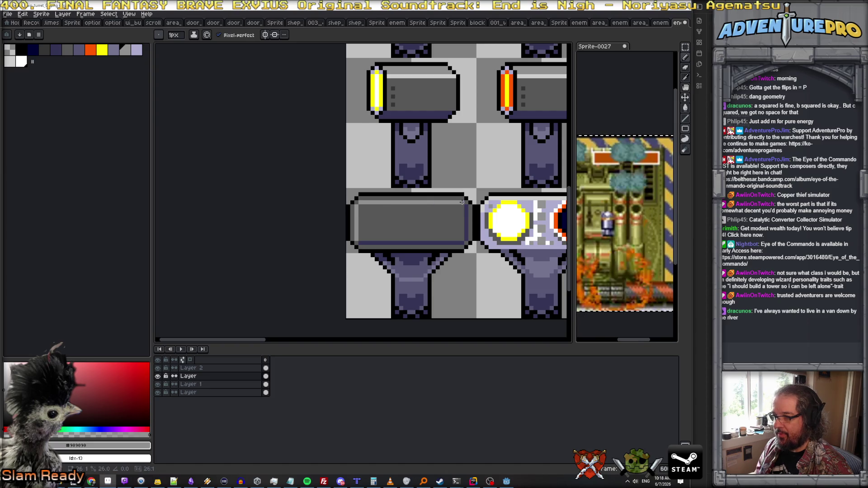
{"action": "scroll", "coordinate": [382, 243], "scroll_direction": "down", "scroll_amount": 1}
{"action": "scroll", "coordinate": [382, 242], "scroll_direction": "up", "scroll_amount": 1}
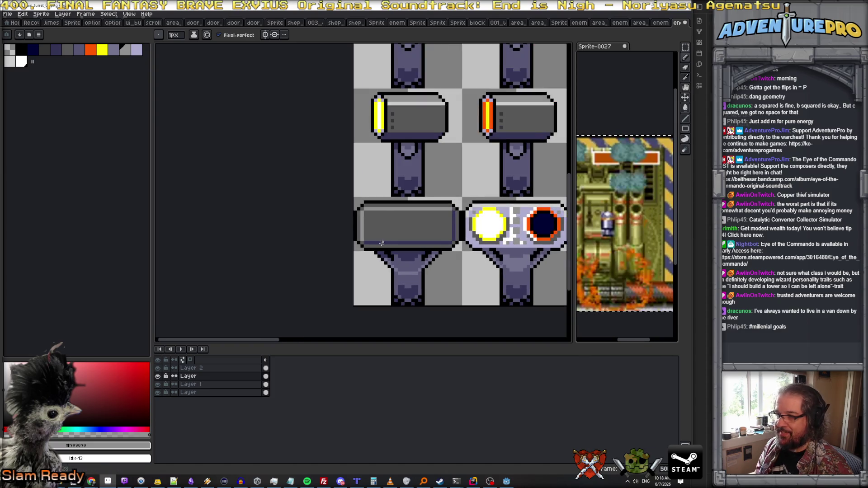
Sample several sprite shades and draw a purple-grey line across the barrel panel
{"action": "left_click", "coordinate": [371, 241], "text": "alt"}
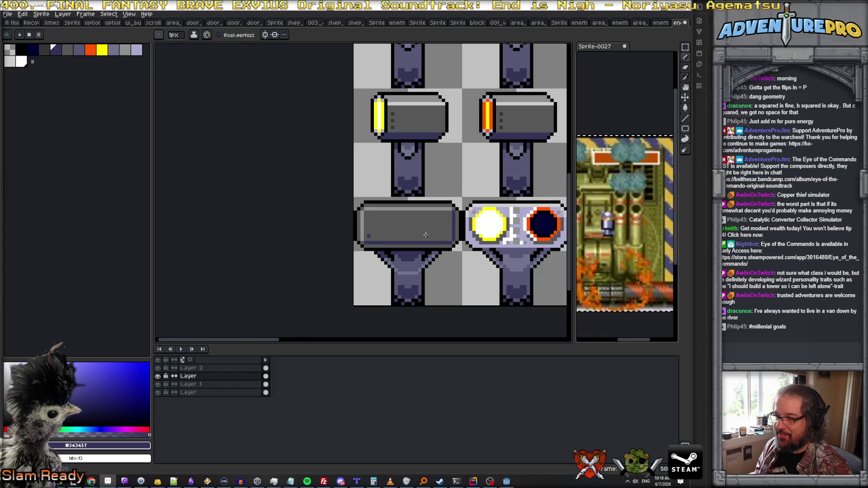
{"action": "left_click", "coordinate": [446, 213], "text": "alt"}
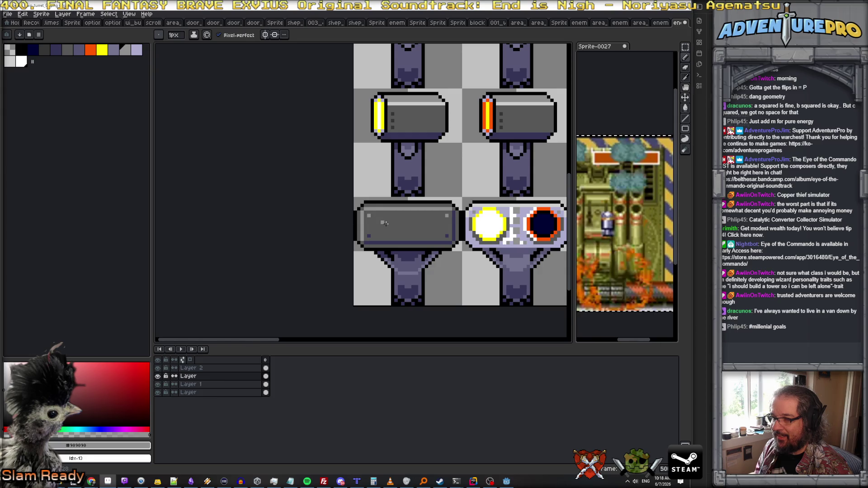
{"action": "scroll", "coordinate": [385, 223], "scroll_direction": "down", "scroll_amount": 2}
{"action": "left_click_drag", "start_coordinate": [414, 245], "coordinate": [414, 237]}
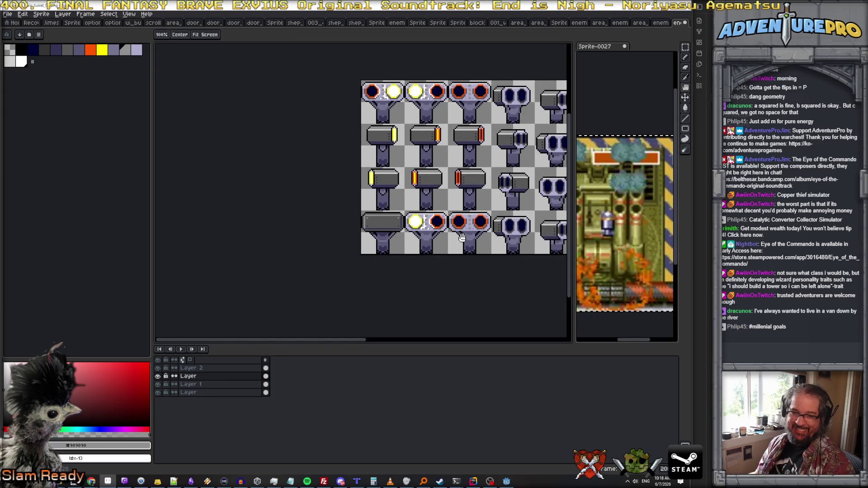
{"action": "scroll", "coordinate": [415, 236], "scroll_direction": "up", "scroll_amount": 1}
{"action": "left_click", "coordinate": [333, 242], "text": "alt"}
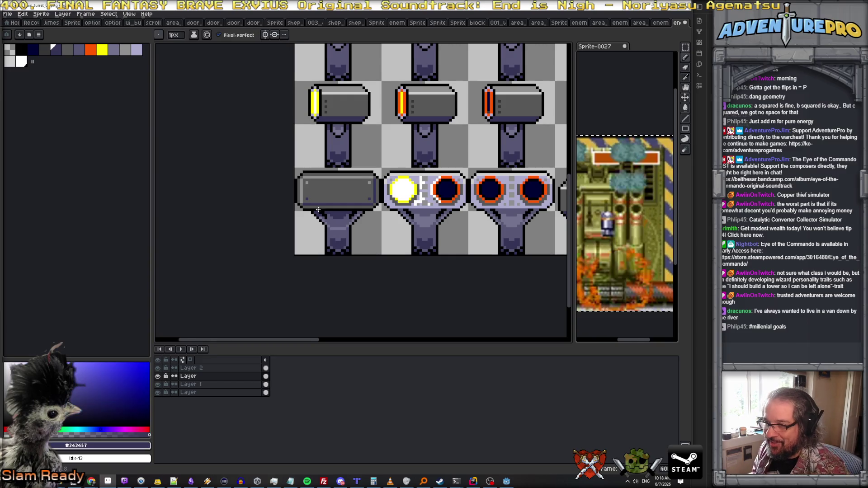
{"action": "scroll", "coordinate": [328, 235], "scroll_direction": "up", "scroll_amount": 1}
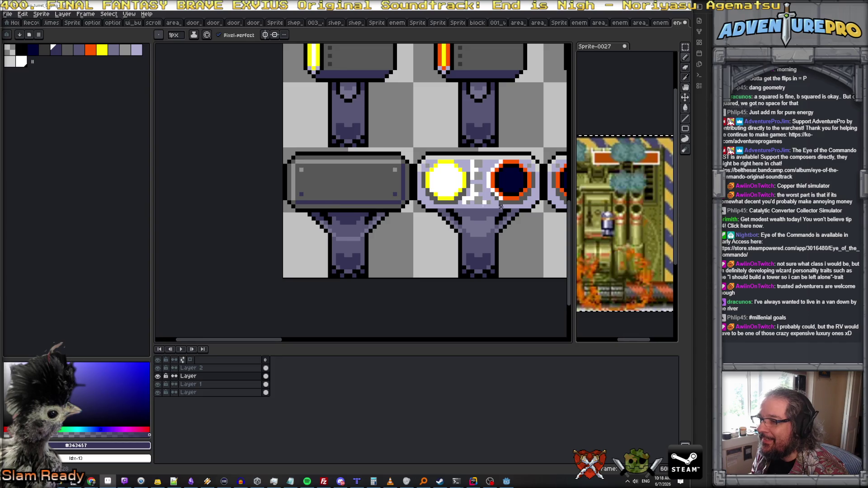
{"action": "left_click", "coordinate": [346, 201], "text": "alt"}
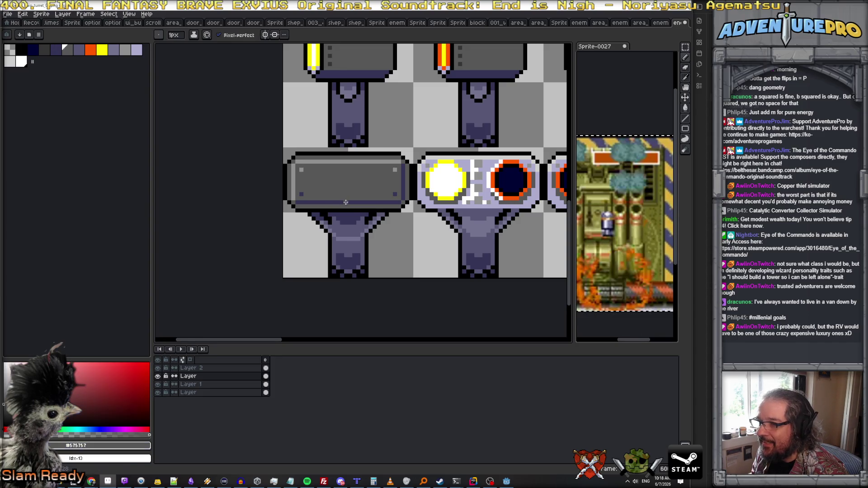
{"action": "left_click", "coordinate": [480, 186], "text": "alt"}
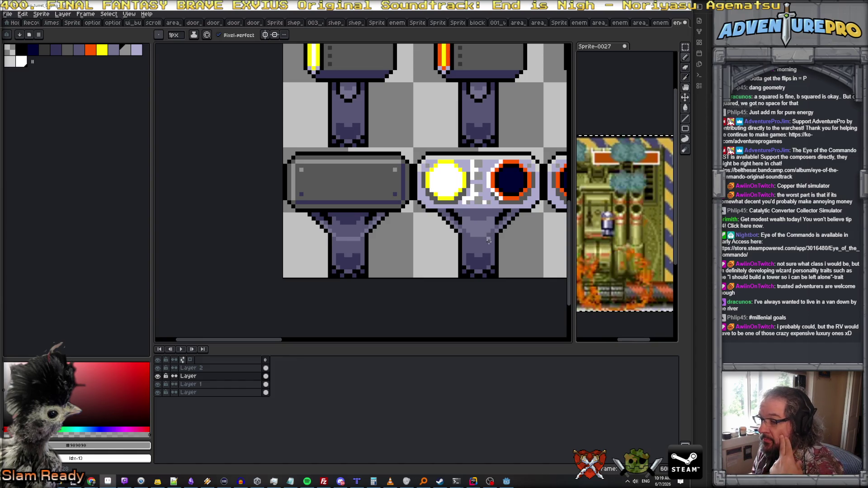
{"action": "left_click", "coordinate": [472, 243], "text": "alt"}
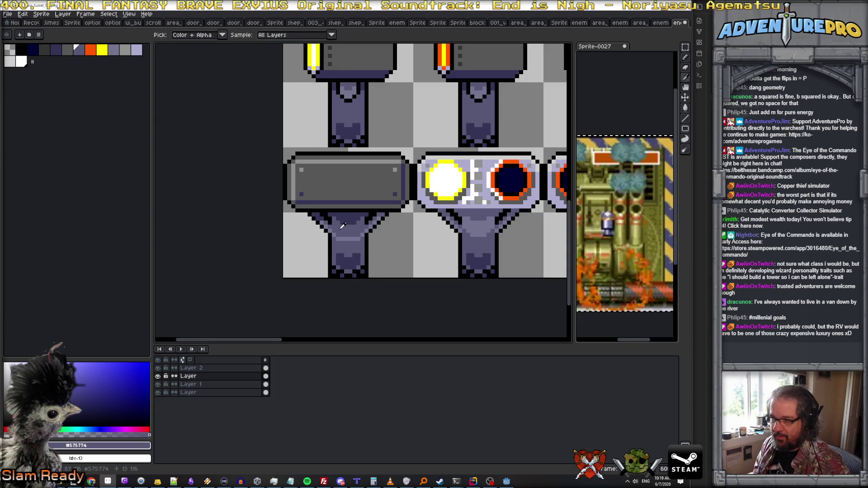
{"action": "left_click_drag", "start_coordinate": [312, 203], "coordinate": [388, 203]}
{"action": "scroll", "coordinate": [316, 209], "scroll_direction": "down", "scroll_amount": 3}
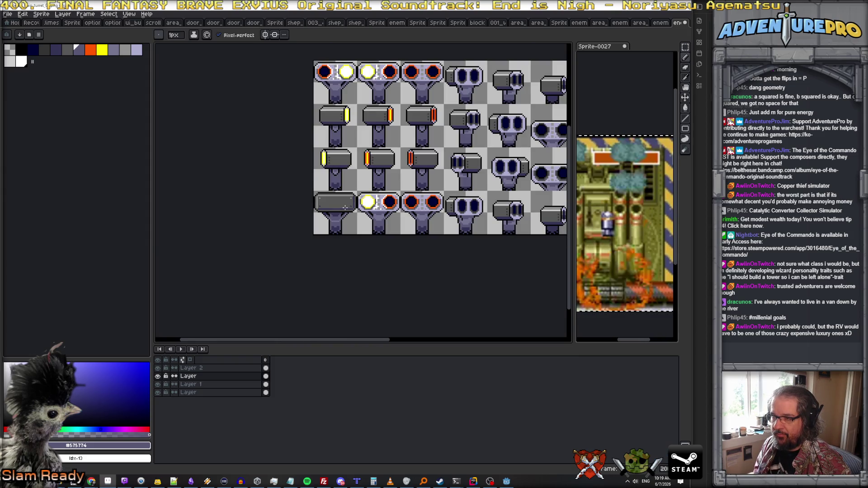
{"action": "scroll", "coordinate": [342, 208], "scroll_direction": "up", "scroll_amount": 3}
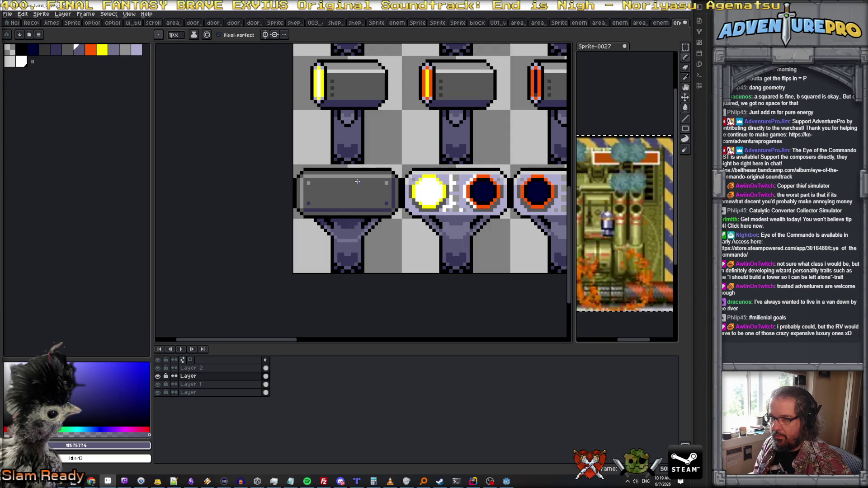
Sample the panel's mid grey #909090 and place the first vent dot on the panel
{"action": "left_click", "coordinate": [357, 180], "text": "alt"}
{"action": "scroll", "coordinate": [359, 213], "scroll_direction": "down", "scroll_amount": 3}
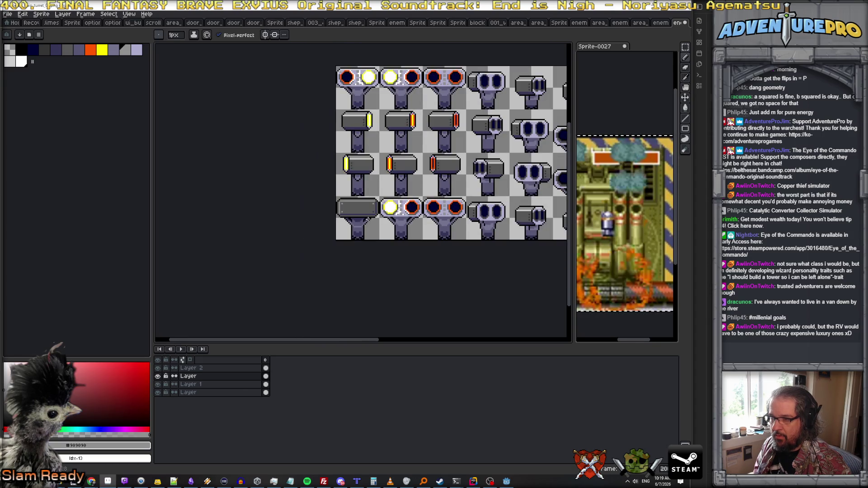
{"action": "scroll", "coordinate": [368, 210], "scroll_direction": "up", "scroll_amount": 2}
{"action": "scroll", "coordinate": [391, 267], "scroll_direction": "down", "scroll_amount": 1}
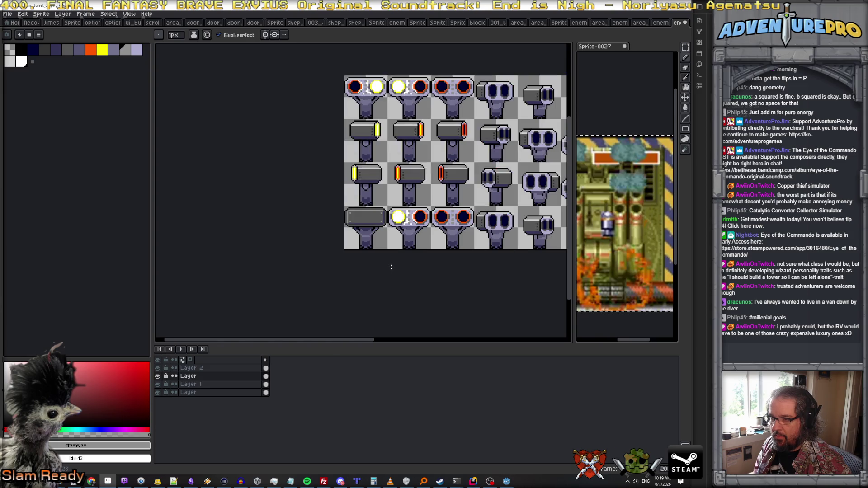
{"action": "scroll", "coordinate": [360, 219], "scroll_direction": "up", "scroll_amount": 2}
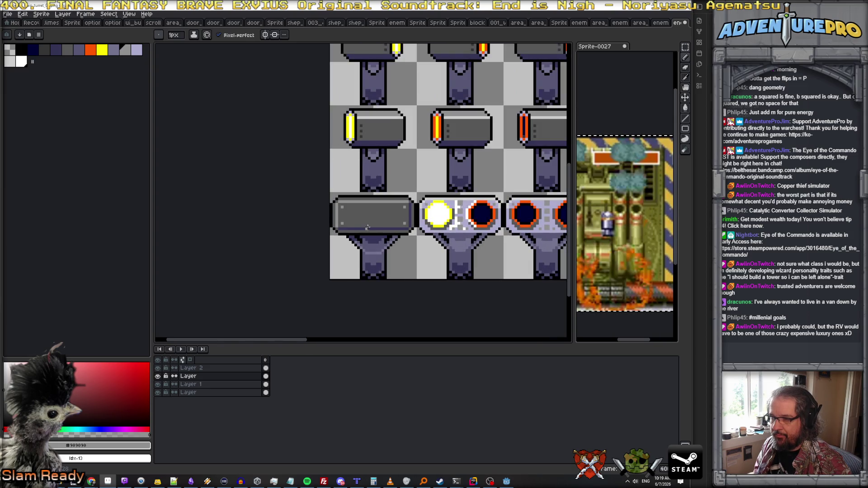
{"action": "scroll", "coordinate": [369, 223], "scroll_direction": "up", "scroll_amount": 1}
{"action": "scroll", "coordinate": [369, 222], "scroll_direction": "up", "scroll_amount": 1}
{"action": "left_click", "coordinate": [368, 221]}
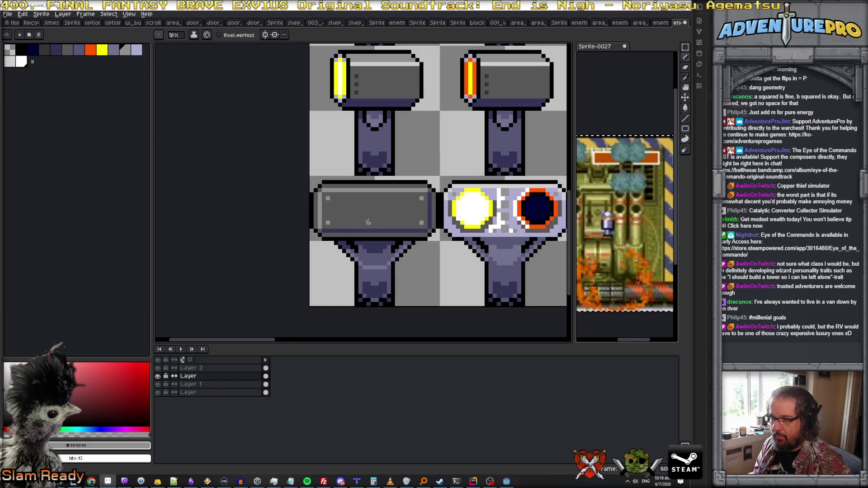
Add two more light grey vent dots, completing a row of three on the panel
{"action": "left_click", "coordinate": [376, 220]}
{"action": "left_click", "coordinate": [383, 220]}
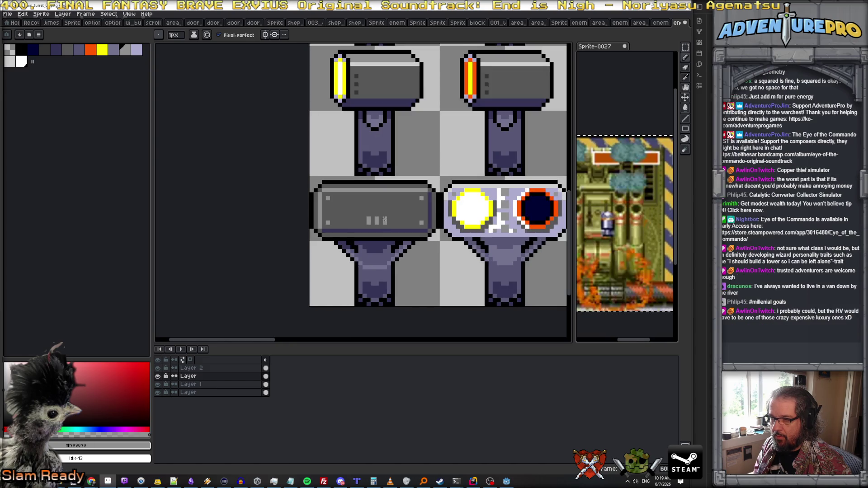
{"action": "scroll", "coordinate": [360, 215], "scroll_direction": "down", "scroll_amount": 5}
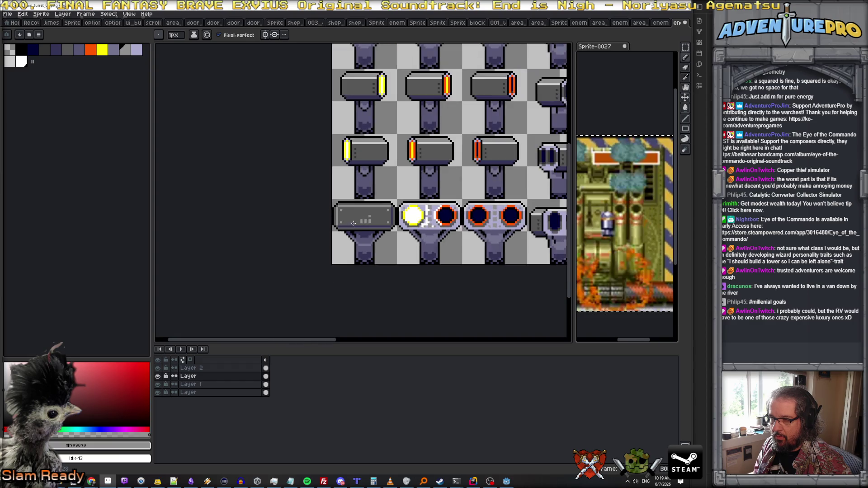
{"action": "scroll", "coordinate": [366, 244], "scroll_direction": "up", "scroll_amount": 3}
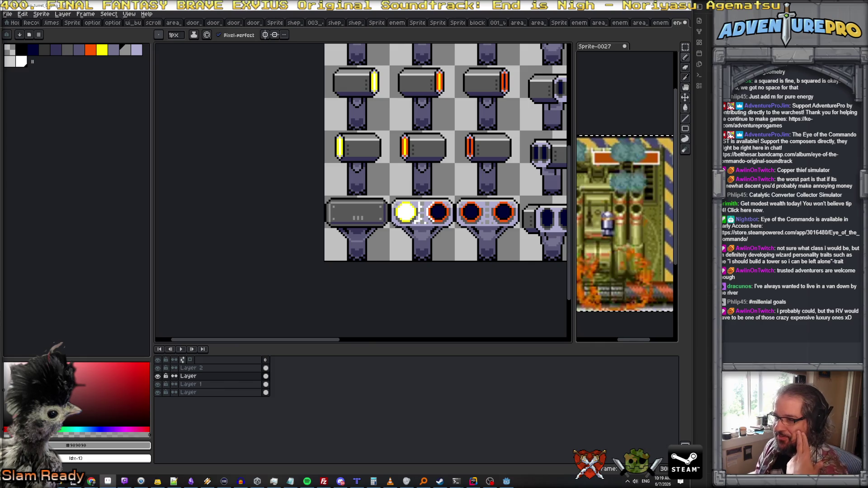
{"action": "scroll", "coordinate": [366, 251], "scroll_direction": "down", "scroll_amount": 1}
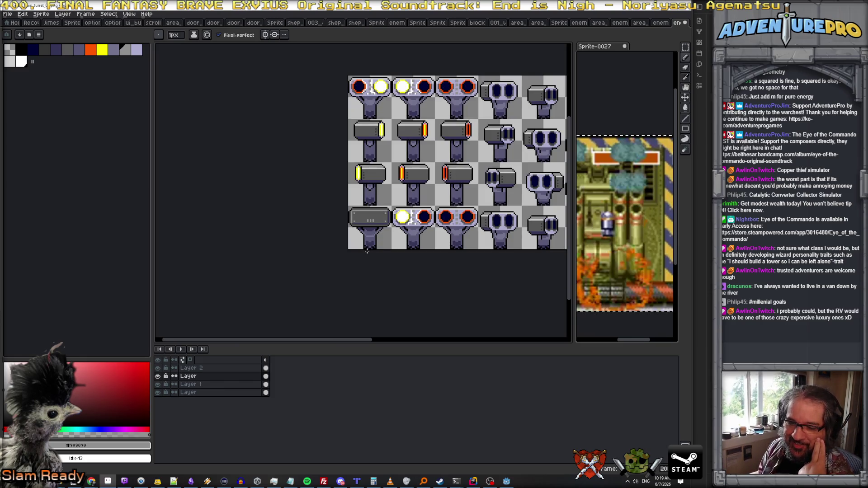
{"action": "scroll", "coordinate": [366, 251], "scroll_direction": "down", "scroll_amount": 2}
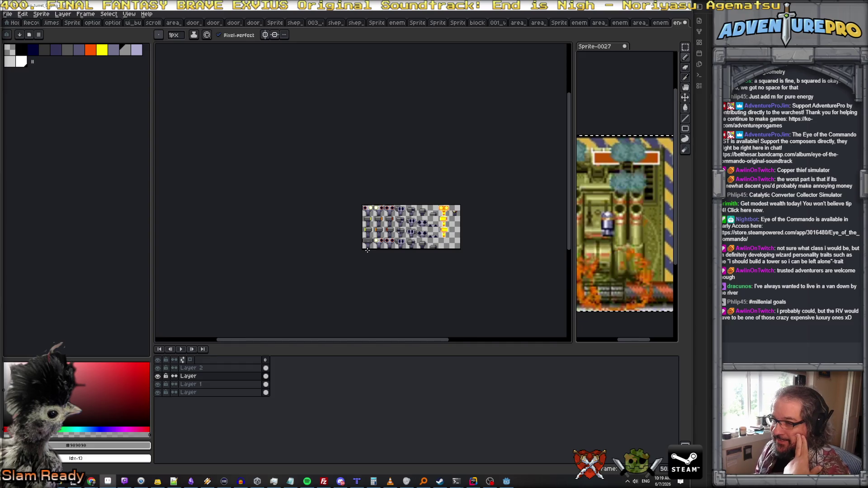
{"action": "scroll", "coordinate": [367, 250], "scroll_direction": "up", "scroll_amount": 2}
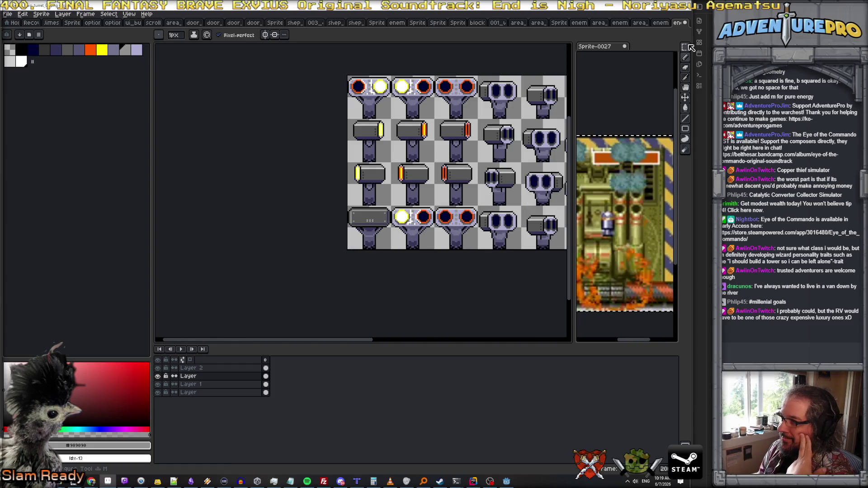
{"action": "left_click", "coordinate": [686, 51]}
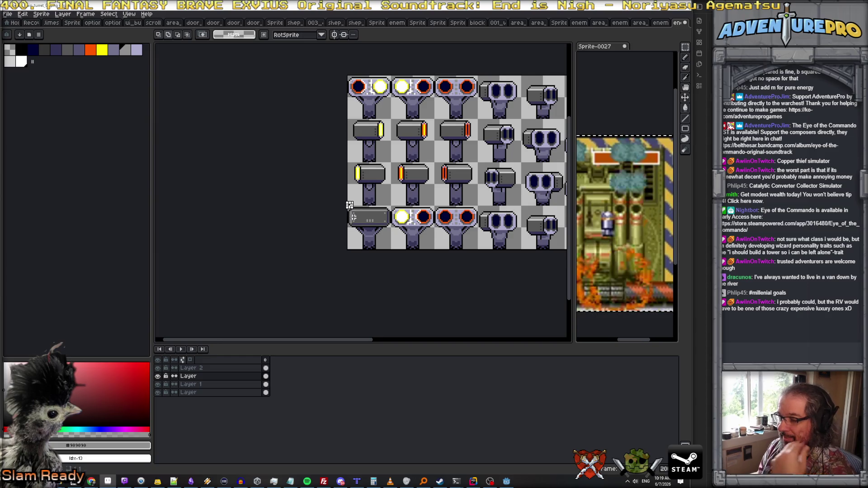
{"action": "scroll", "coordinate": [348, 206], "scroll_direction": "up", "scroll_amount": 1}
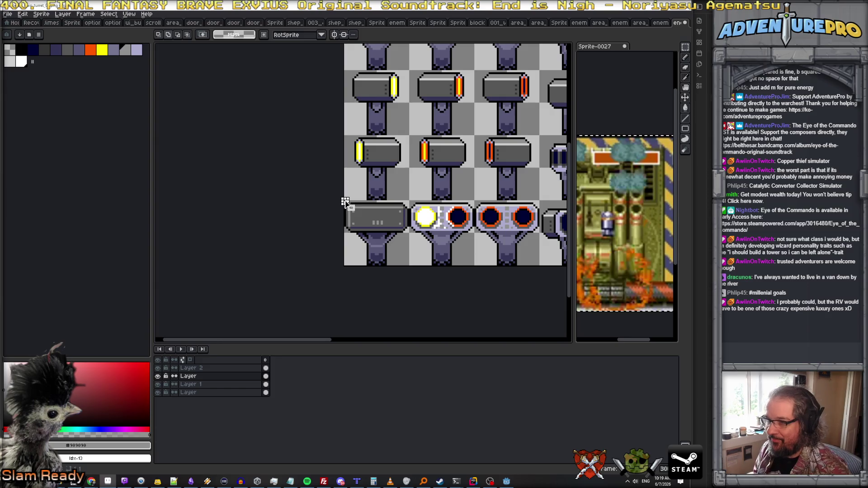
Copy the bottom-left grey turret tile over the second and third fourth-row tiles, aligned
{"action": "left_click_drag", "start_coordinate": [344, 203], "coordinate": [410, 267]}
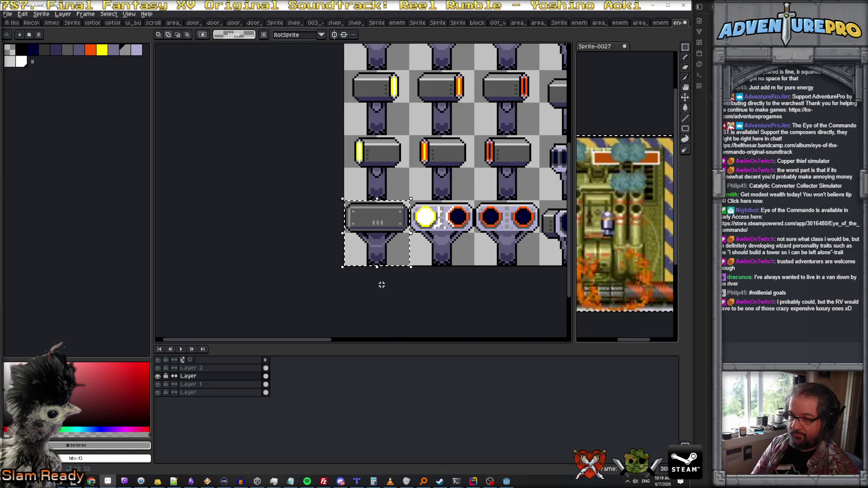
{"action": "left_click_drag", "start_coordinate": [382, 266], "coordinate": [449, 269]}
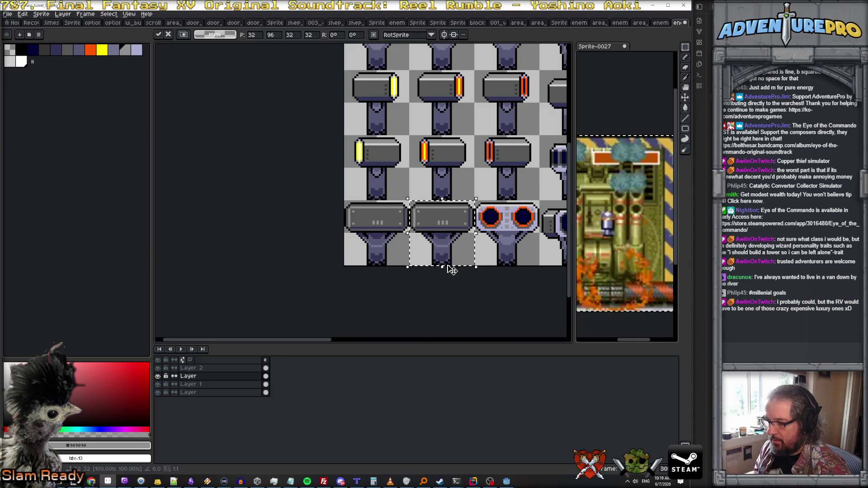
{"action": "mouse_move", "coordinate": [346, 201]}
{"action": "left_mouse_down"}
{"action": "mouse_move", "coordinate": [402, 249]}
{"action": "mouse_move", "coordinate": [524, 246]}
{"action": "left_mouse_up"}
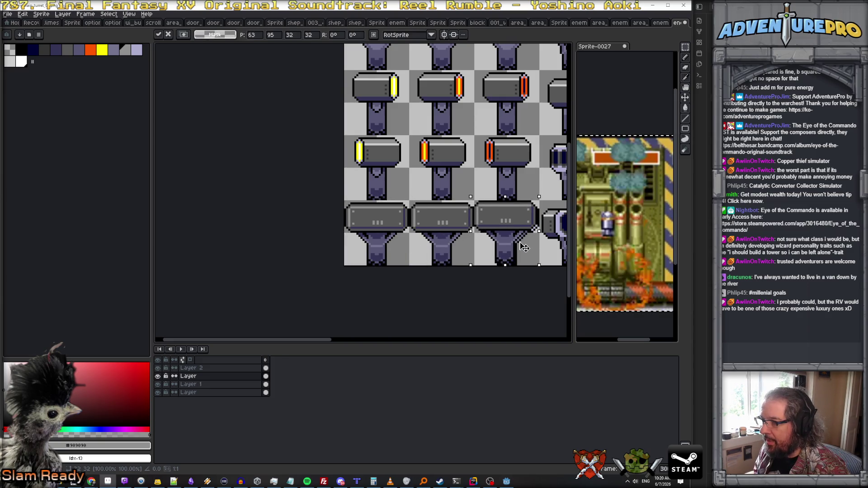
{"action": "key", "text": "Up"}
{"action": "key", "text": "Right"}
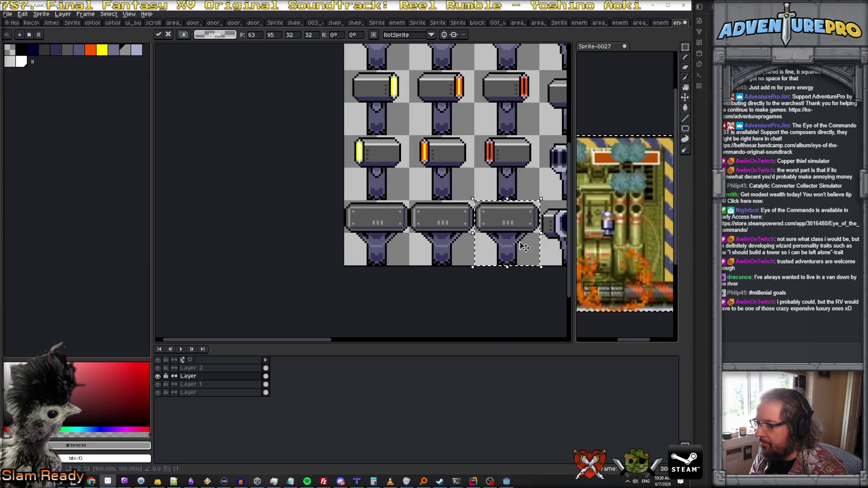
{"action": "key", "text": "Return"}
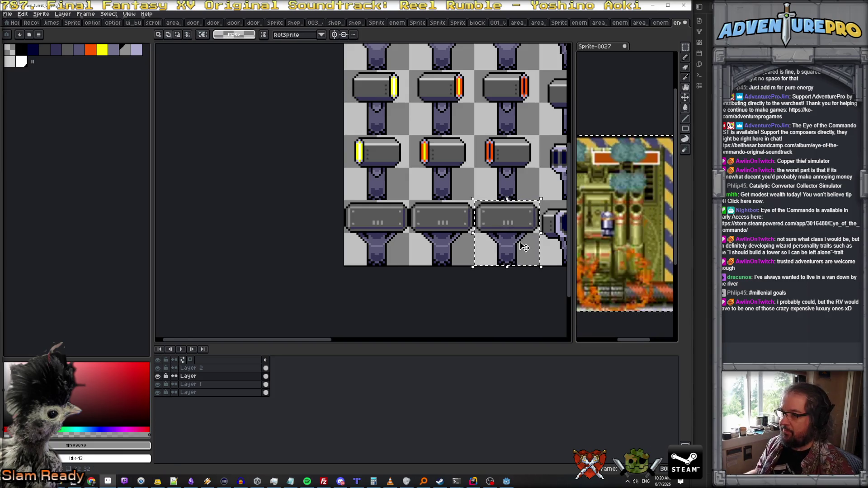
Pan across the sprite sheet and sample white as the drawing colour
{"action": "scroll", "coordinate": [496, 218], "scroll_direction": "down", "scroll_amount": 1}
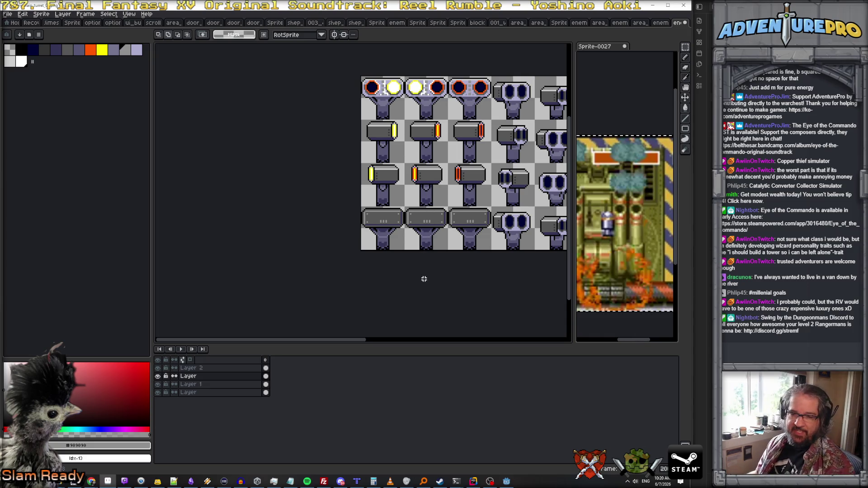
{"action": "left_click_drag", "start_coordinate": [418, 294], "coordinate": [336, 311]}
{"action": "scroll", "coordinate": [268, 203], "scroll_direction": "up", "scroll_amount": 1}
{"action": "scroll", "coordinate": [268, 203], "scroll_direction": "down", "scroll_amount": 1}
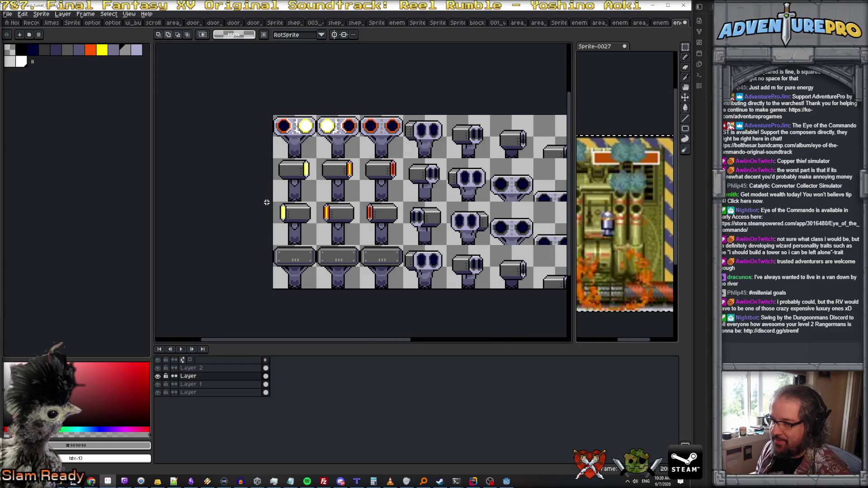
{"action": "scroll", "coordinate": [311, 126], "scroll_direction": "up", "scroll_amount": 1}
{"action": "scroll", "coordinate": [288, 141], "scroll_direction": "down", "scroll_amount": 1}
{"action": "scroll", "coordinate": [288, 141], "scroll_direction": "up", "scroll_amount": 1}
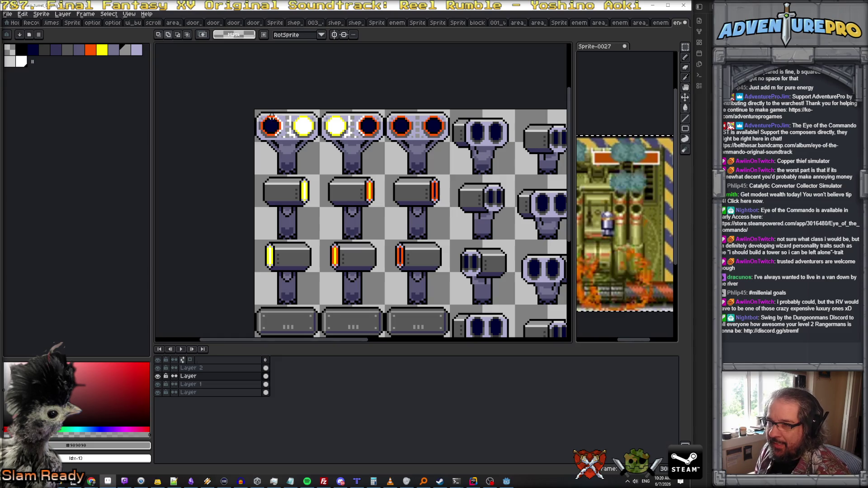
{"action": "key", "text": "i"}
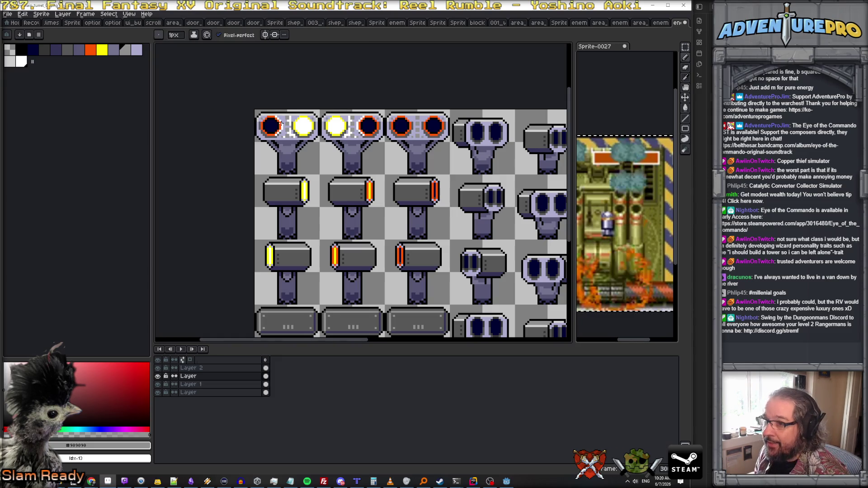
{"action": "left_click", "coordinate": [283, 123]}
{"action": "key", "text": "b"}
{"action": "scroll", "coordinate": [314, 215], "scroll_direction": "up", "scroll_amount": 2}
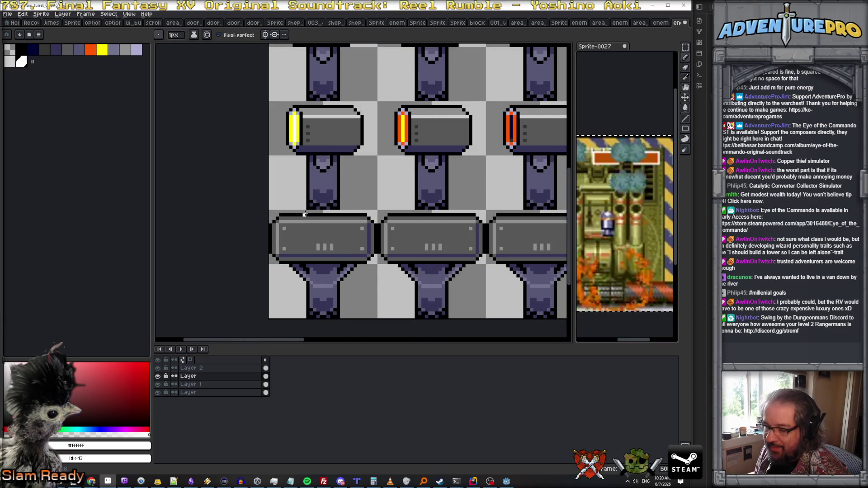
Draw a white highlight along the first grey turret's top edge, then swap to black
{"action": "left_click_drag", "start_coordinate": [304, 214], "coordinate": [277, 214]}
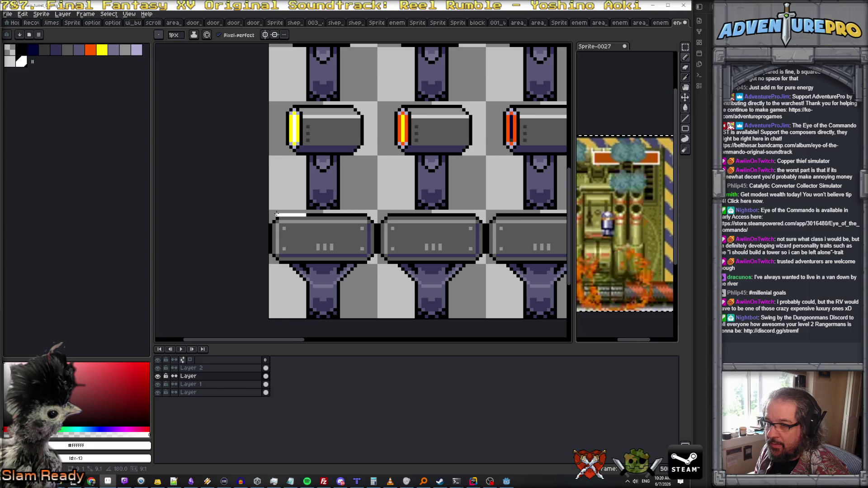
{"action": "scroll", "coordinate": [296, 217], "scroll_direction": "down", "scroll_amount": 3}
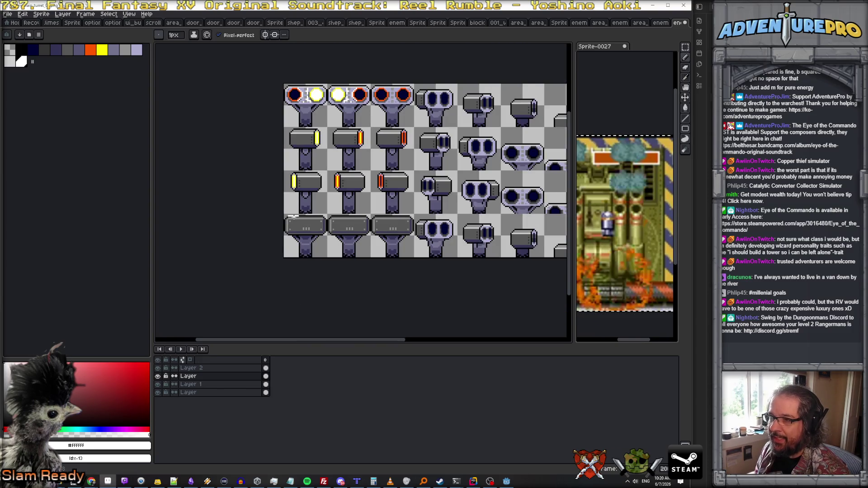
{"action": "scroll", "coordinate": [294, 217], "scroll_direction": "up", "scroll_amount": 1}
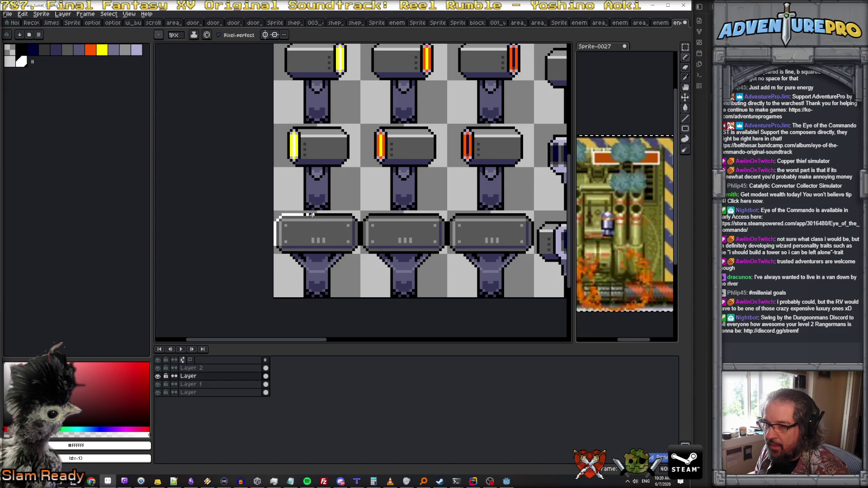
{"action": "key", "text": "x"}
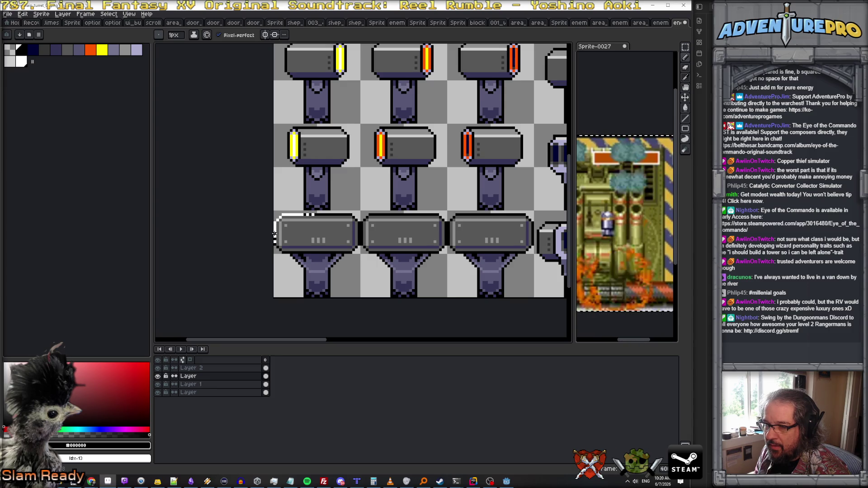
{"action": "scroll", "coordinate": [289, 232], "scroll_direction": "down", "scroll_amount": 3}
{"action": "scroll", "coordinate": [289, 233], "scroll_direction": "up", "scroll_amount": 2}
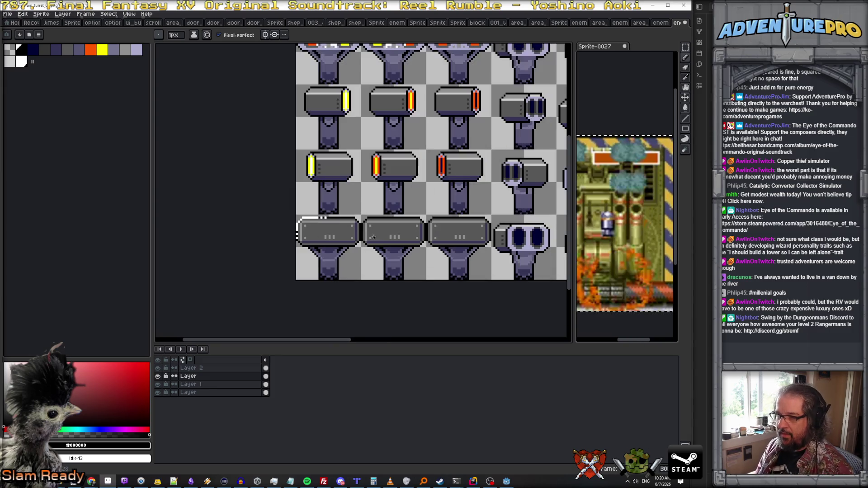
{"action": "scroll", "coordinate": [298, 233], "scroll_direction": "up", "scroll_amount": 1}
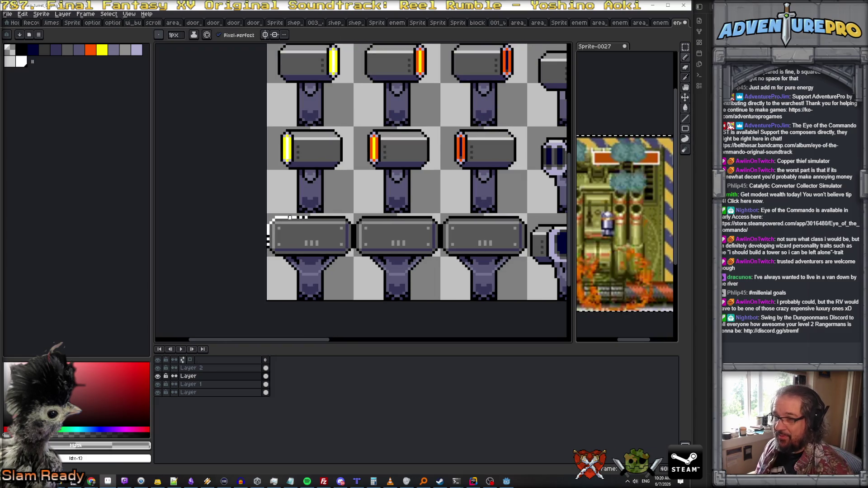
Draw a white highlight along the middle barrel's top, toggling white and black to compare
{"action": "left_click", "coordinate": [428, 217], "text": "alt"}
{"action": "mouse_move", "coordinate": [410, 218]}
{"action": "left_mouse_down"}
{"action": "mouse_move", "coordinate": [433, 220]}
{"action": "mouse_move", "coordinate": [438, 248]}
{"action": "left_mouse_up"}
{"action": "scroll", "coordinate": [439, 247], "scroll_direction": "up", "scroll_amount": 1}
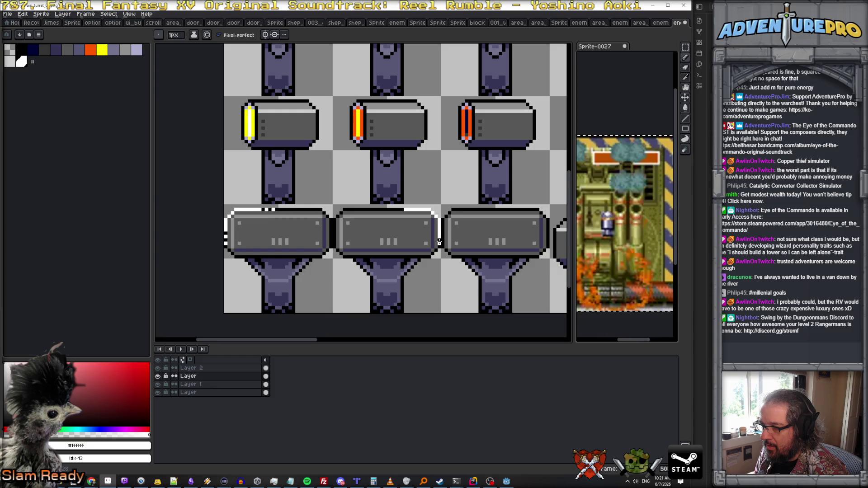
{"action": "key", "text": "x"}
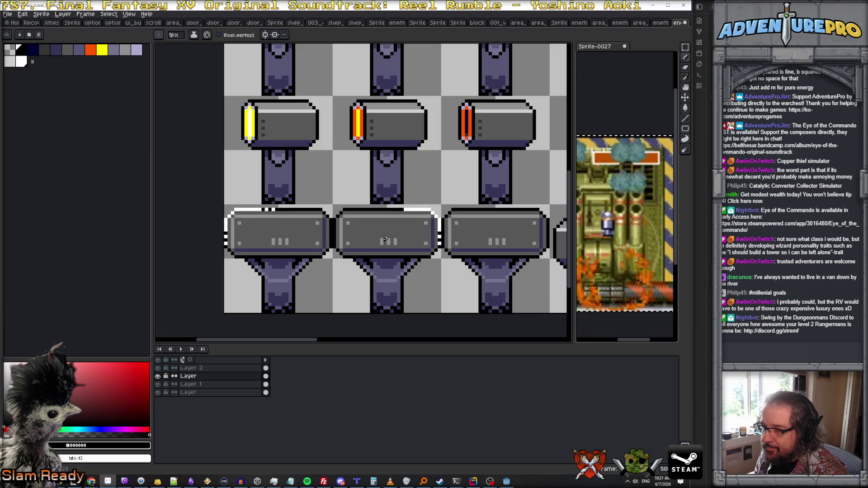
{"action": "key", "text": "x"}
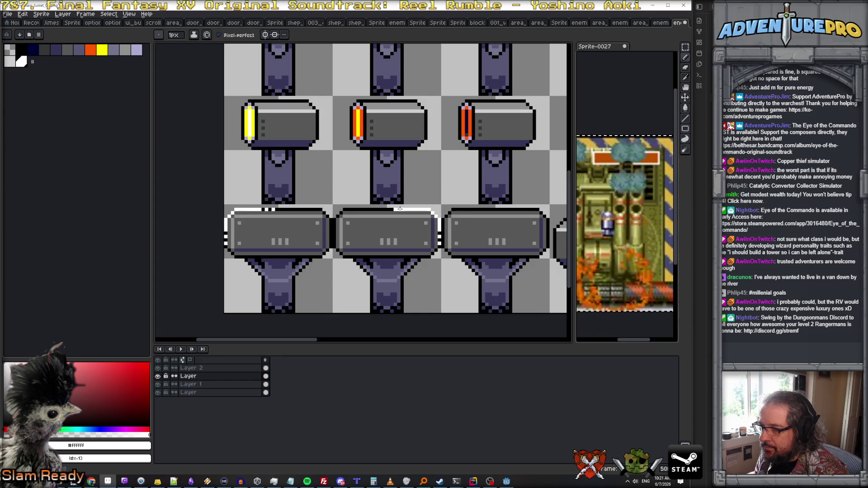
{"action": "key", "text": "x"}
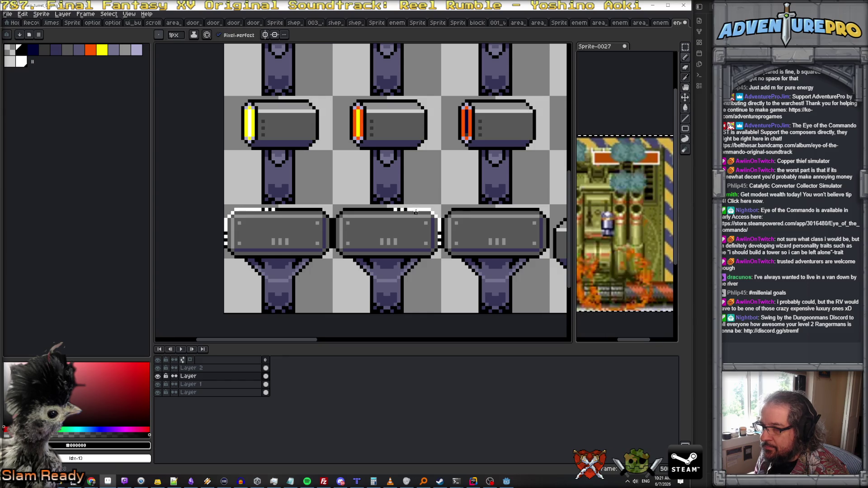
{"action": "scroll", "coordinate": [415, 213], "scroll_direction": "down", "scroll_amount": 2}
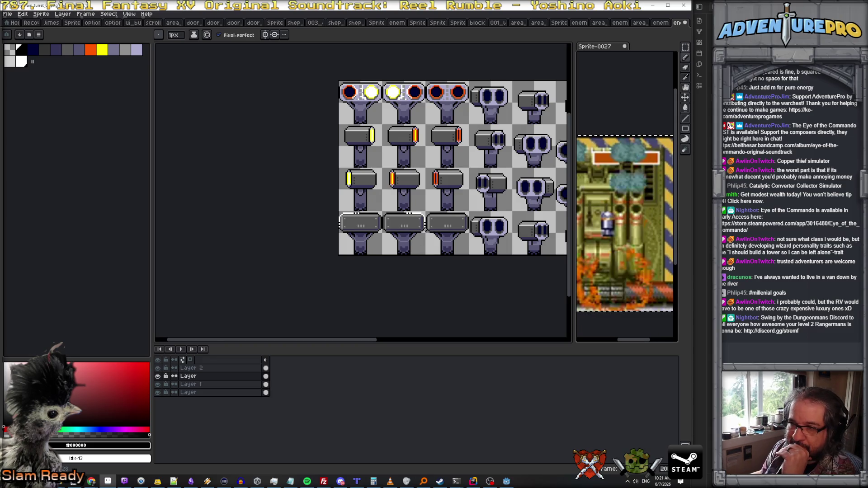
Add white highlight pixels along the first turret funnel's diagonal edge
{"action": "scroll", "coordinate": [425, 230], "scroll_direction": "down", "scroll_amount": 1}
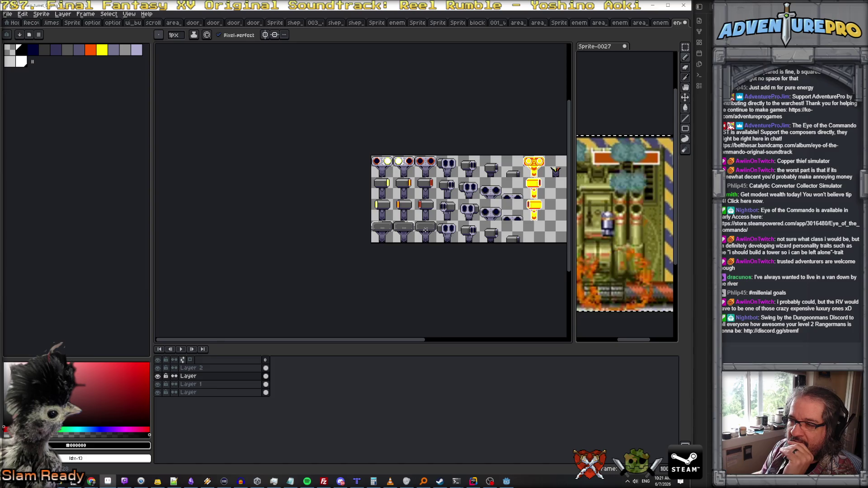
{"action": "scroll", "coordinate": [425, 230], "scroll_direction": "up", "scroll_amount": 3}
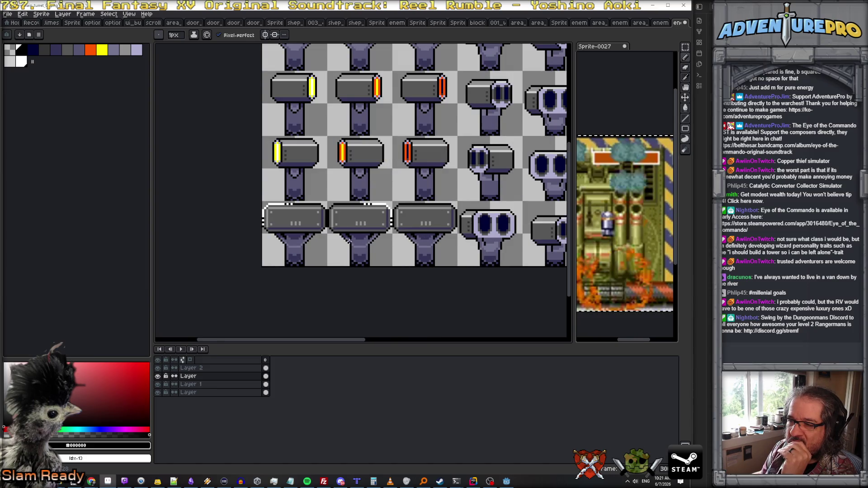
{"action": "scroll", "coordinate": [348, 240], "scroll_direction": "up", "scroll_amount": 2}
{"action": "scroll", "coordinate": [342, 234], "scroll_direction": "up", "scroll_amount": 1}
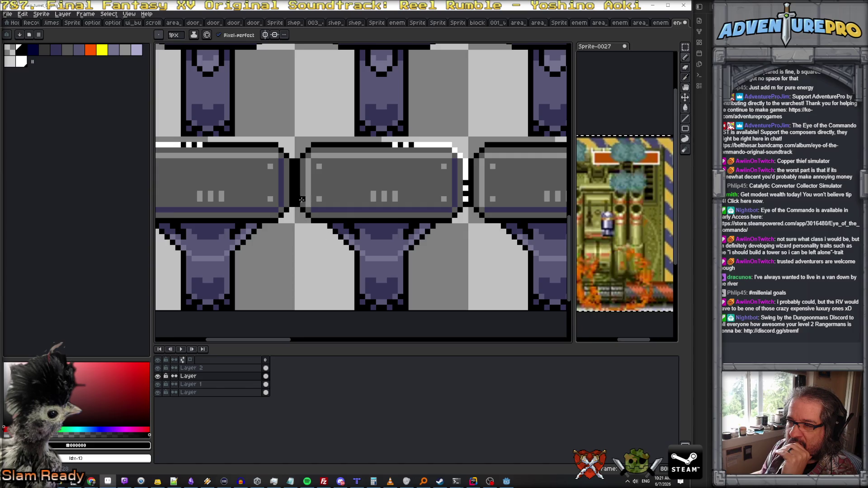
{"action": "scroll", "coordinate": [302, 200], "scroll_direction": "down", "scroll_amount": 1}
{"action": "key", "text": "x"}
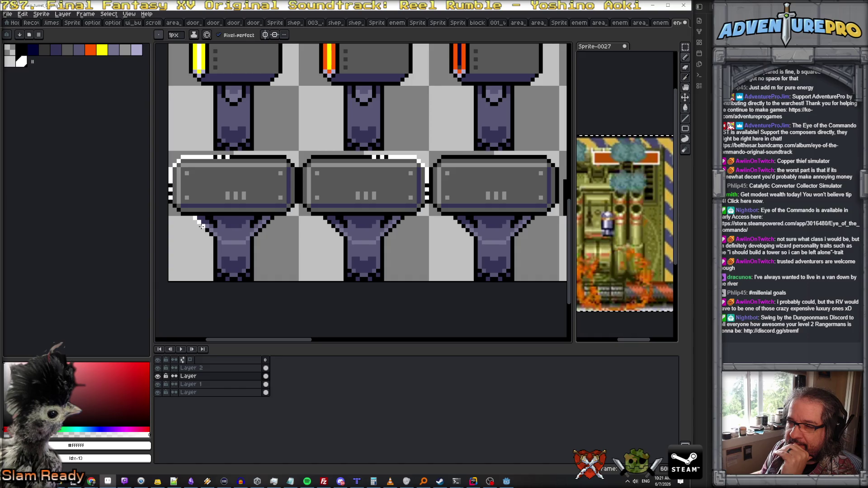
{"action": "scroll", "coordinate": [388, 247], "scroll_direction": "down", "scroll_amount": 1}
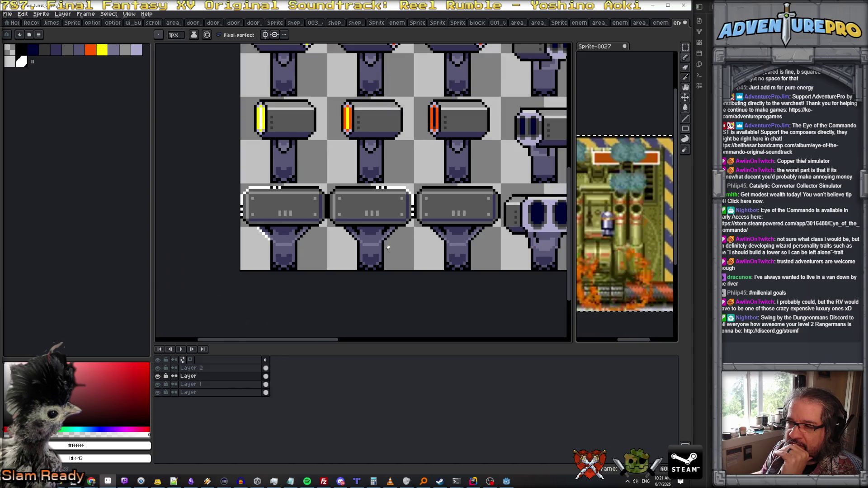
{"action": "scroll", "coordinate": [393, 220], "scroll_direction": "up", "scroll_amount": 1}
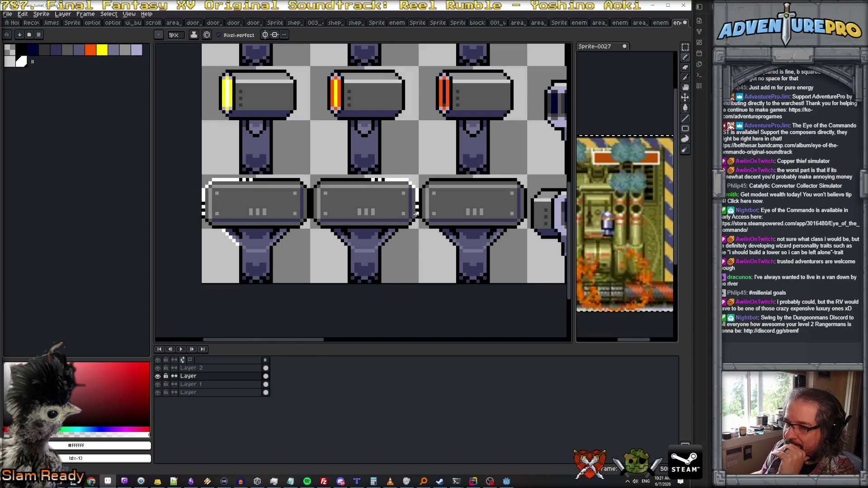
{"action": "left_click", "coordinate": [394, 232]}
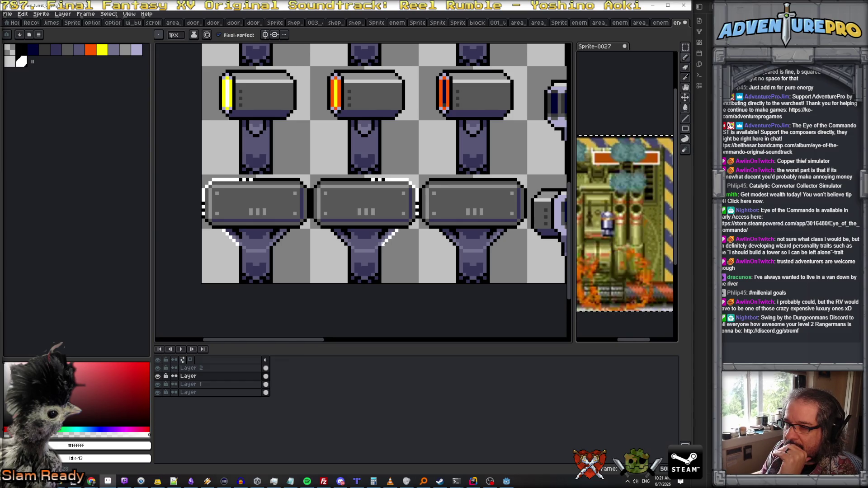
{"action": "scroll", "coordinate": [383, 245], "scroll_direction": "down", "scroll_amount": 5}
{"action": "scroll", "coordinate": [411, 258], "scroll_direction": "up", "scroll_amount": 2}
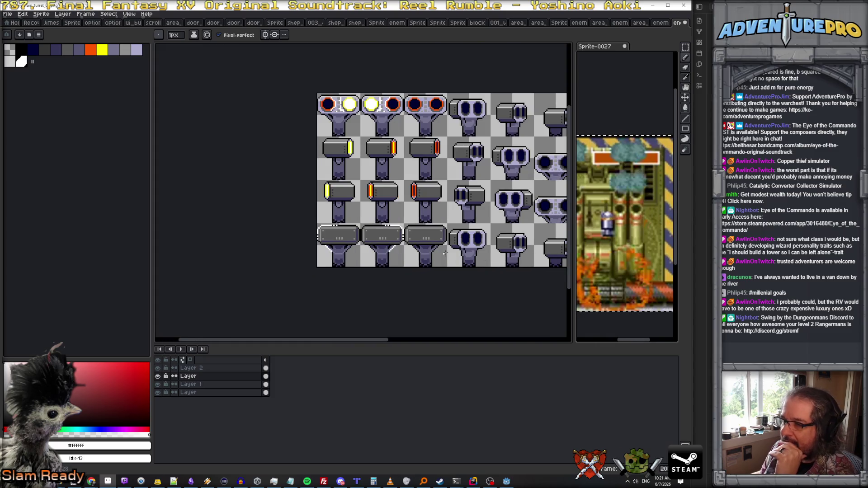
Pan and zoom to inspect the right-hand turret columns
{"action": "left_click_drag", "start_coordinate": [485, 261], "coordinate": [409, 244]}
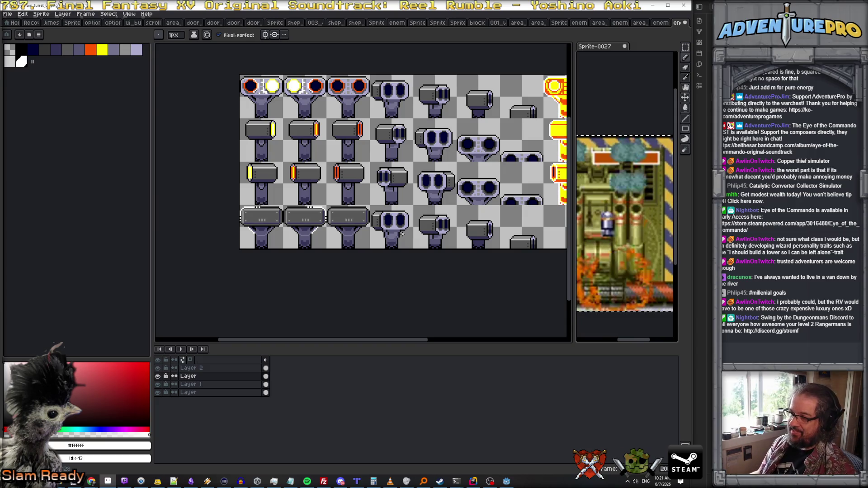
{"action": "scroll", "coordinate": [400, 234], "scroll_direction": "up", "scroll_amount": 1}
{"action": "scroll", "coordinate": [382, 229], "scroll_direction": "up", "scroll_amount": 2}
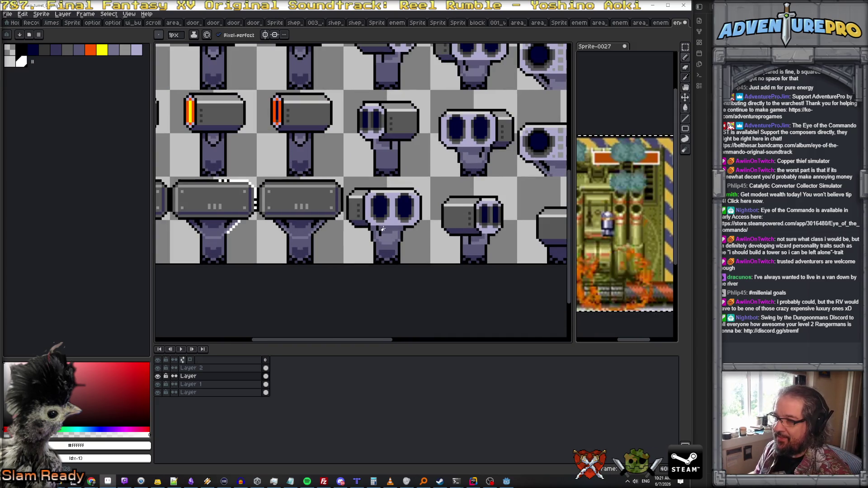
{"action": "scroll", "coordinate": [383, 230], "scroll_direction": "down", "scroll_amount": 3}
{"action": "scroll", "coordinate": [382, 228], "scroll_direction": "up", "scroll_amount": 2}
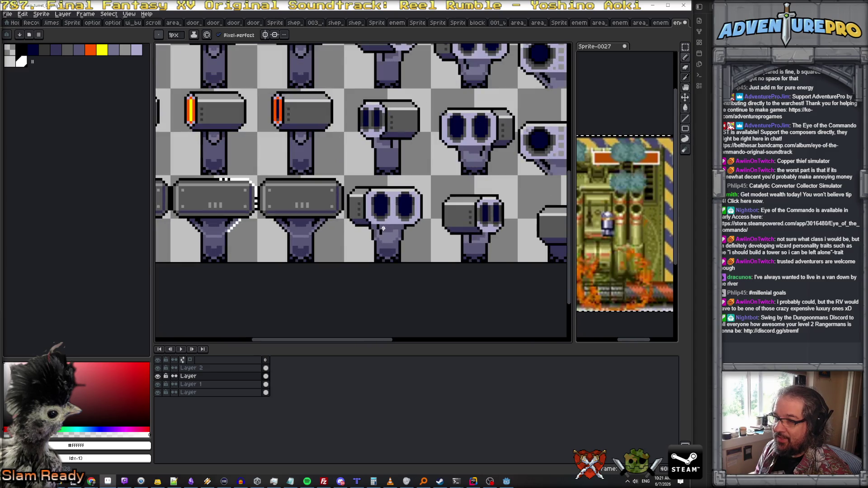
{"action": "scroll", "coordinate": [368, 214], "scroll_direction": "up", "scroll_amount": 1}
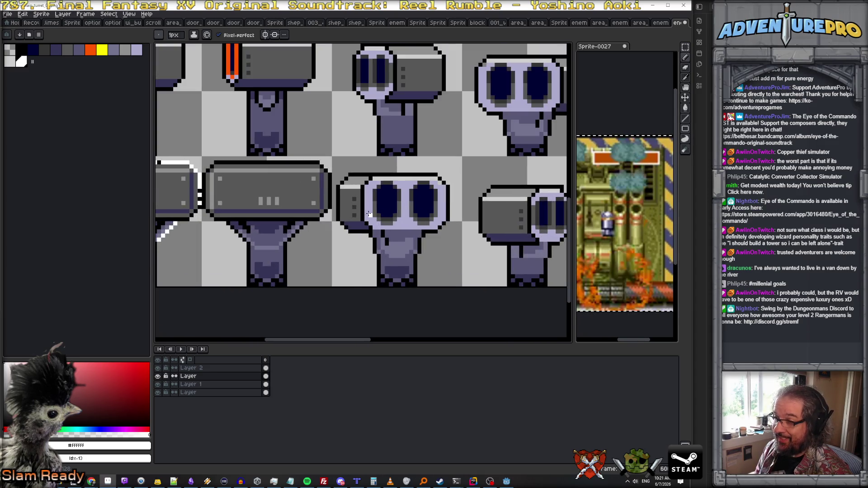
Move the left end of the two-eyed turret using a rectangular marquee selection
{"action": "left_click", "coordinate": [685, 48]}
{"action": "mouse_move", "coordinate": [350, 199]}
{"action": "left_mouse_down"}
{"action": "mouse_move", "coordinate": [359, 224]}
{"action": "mouse_move", "coordinate": [340, 209]}
{"action": "left_mouse_up"}
{"action": "scroll", "coordinate": [347, 219], "scroll_direction": "up", "scroll_amount": 1}
{"action": "key", "text": "Return"}
Pick the barrel's mid grey and fill the lavender area, middle section and left eye grey
{"action": "key", "text": "b"}
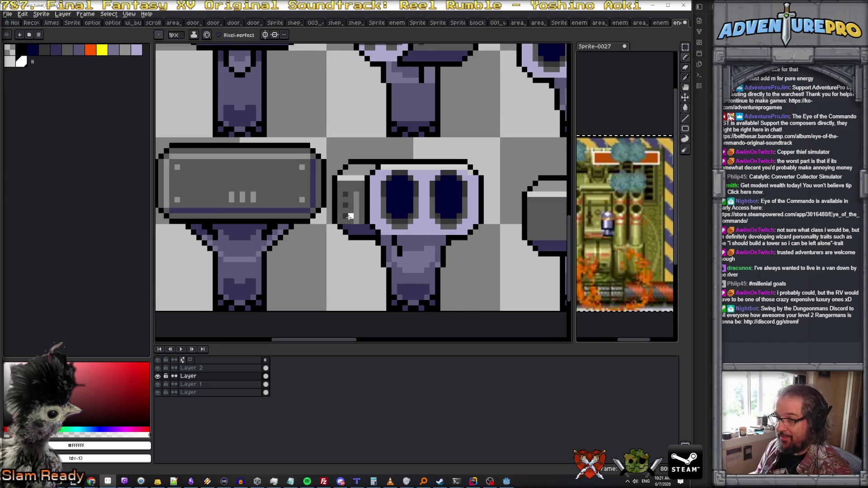
{"action": "left_click", "coordinate": [350, 217], "text": "alt"}
{"action": "left_click", "coordinate": [354, 219], "text": "alt"}
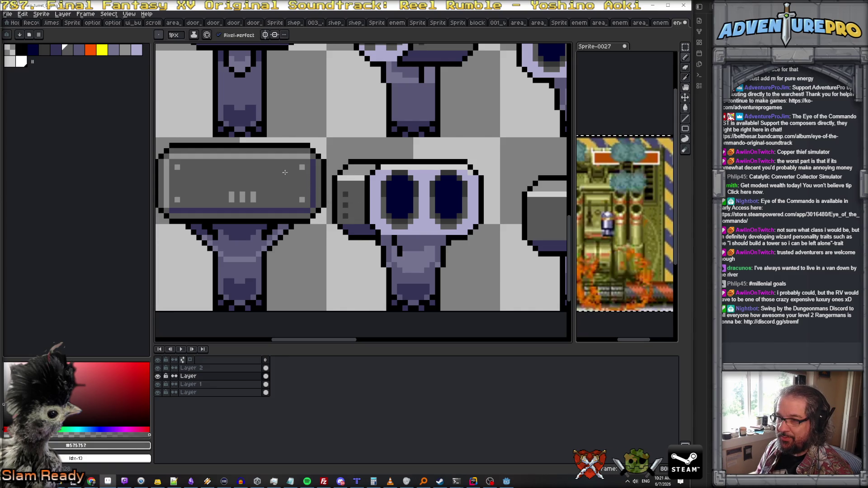
{"action": "scroll", "coordinate": [383, 233], "scroll_direction": "up", "scroll_amount": 1}
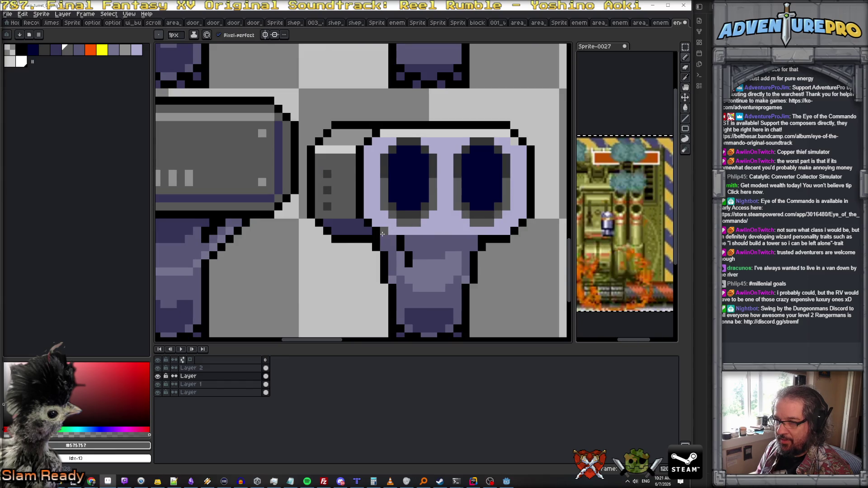
{"action": "scroll", "coordinate": [382, 234], "scroll_direction": "down", "scroll_amount": 2}
{"action": "scroll", "coordinate": [343, 228], "scroll_direction": "up", "scroll_amount": 1}
{"action": "scroll", "coordinate": [330, 227], "scroll_direction": "down", "scroll_amount": 1}
{"action": "scroll", "coordinate": [324, 226], "scroll_direction": "up", "scroll_amount": 1}
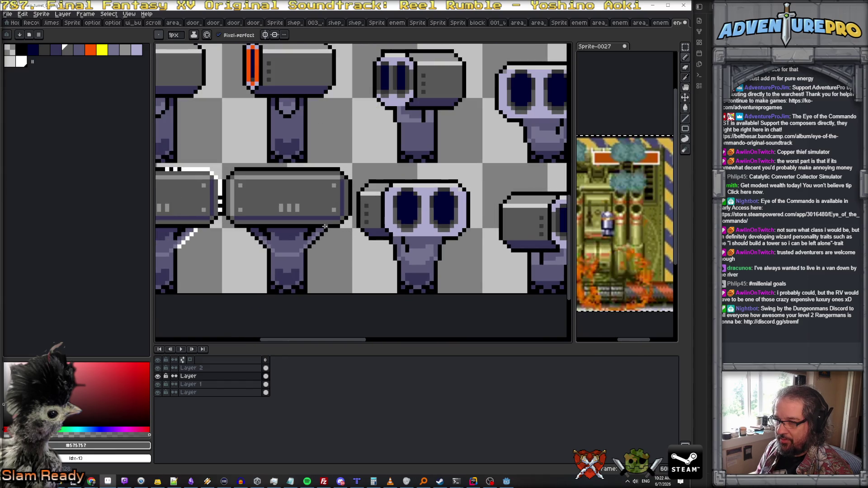
{"action": "left_click", "coordinate": [325, 226], "text": "alt"}
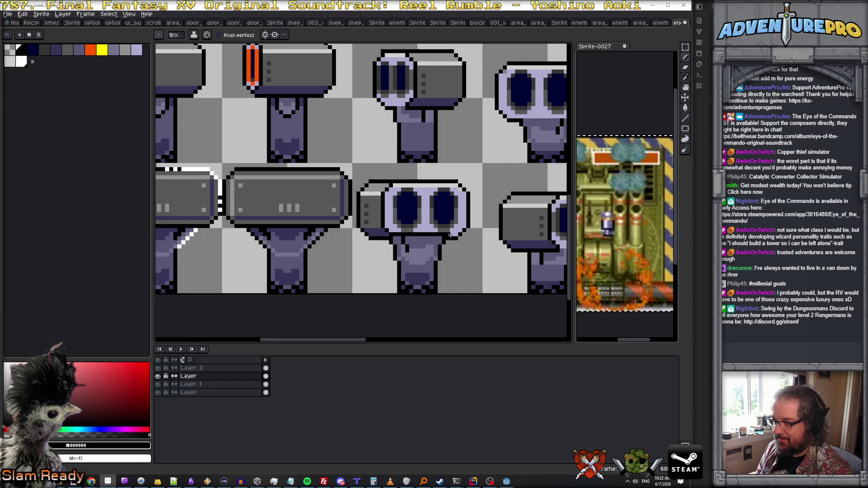
{"action": "left_click", "coordinate": [390, 216]}
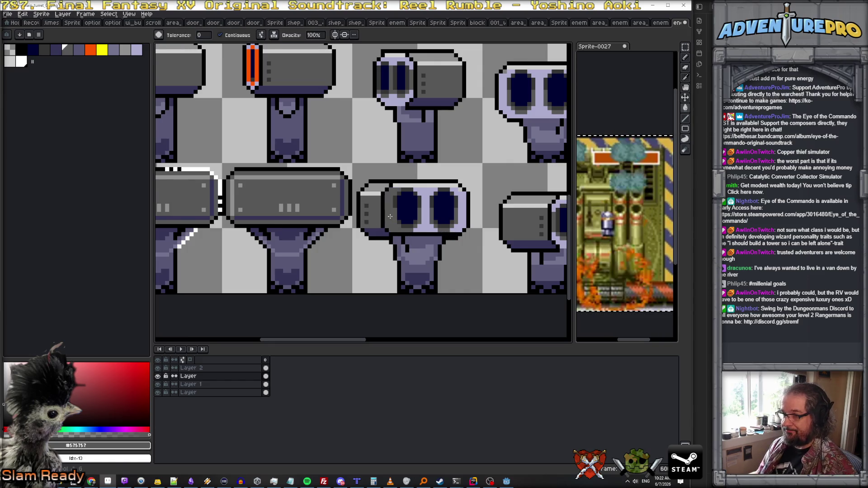
{"action": "left_click", "coordinate": [427, 214]}
{"action": "left_click", "coordinate": [407, 208]}
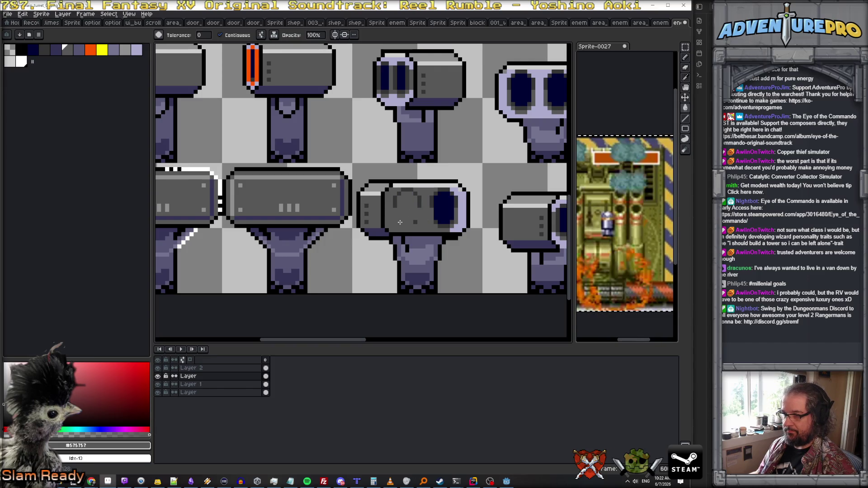
Fill the right eye, dark face line, stray dark pixels and right lavender rim grey
{"action": "left_click", "coordinate": [397, 201]}
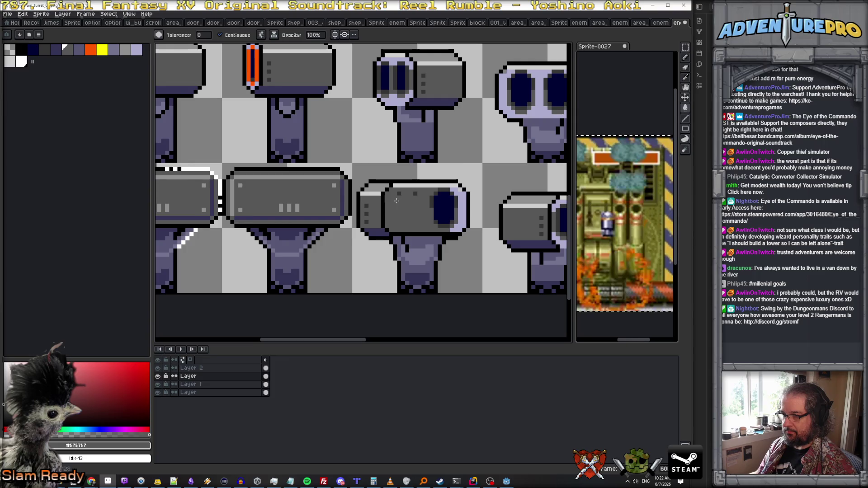
{"action": "left_click", "coordinate": [434, 197]}
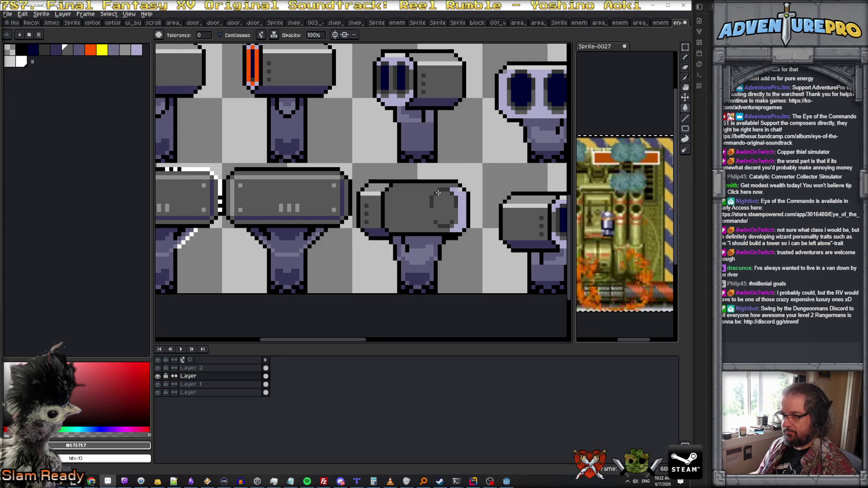
{"action": "left_click", "coordinate": [433, 204]}
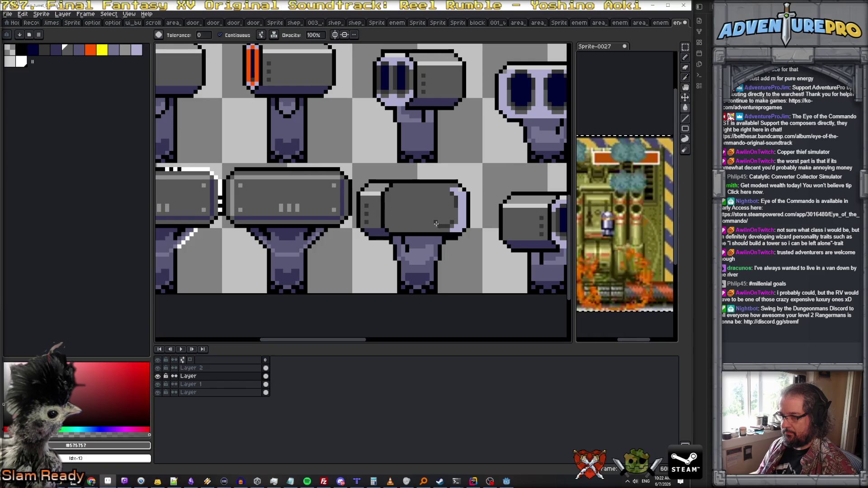
{"action": "left_click", "coordinate": [441, 225]}
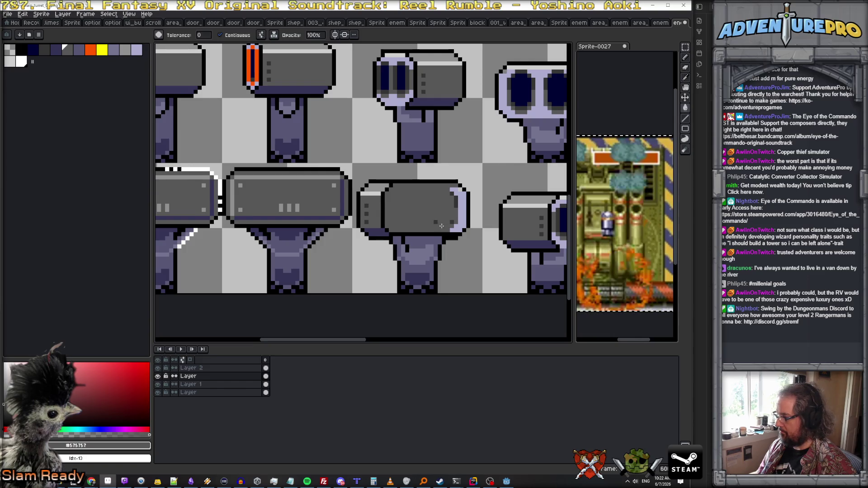
{"action": "left_click", "coordinate": [464, 212]}
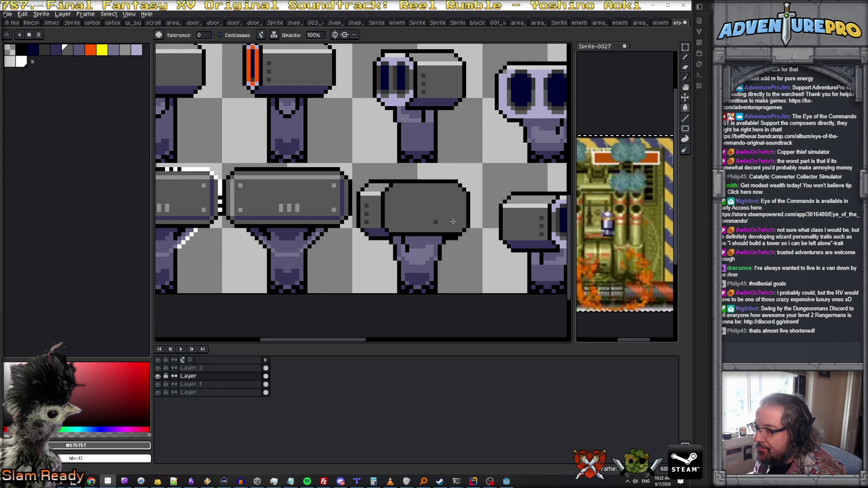
{"action": "scroll", "coordinate": [436, 222], "scroll_direction": "down", "scroll_amount": 1}
Draw a light grey vertical line down the left side of the rightmost turret
{"action": "scroll", "coordinate": [334, 193], "scroll_direction": "up", "scroll_amount": 1}
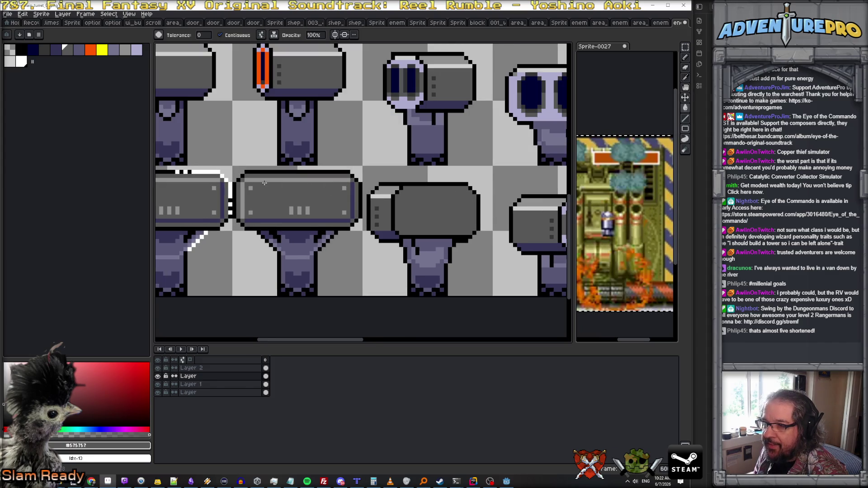
{"action": "scroll", "coordinate": [357, 196], "scroll_direction": "up", "scroll_amount": 1}
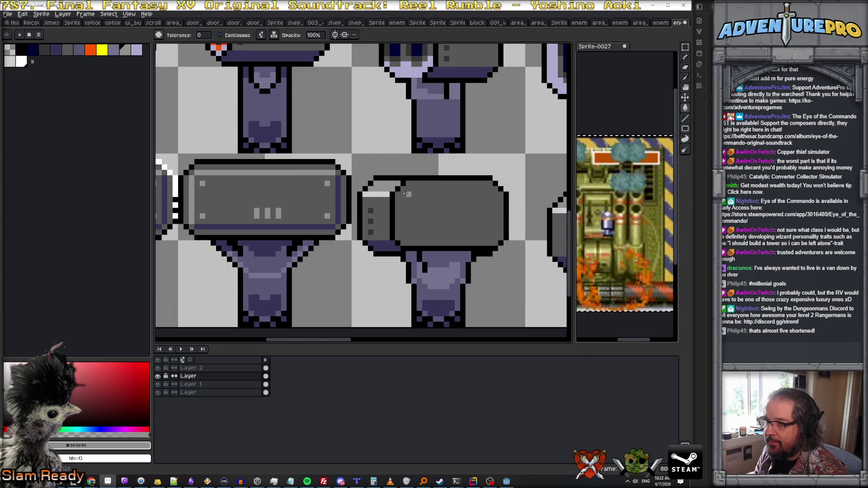
{"action": "left_click", "coordinate": [404, 193]}
{"action": "key", "text": "ctrl+z"}
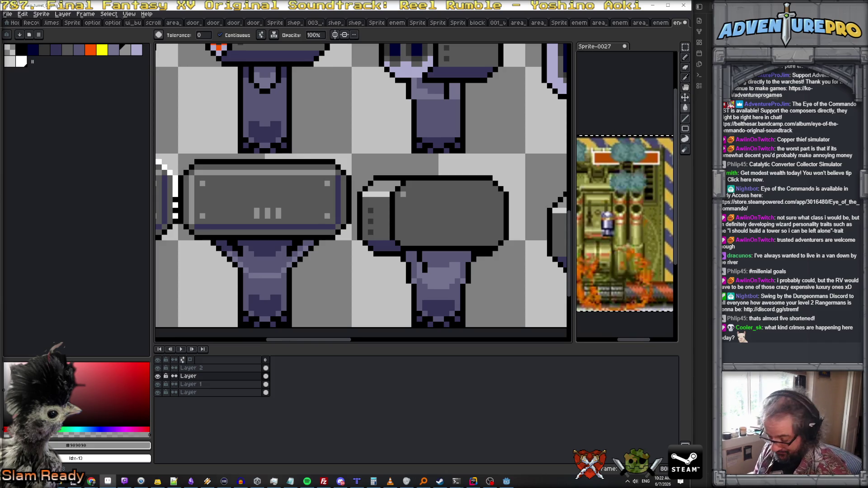
{"action": "key", "text": "b"}
{"action": "left_click_drag", "start_coordinate": [403, 194], "coordinate": [404, 235]}
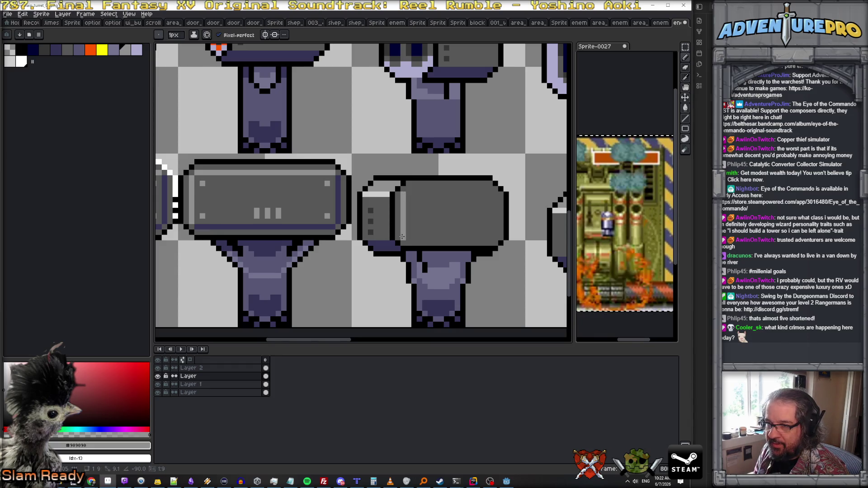
Shade the turret body's bottom and right edges dark blue and highlight its top edge light grey
{"action": "left_click", "coordinate": [437, 252], "text": "alt"}
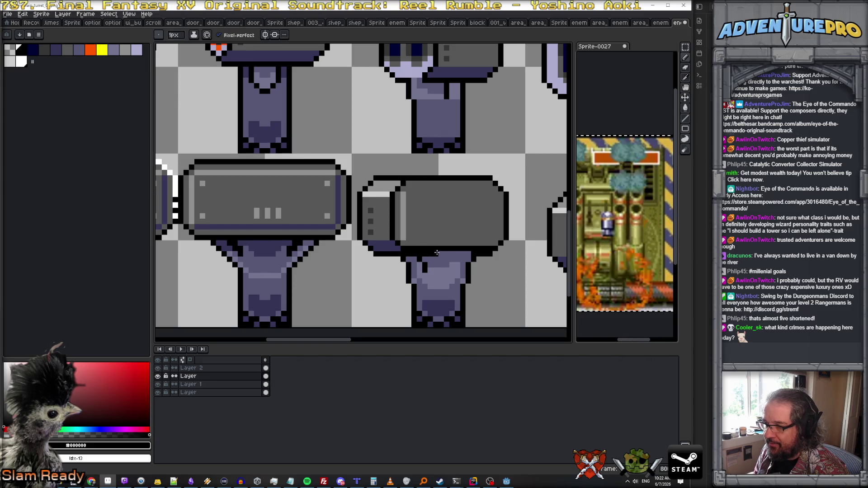
{"action": "left_click", "coordinate": [446, 239], "text": "alt"}
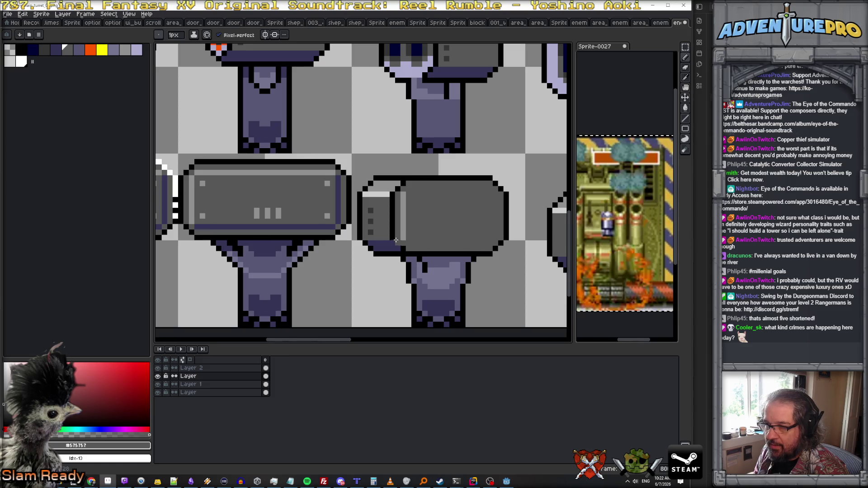
{"action": "left_click", "coordinate": [397, 243], "text": "alt"}
{"action": "left_click_drag", "start_coordinate": [409, 243], "coordinate": [493, 243]}
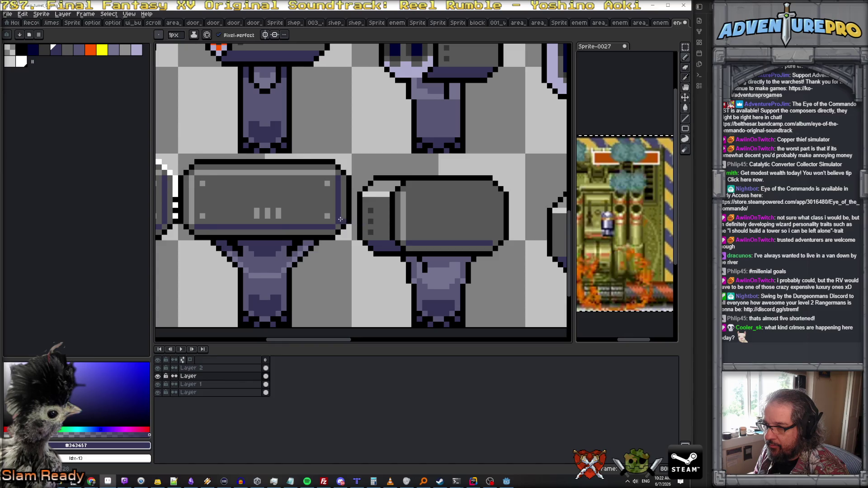
{"action": "left_click_drag", "start_coordinate": [495, 241], "coordinate": [495, 198]}
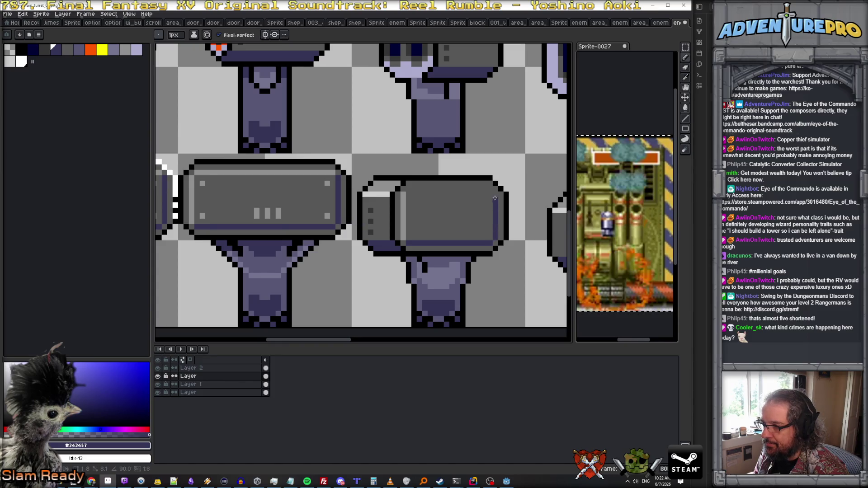
{"action": "left_click", "coordinate": [396, 185], "text": "alt"}
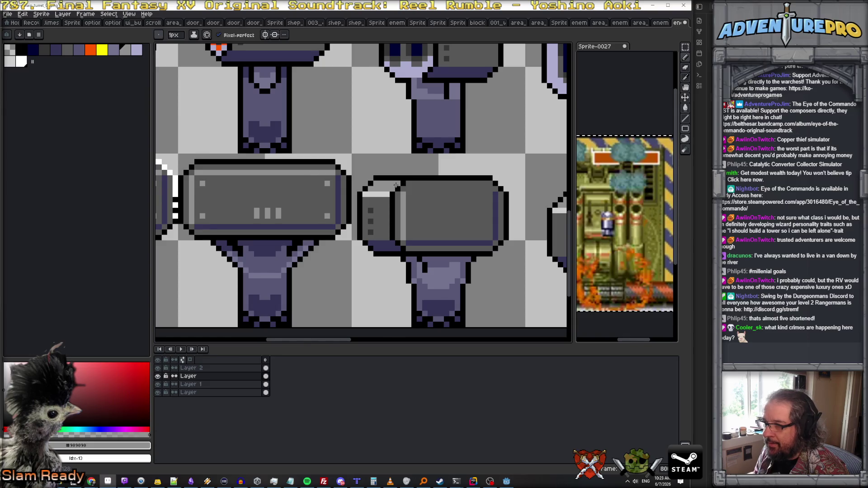
{"action": "left_click_drag", "start_coordinate": [409, 189], "coordinate": [494, 189]}
Select the right end of the gun body and move it into place
{"action": "scroll", "coordinate": [490, 219], "scroll_direction": "down", "scroll_amount": 2}
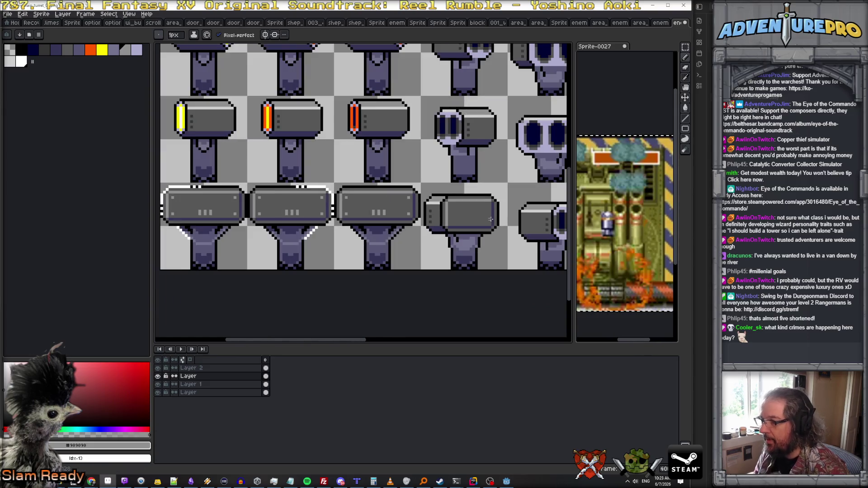
{"action": "scroll", "coordinate": [498, 229], "scroll_direction": "down", "scroll_amount": 1}
{"action": "left_click_drag", "start_coordinate": [509, 250], "coordinate": [433, 246]}
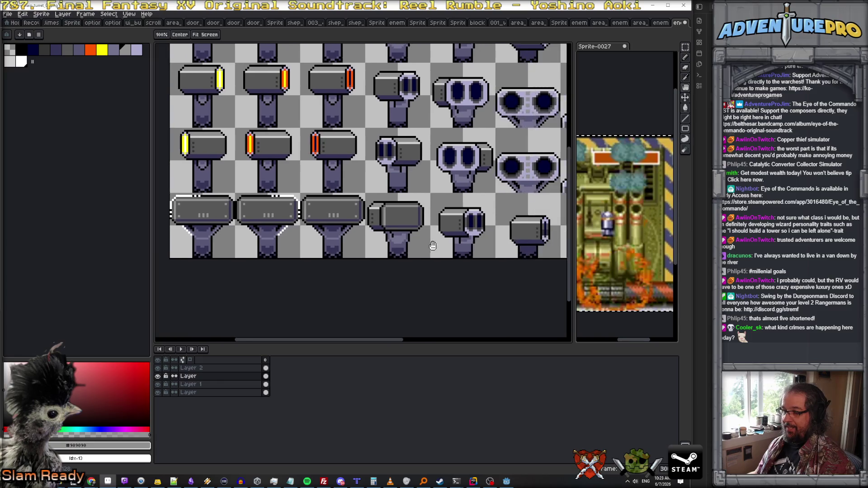
{"action": "scroll", "coordinate": [425, 215], "scroll_direction": "up", "scroll_amount": 2}
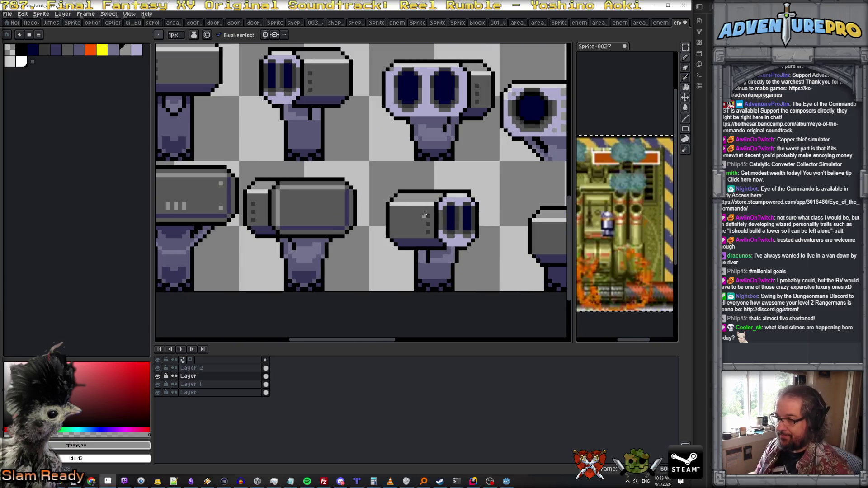
{"action": "left_click", "coordinate": [426, 215], "text": "alt"}
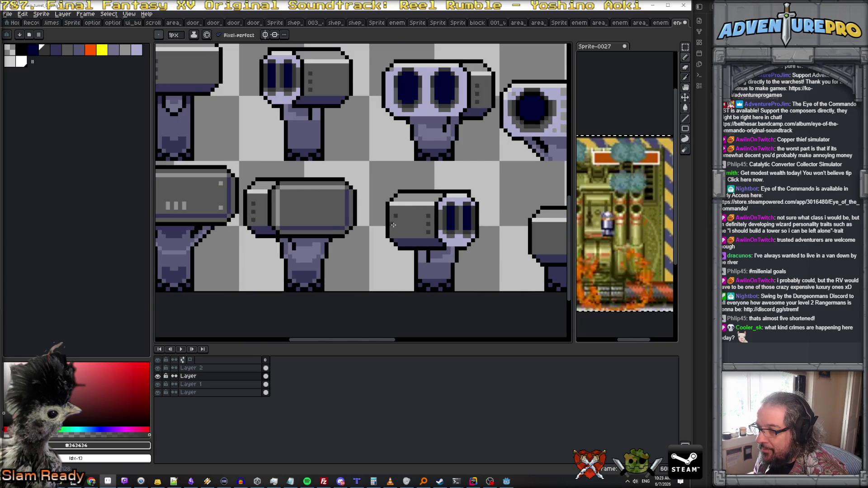
{"action": "left_click", "coordinate": [421, 233], "text": "alt"}
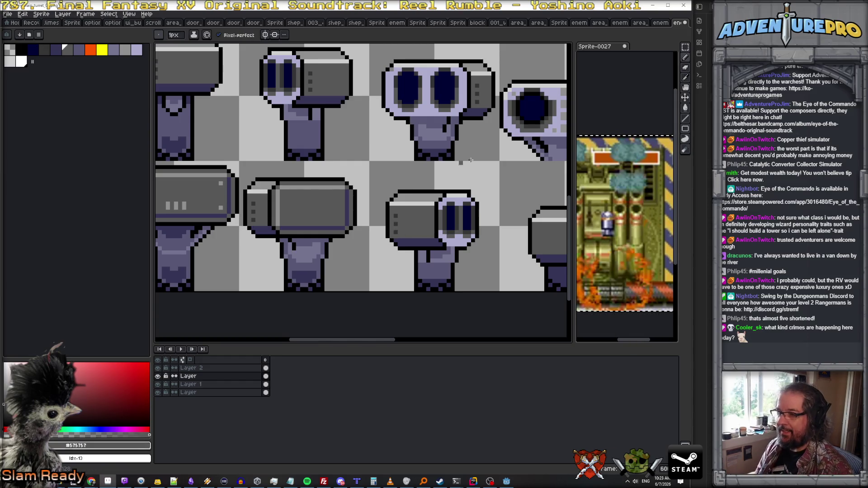
{"action": "key", "text": "w"}
{"action": "mouse_move", "coordinate": [339, 171]}
{"action": "left_mouse_down"}
{"action": "mouse_move", "coordinate": [363, 241]}
{"action": "mouse_move", "coordinate": [486, 239]}
{"action": "mouse_move", "coordinate": [482, 248]}
{"action": "mouse_move", "coordinate": [483, 239]}
{"action": "left_mouse_up"}
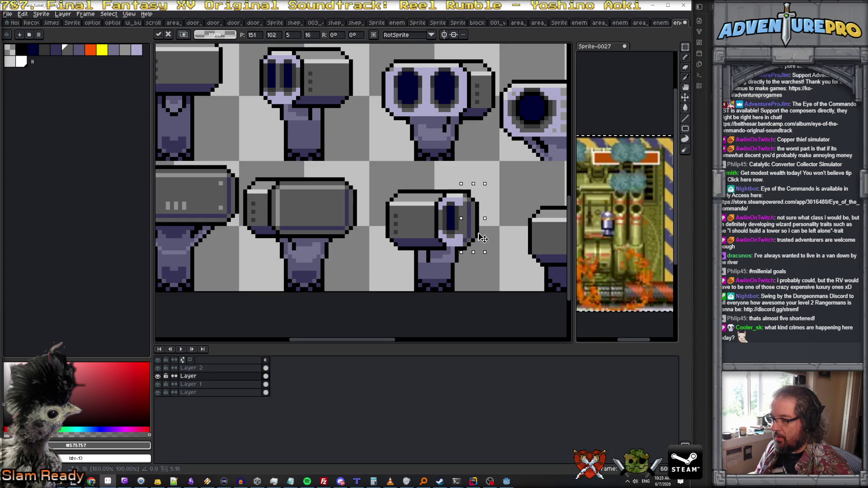
{"action": "left_click", "coordinate": [459, 231]}
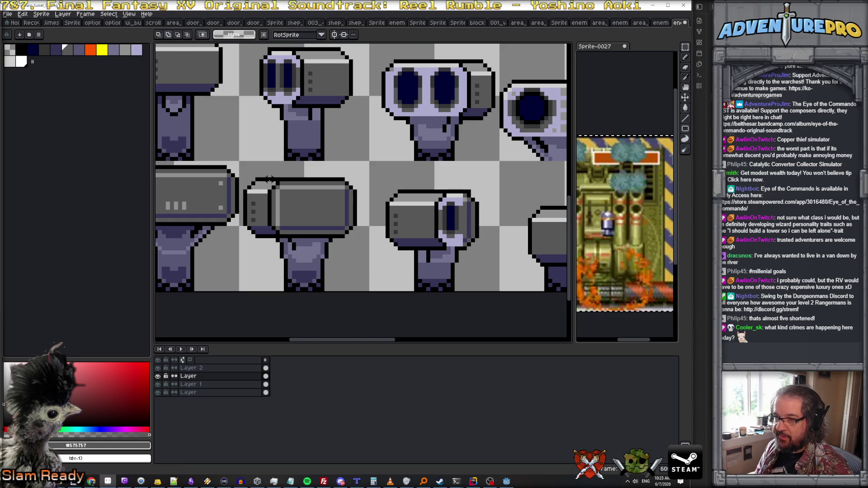
Copy the neighbouring barrel's back end onto the right turret as its end ring
{"action": "left_click", "coordinate": [686, 47]}
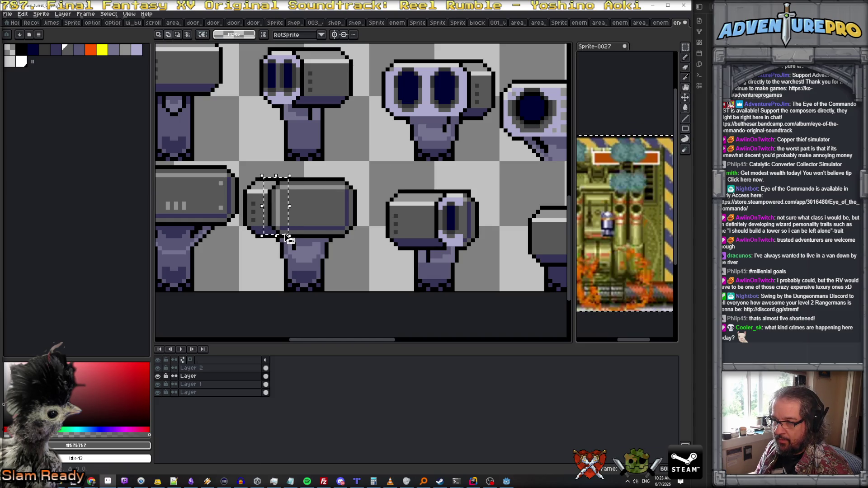
{"action": "mouse_move", "coordinate": [262, 176]}
{"action": "left_mouse_down"}
{"action": "mouse_move", "coordinate": [289, 240]}
{"action": "mouse_move", "coordinate": [442, 234]}
{"action": "mouse_move", "coordinate": [457, 244]}
{"action": "left_mouse_up"}
{"action": "key", "text": "ctrl+v"}
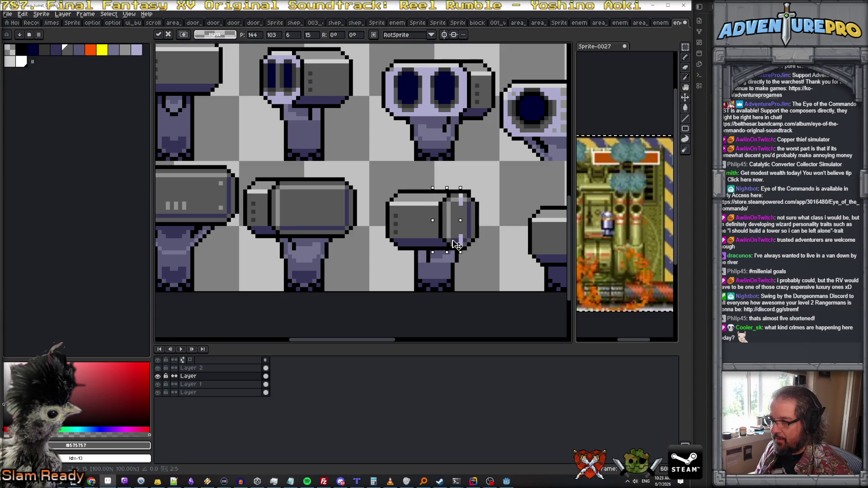
{"action": "key", "text": "Return"}
{"action": "scroll", "coordinate": [454, 239], "scroll_direction": "up", "scroll_amount": 2}
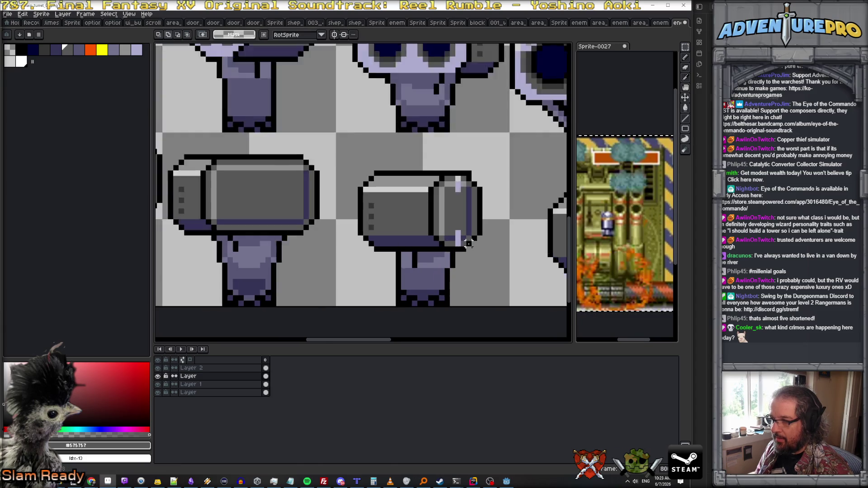
Touch up the barrel ring with dark blue pixels and repaint stray light pixels grey
{"action": "key", "text": "b"}
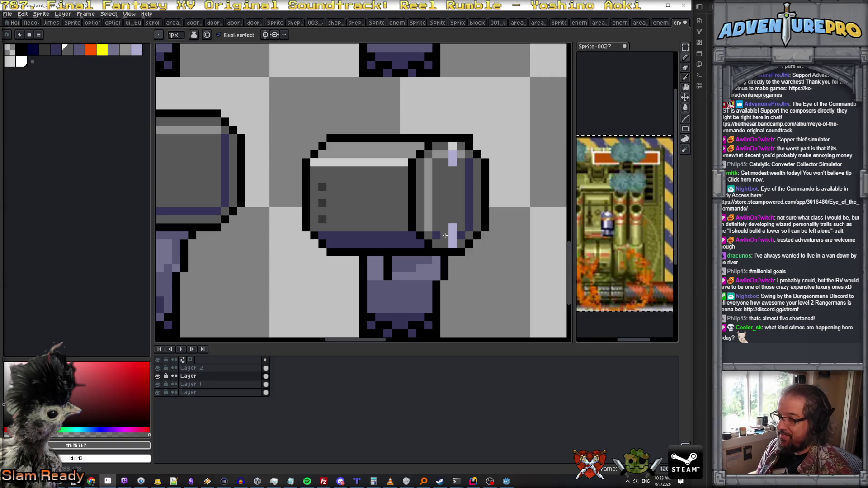
{"action": "left_click", "coordinate": [444, 234], "text": "alt"}
{"action": "left_click", "coordinate": [453, 236]}
{"action": "left_click", "coordinate": [452, 169]}
{"action": "left_click", "coordinate": [458, 156], "text": "alt"}
{"action": "left_click_drag", "start_coordinate": [452, 154], "coordinate": [453, 171]}
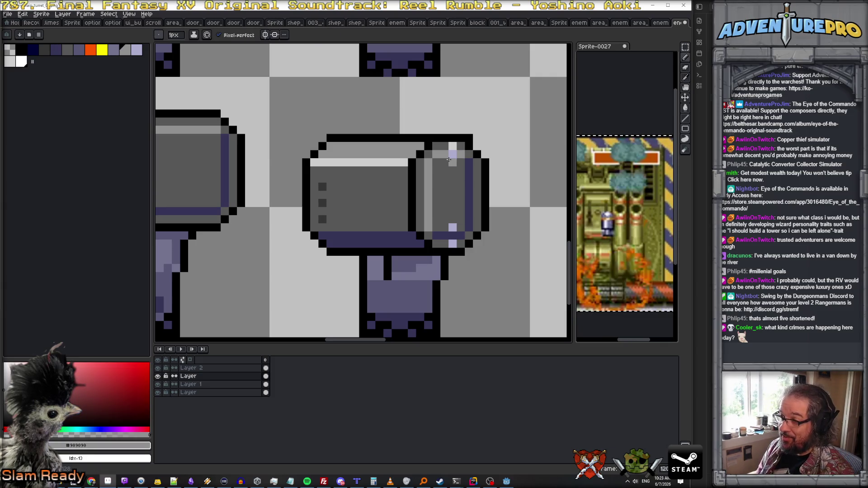
{"action": "left_click", "coordinate": [453, 165]}
{"action": "left_click", "coordinate": [453, 227]}
{"action": "left_click", "coordinate": [453, 244]}
{"action": "left_click", "coordinate": [453, 146]}
{"action": "scroll", "coordinate": [481, 210], "scroll_direction": "down", "scroll_amount": 5}
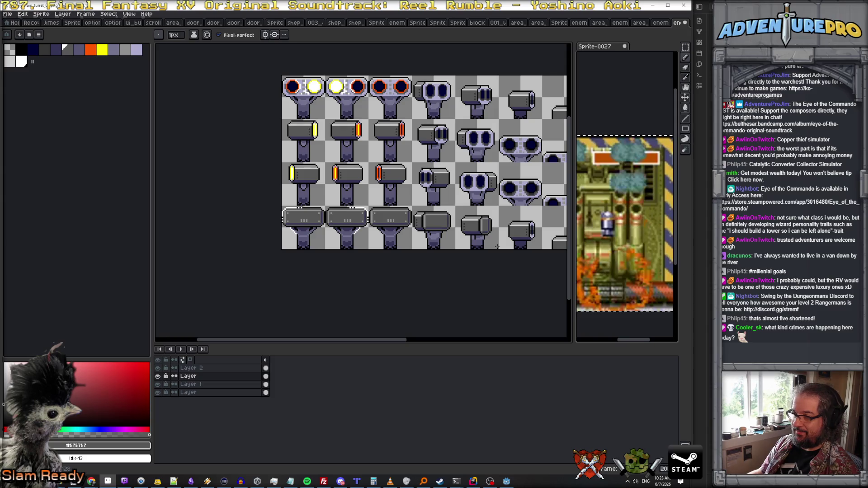
Repaint the middle turret's navy stripe in mid grey
{"action": "scroll", "coordinate": [496, 247], "scroll_direction": "right", "scroll_amount": 3}
{"action": "scroll", "coordinate": [358, 239], "scroll_direction": "up", "scroll_amount": 3}
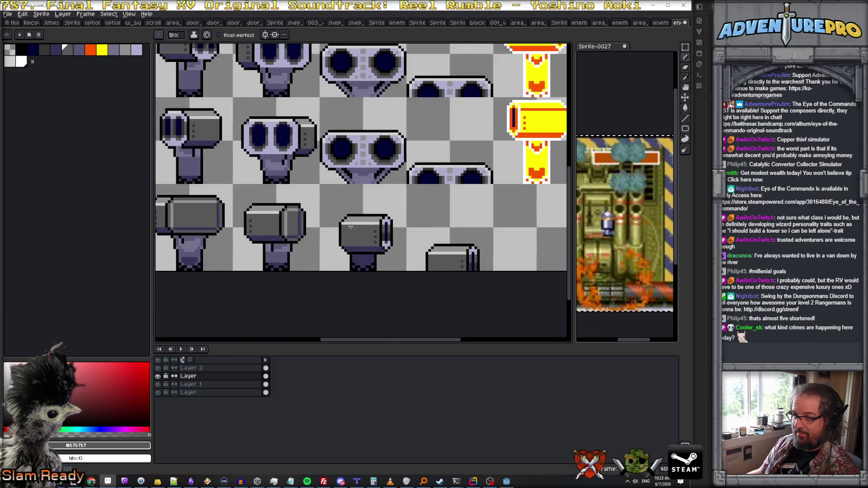
{"action": "left_click", "coordinate": [381, 232], "text": "alt"}
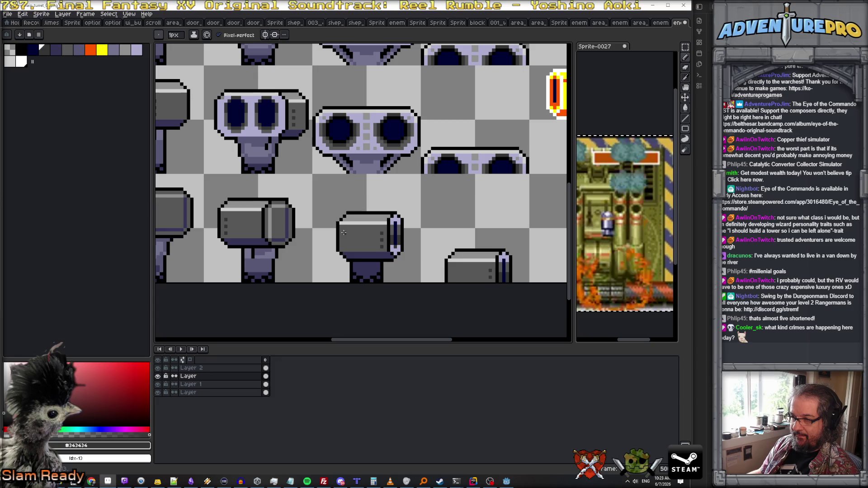
{"action": "left_click", "coordinate": [373, 246], "text": "alt"}
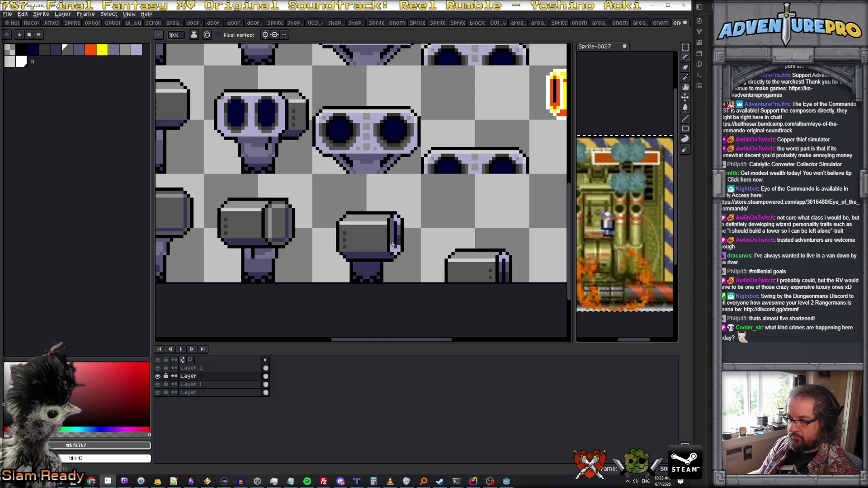
{"action": "left_click_drag", "start_coordinate": [396, 255], "coordinate": [397, 218]}
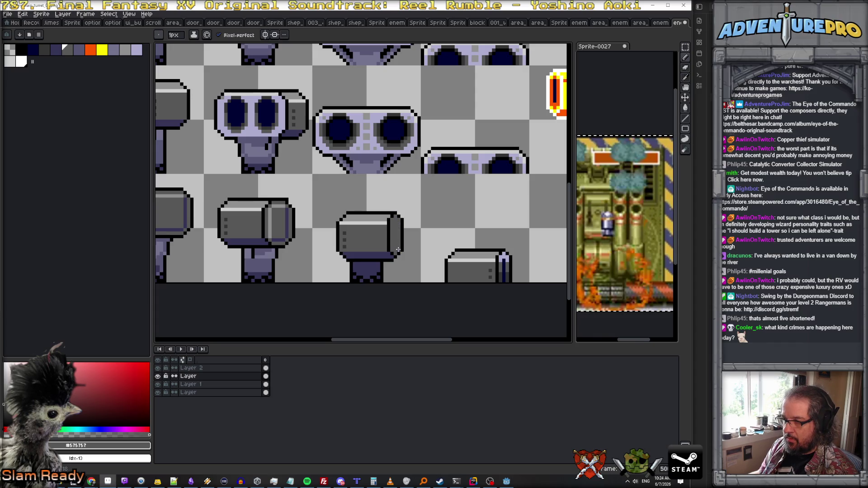
{"action": "scroll", "coordinate": [344, 232], "scroll_direction": "down", "scroll_amount": 2}
{"action": "scroll", "coordinate": [335, 231], "scroll_direction": "up", "scroll_amount": 2}
Lighten the turret's right edge with light grey, then sample the dark and mid greys
{"action": "left_click", "coordinate": [336, 230], "text": "alt"}
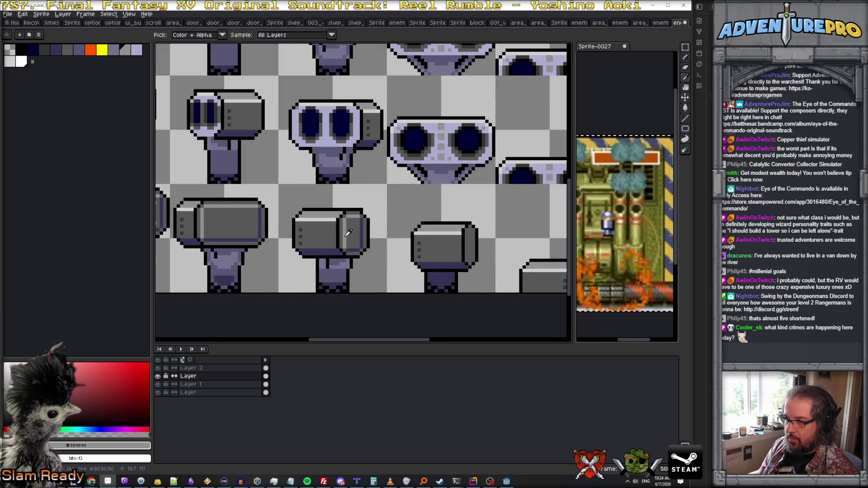
{"action": "scroll", "coordinate": [407, 240], "scroll_direction": "up", "scroll_amount": 1}
{"action": "left_click_drag", "start_coordinate": [448, 217], "coordinate": [452, 258]}
{"action": "scroll", "coordinate": [452, 258], "scroll_direction": "down", "scroll_amount": 2}
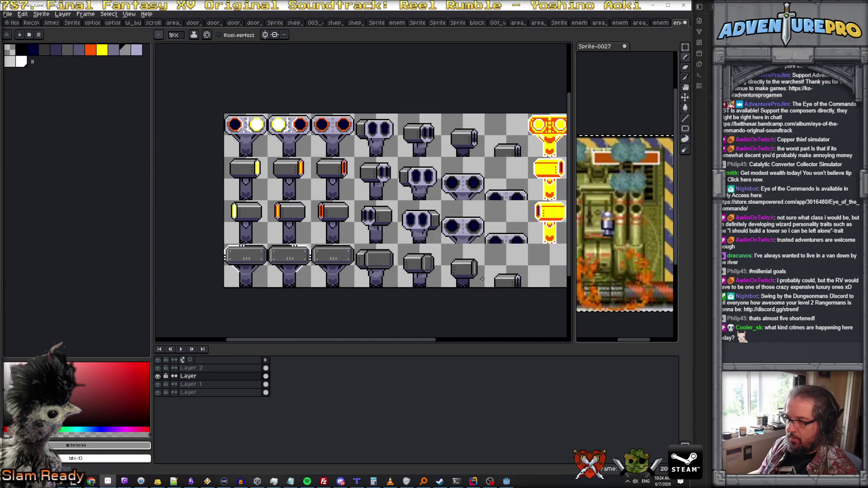
{"action": "scroll", "coordinate": [480, 275], "scroll_direction": "up", "scroll_amount": 2}
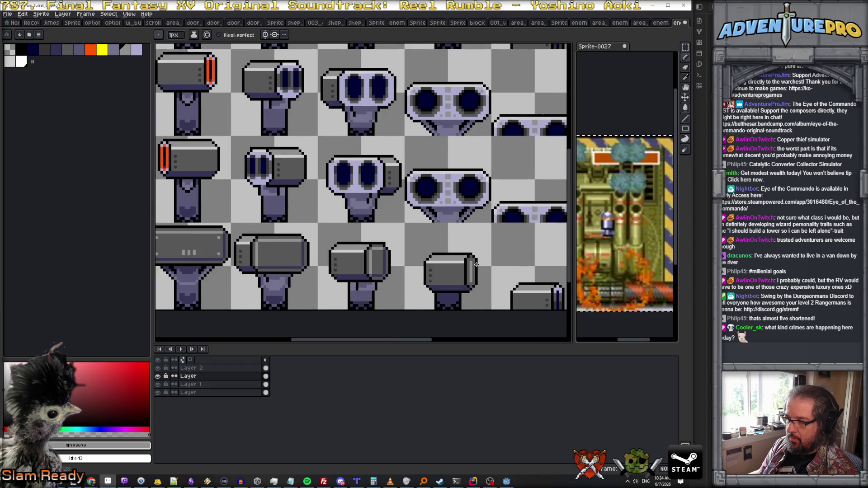
{"action": "scroll", "coordinate": [476, 264], "scroll_direction": "down", "scroll_amount": 2}
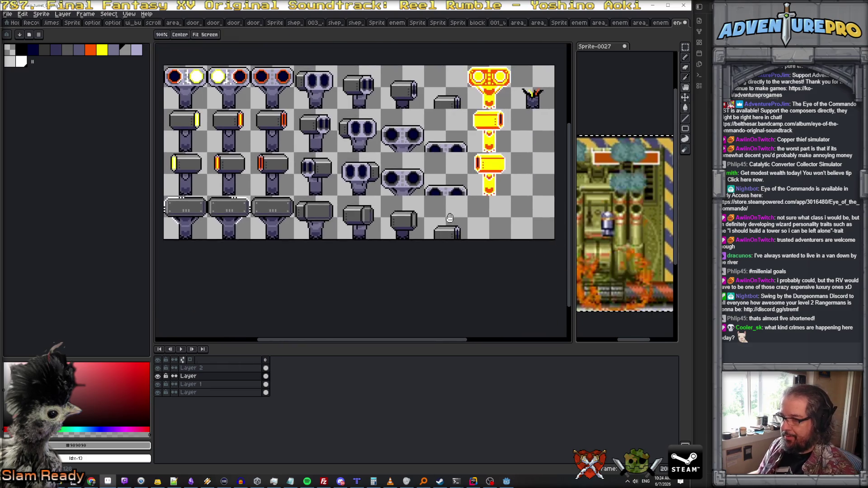
{"action": "scroll", "coordinate": [497, 258], "scroll_direction": "up", "scroll_amount": 2}
{"action": "left_click", "coordinate": [451, 226], "text": "alt"}
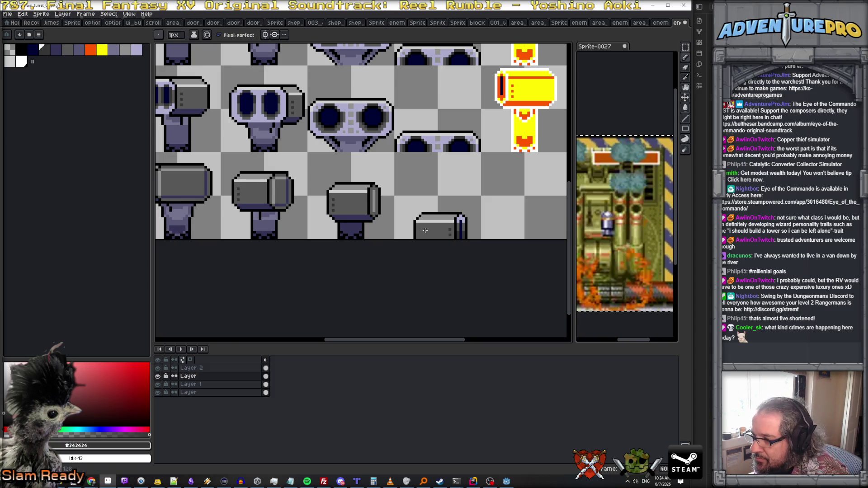
{"action": "left_click", "coordinate": [445, 232], "text": "alt"}
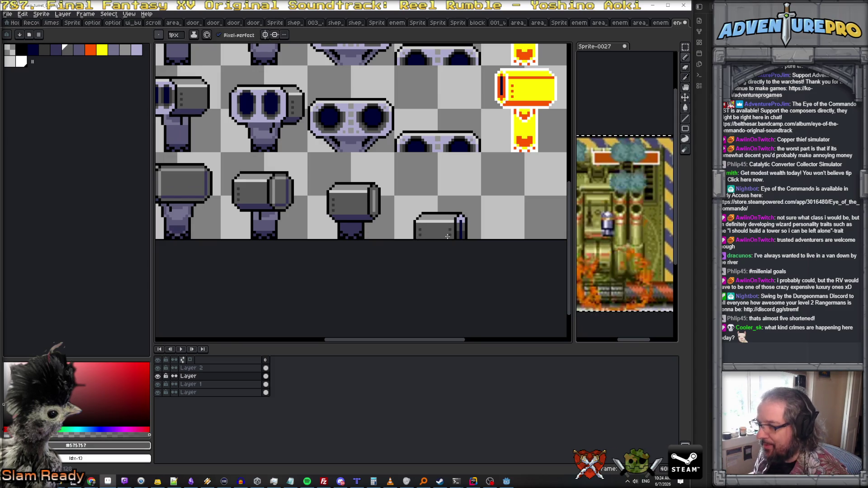
Pan and zoom out to check the whole sprite sheet's fourth row
{"action": "left_click_drag", "start_coordinate": [436, 226], "coordinate": [394, 193]}
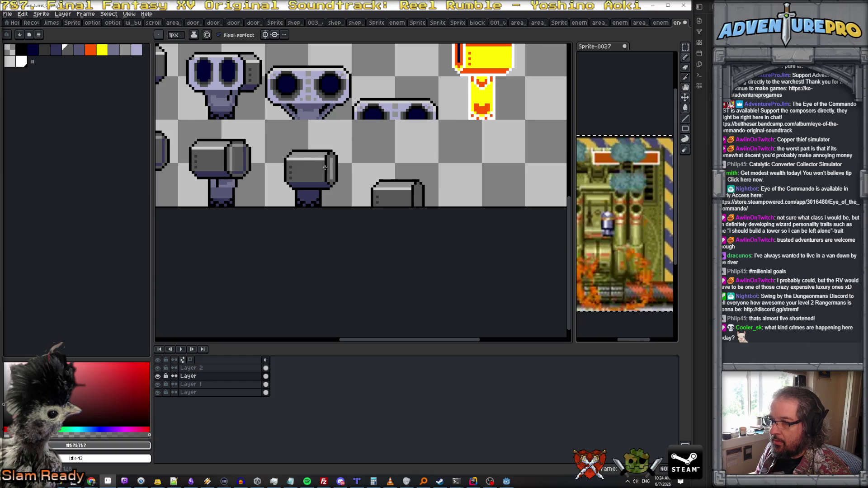
{"action": "scroll", "coordinate": [428, 185], "scroll_direction": "up", "scroll_amount": 1}
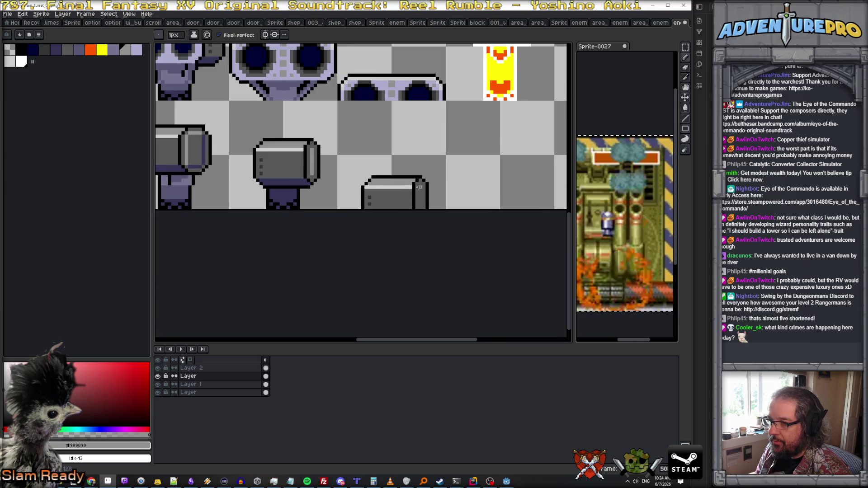
{"action": "scroll", "coordinate": [419, 199], "scroll_direction": "down", "scroll_amount": 4}
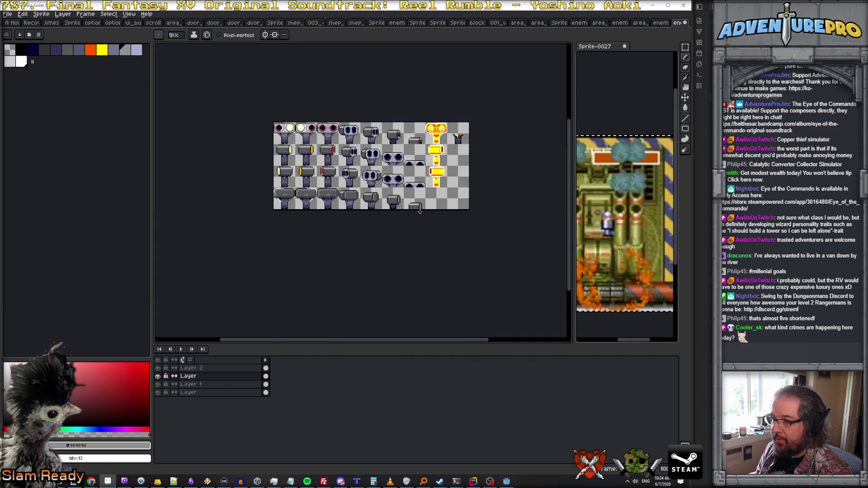
{"action": "scroll", "coordinate": [378, 218], "scroll_direction": "up", "scroll_amount": 2}
{"action": "scroll", "coordinate": [448, 269], "scroll_direction": "down", "scroll_amount": 1}
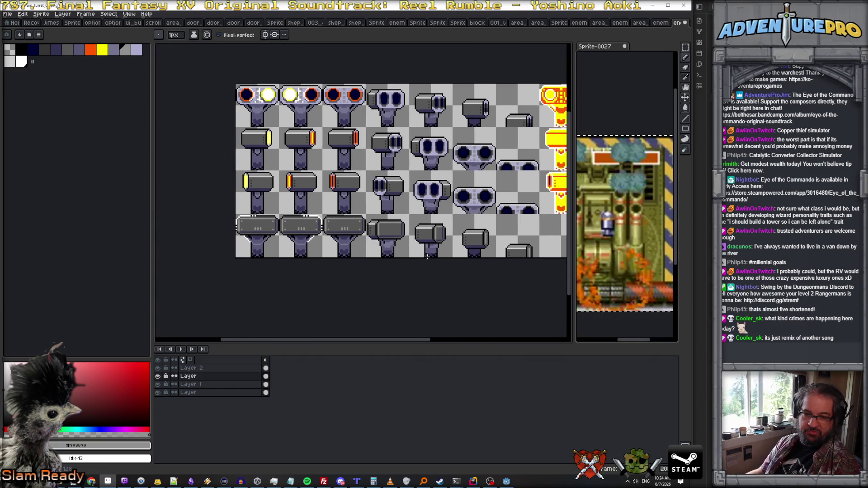
{"action": "scroll", "coordinate": [427, 256], "scroll_direction": "down", "scroll_amount": 2}
{"action": "scroll", "coordinate": [378, 269], "scroll_direction": "up", "scroll_amount": 2}
{"action": "left_click_drag", "start_coordinate": [420, 220], "coordinate": [354, 253]}
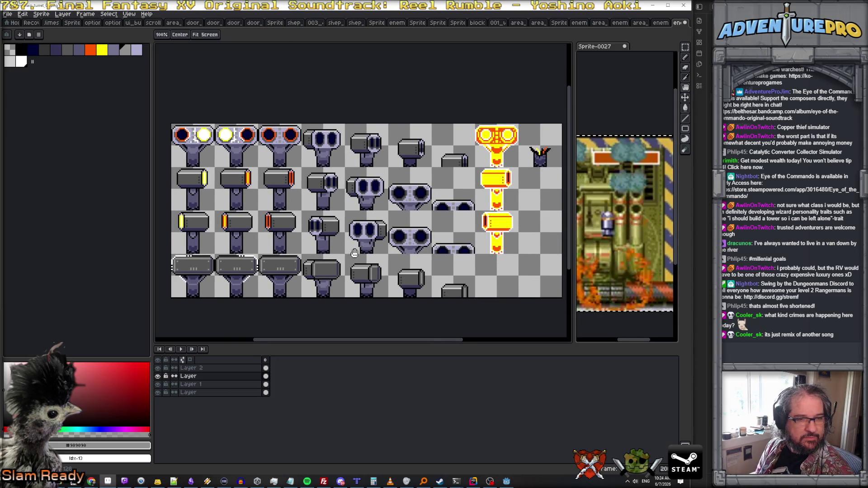
{"action": "key", "text": "b"}
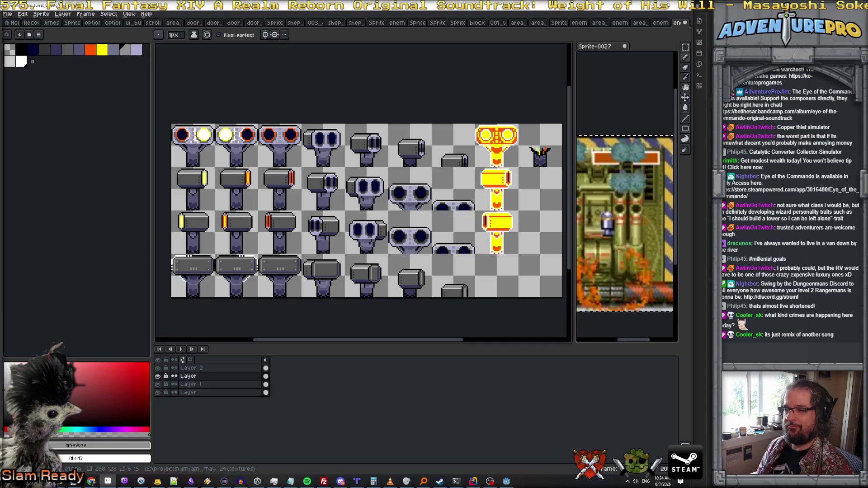
{"action": "scroll", "coordinate": [272, 215], "scroll_direction": "down", "scroll_amount": 2}
{"action": "scroll", "coordinate": [271, 216], "scroll_direction": "up", "scroll_amount": 2}
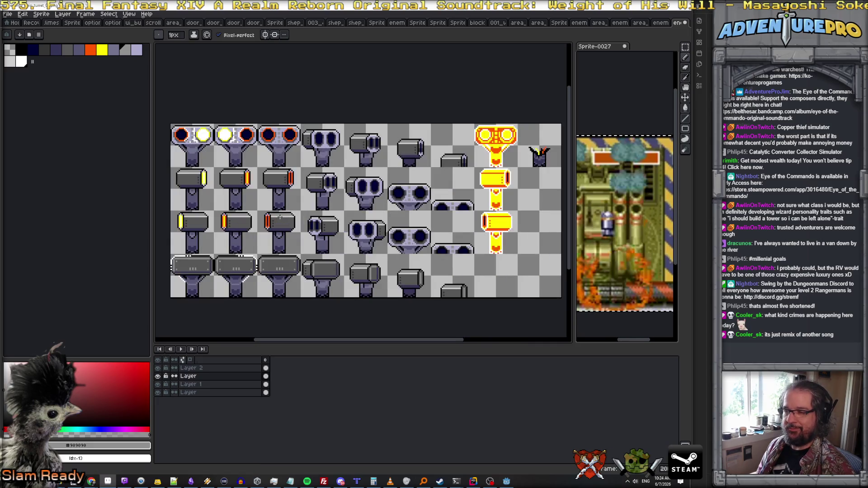
{"action": "key", "text": "h"}
{"action": "left_click_drag", "start_coordinate": [438, 264], "coordinate": [445, 249]}
Select and copy the grey box turret, the third sprite in the bottom row
{"action": "key", "text": "m"}
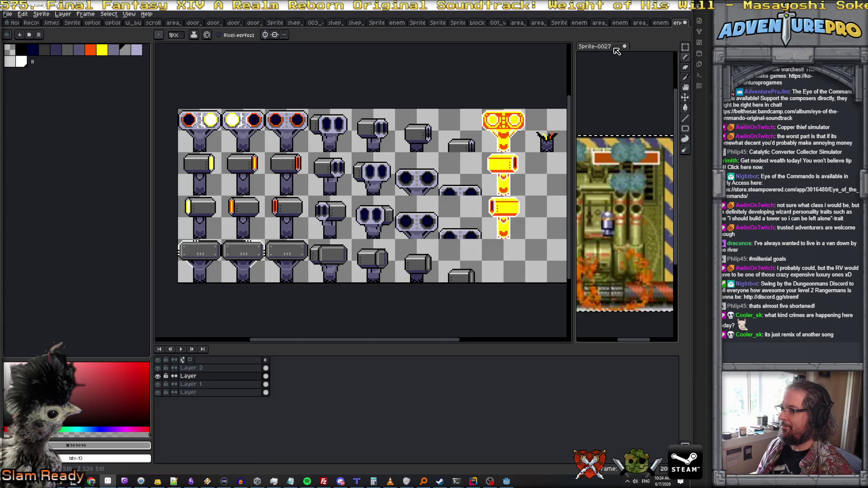
{"action": "key", "text": "w"}
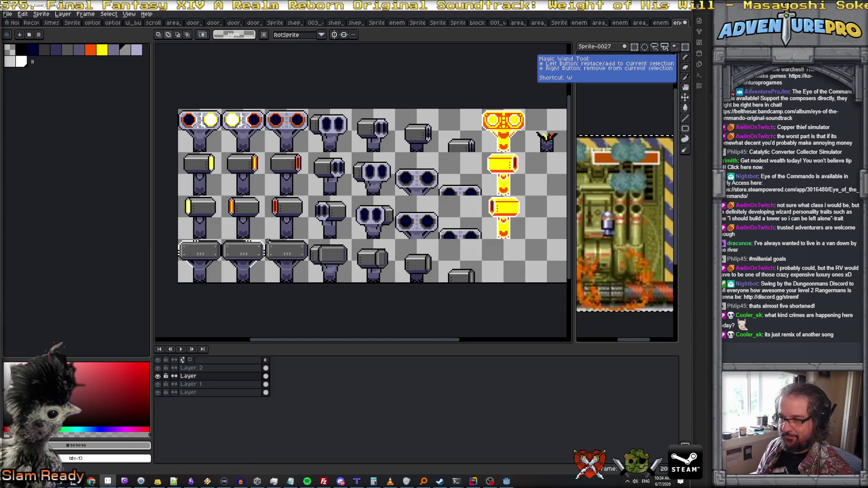
{"action": "left_click_drag", "start_coordinate": [263, 238], "coordinate": [308, 288]}
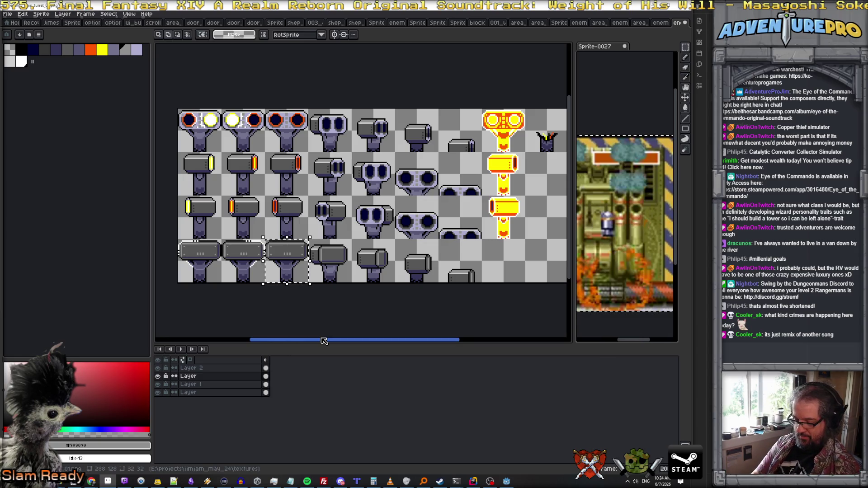
{"action": "key", "text": "ctrl+c"}
{"action": "key", "text": "ctrl+v"}
{"action": "left_click_drag", "start_coordinate": [284, 276], "coordinate": [512, 277]}
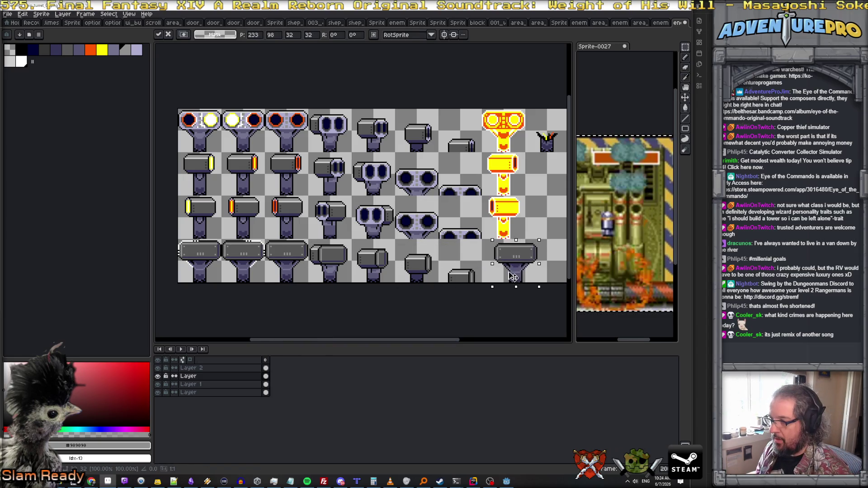
{"action": "key", "text": "Escape"}
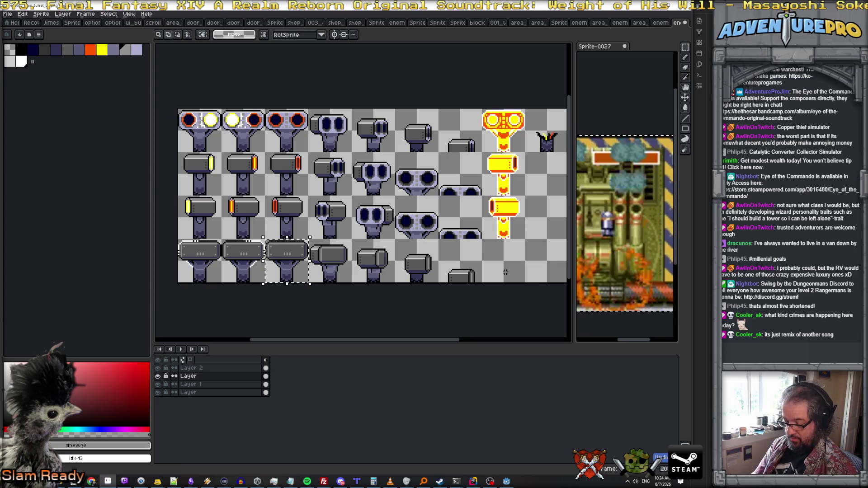
Paste the box turret onto Layer 3 and drop it beneath the yellow column
{"action": "key", "text": "ctrl+v"}
{"action": "left_click_drag", "start_coordinate": [296, 267], "coordinate": [512, 271]}
{"action": "scroll", "coordinate": [512, 271], "scroll_direction": "up", "scroll_amount": 1}
{"action": "key", "text": "Return"}
{"action": "scroll", "coordinate": [510, 271], "scroll_direction": "up", "scroll_amount": 1}
{"action": "left_click_drag", "start_coordinate": [523, 277], "coordinate": [443, 268]}
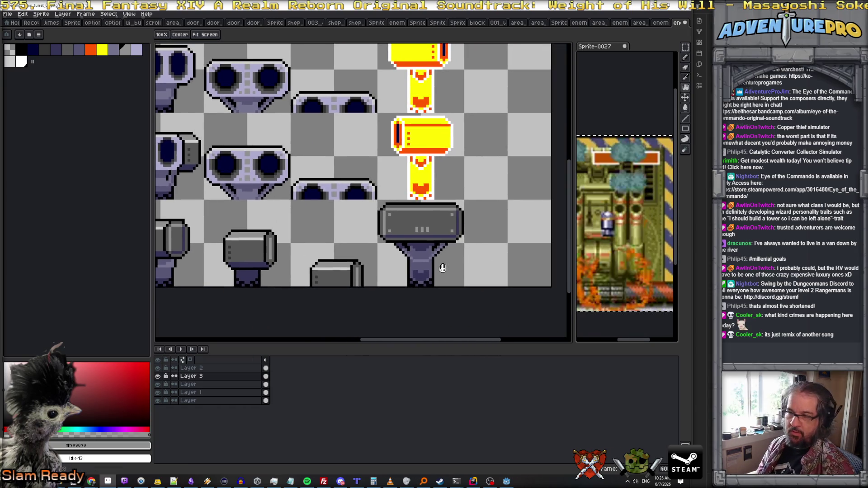
{"action": "scroll", "coordinate": [427, 149], "scroll_direction": "down", "scroll_amount": 2}
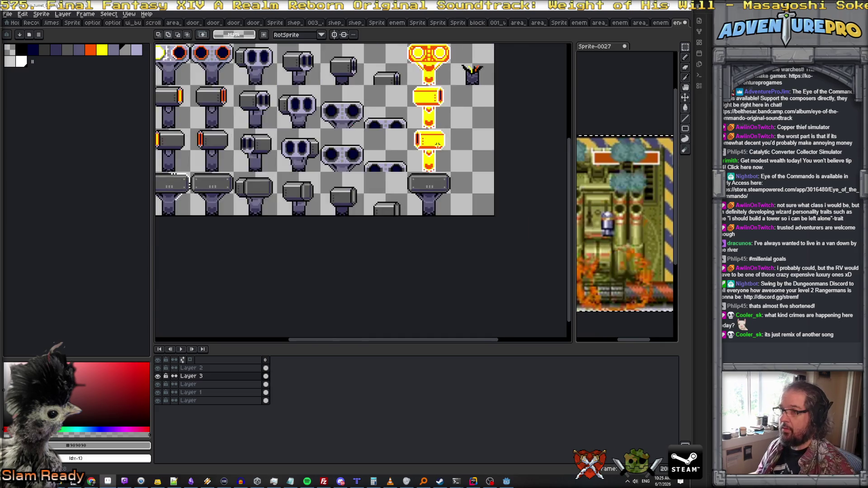
{"action": "scroll", "coordinate": [437, 138], "scroll_direction": "up", "scroll_amount": 1}
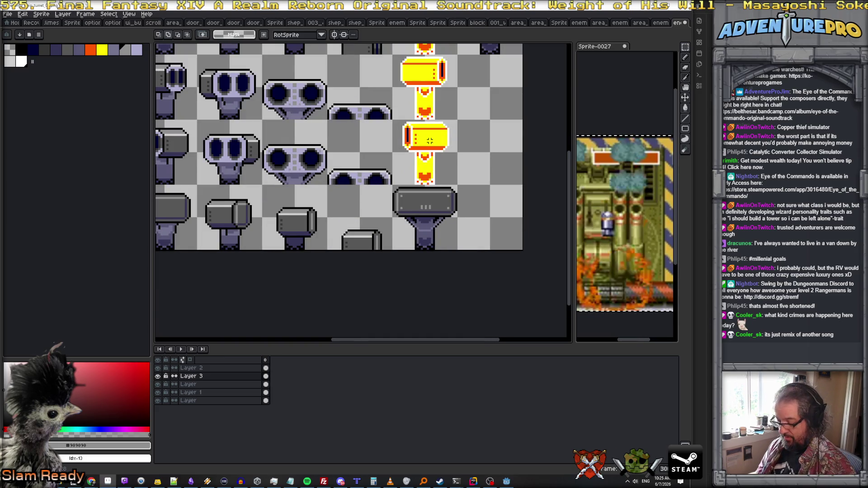
{"action": "key", "text": "b"}
{"action": "left_click", "coordinate": [434, 165], "text": "alt"}
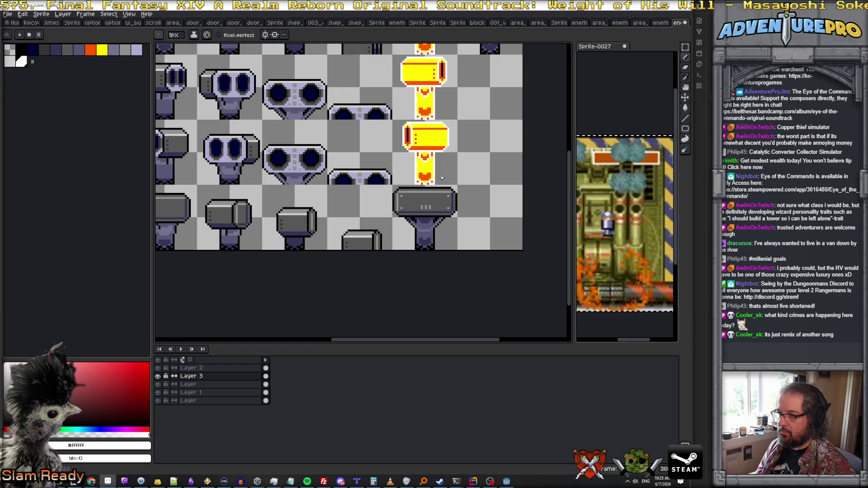
{"action": "scroll", "coordinate": [437, 189], "scroll_direction": "up", "scroll_amount": 2}
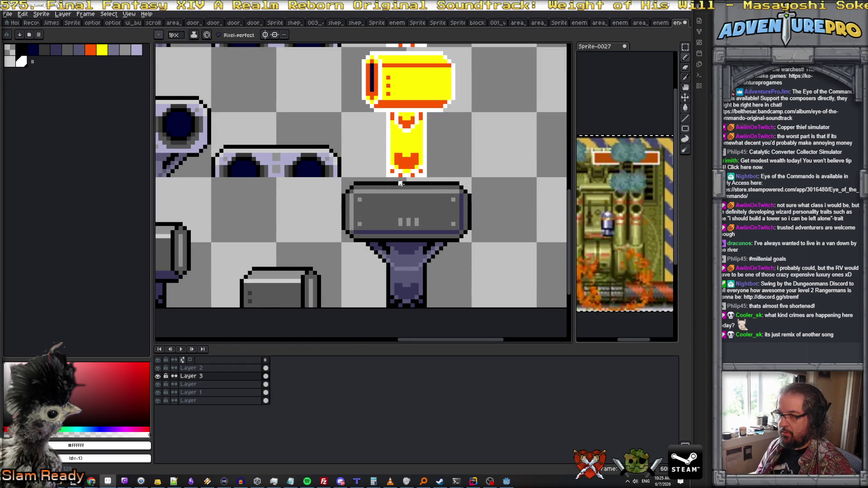
Turn the copied turret's black outline white using non-contiguous paint bucket fill
{"action": "key", "text": "g"}
{"action": "left_click", "coordinate": [412, 183]}
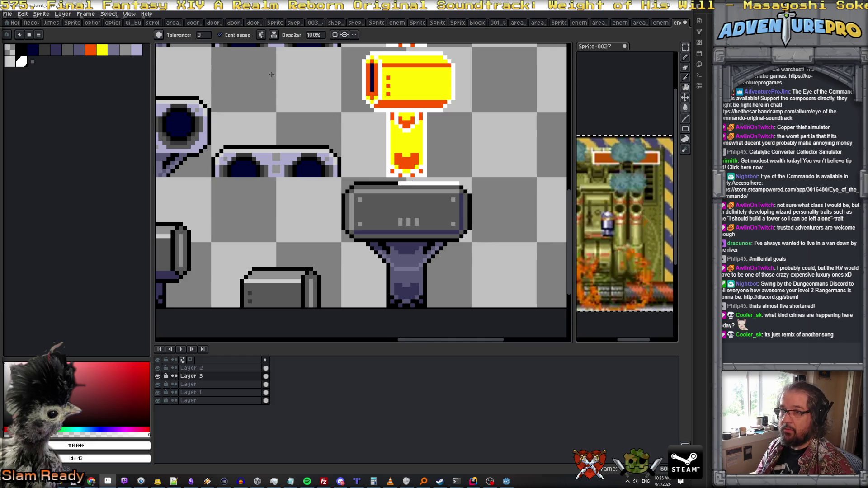
{"action": "left_click", "coordinate": [233, 35]}
{"action": "left_click", "coordinate": [388, 183]}
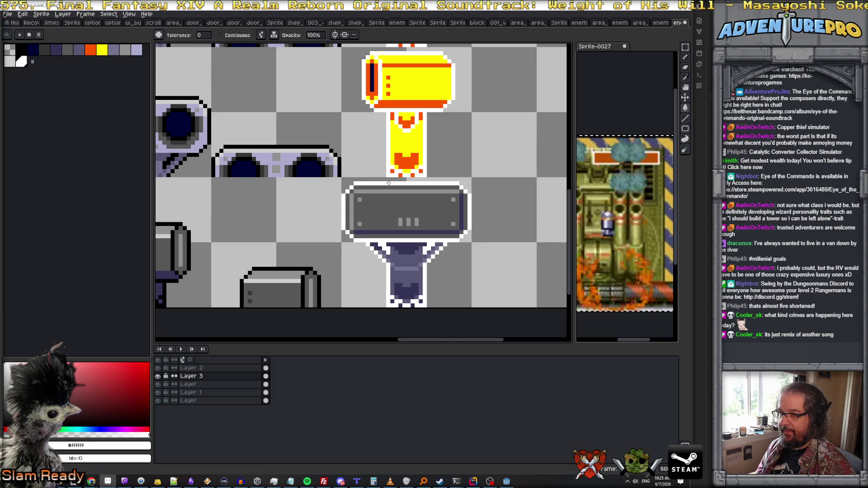
Fill the box interior and stand middle yellow, and the grey and navy trim orange
{"action": "left_click", "coordinate": [396, 135], "text": "alt"}
{"action": "left_click", "coordinate": [397, 203]}
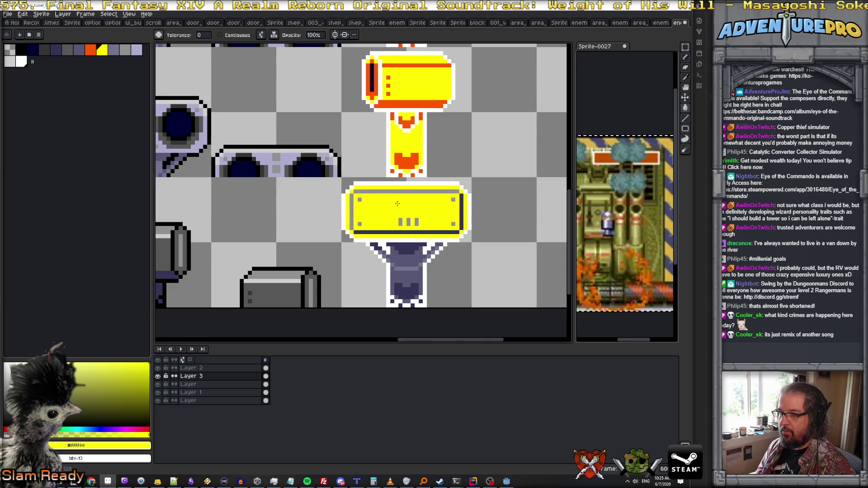
{"action": "left_click", "coordinate": [405, 103], "text": "alt"}
{"action": "left_click", "coordinate": [403, 192]}
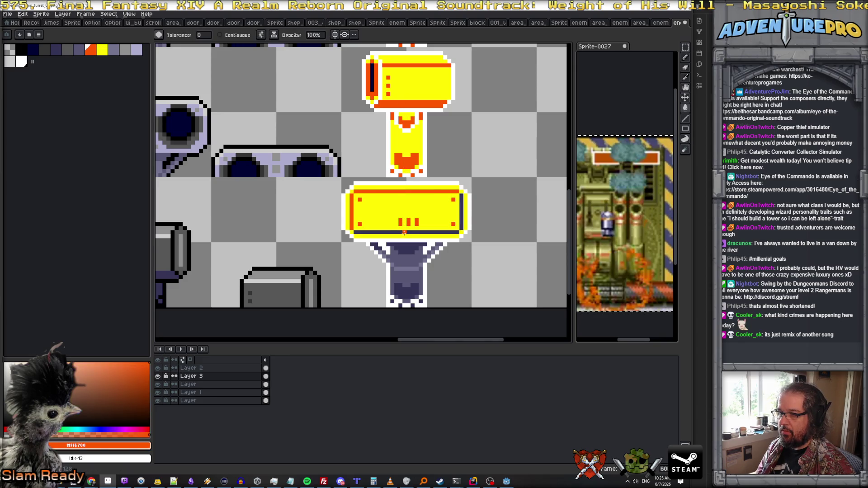
{"action": "left_click", "coordinate": [404, 233]}
{"action": "left_click", "coordinate": [411, 217], "text": "alt"}
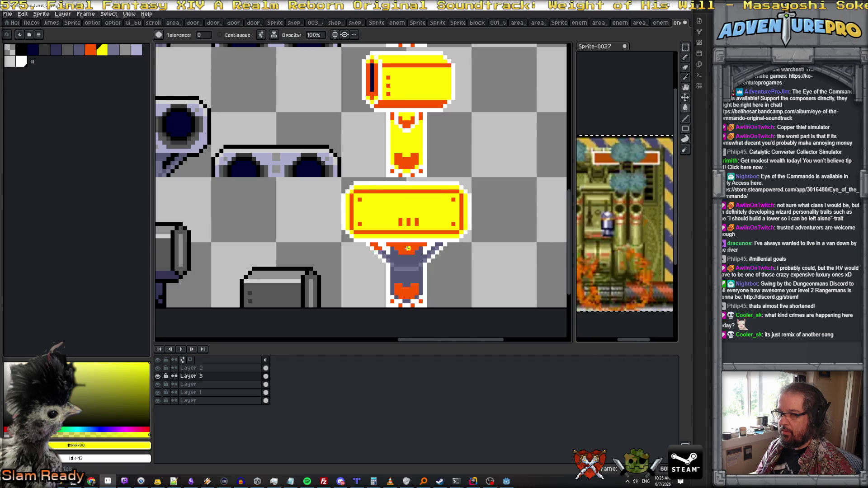
{"action": "left_click", "coordinate": [404, 271]}
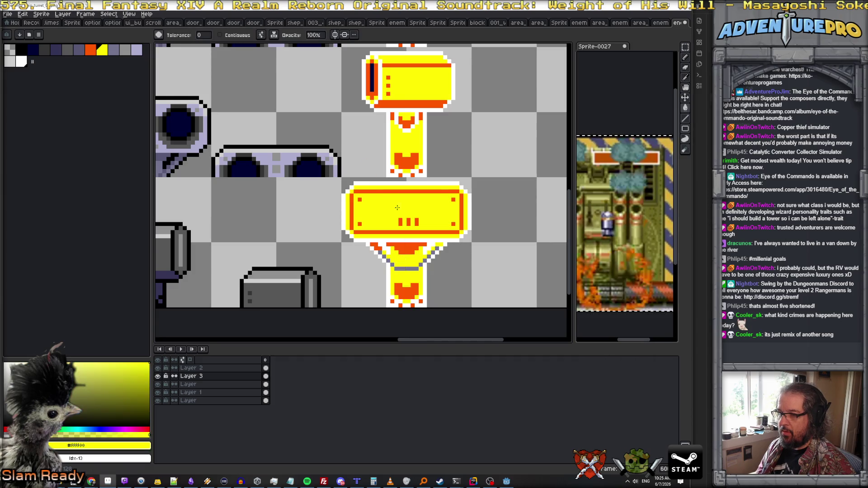
{"action": "left_click", "coordinate": [406, 254], "text": "alt"}
{"action": "scroll", "coordinate": [405, 269], "scroll_direction": "down", "scroll_amount": 3}
{"action": "scroll", "coordinate": [433, 260], "scroll_direction": "up", "scroll_amount": 1}
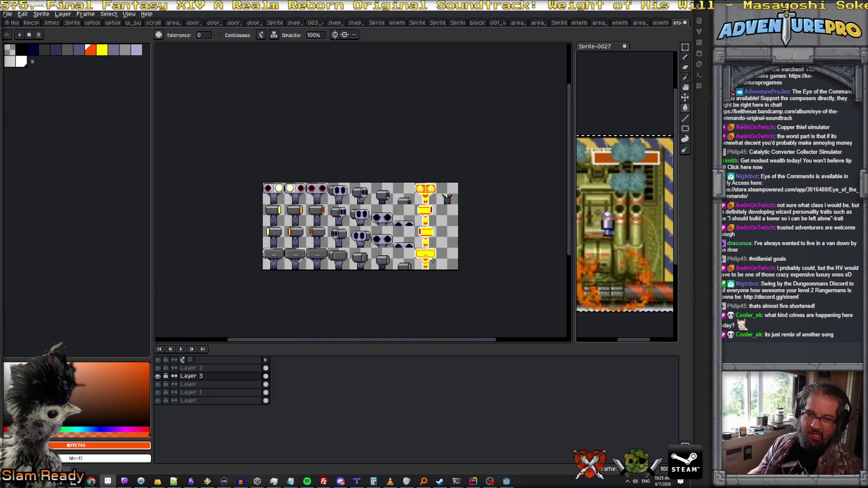
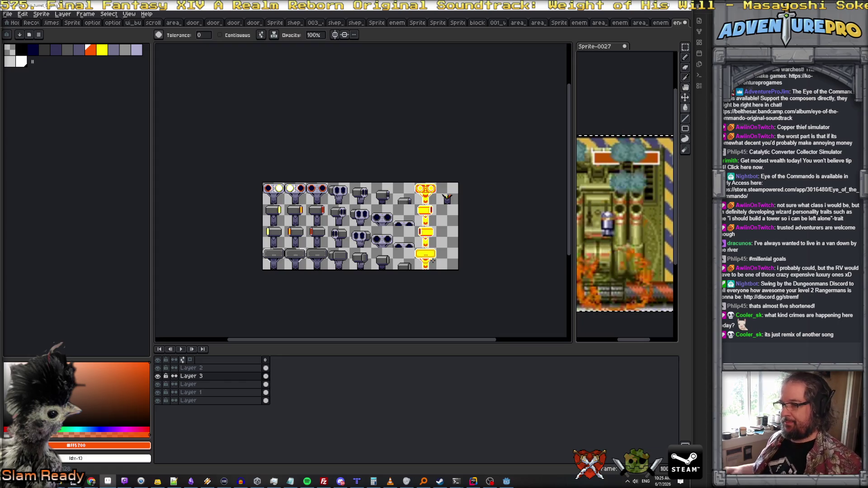
Undo a stray orange fill and flatten all sprite sheet layers into one
{"action": "key", "text": "f"}
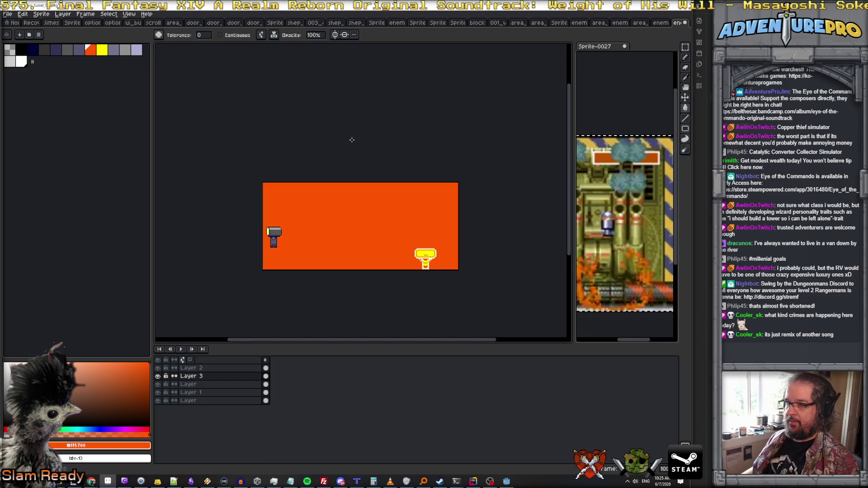
{"action": "key", "text": "ctrl+z"}
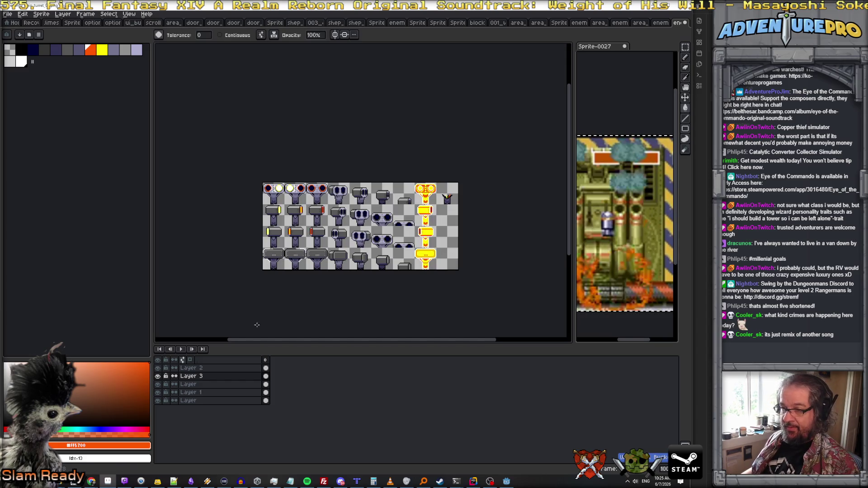
{"action": "right_click", "coordinate": [223, 369]}
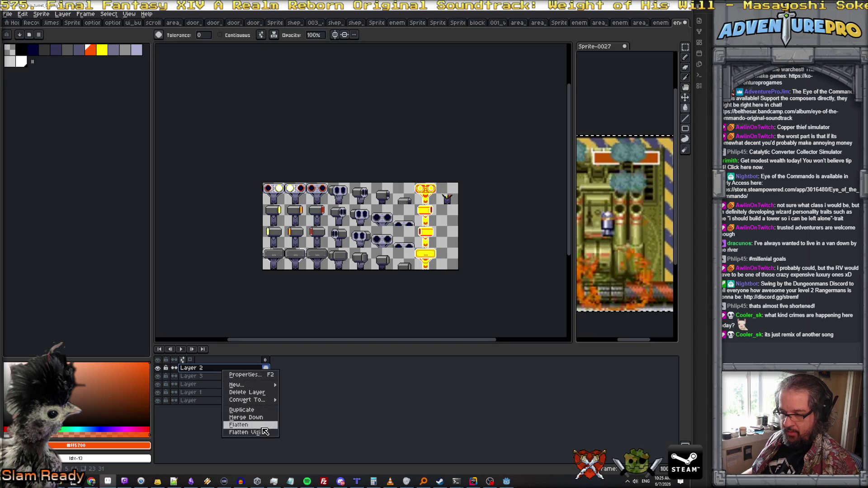
{"action": "left_click", "coordinate": [238, 425]}
Rename the flattened layer to layar
{"action": "double_click", "coordinate": [219, 368]}
{"action": "type", "text": "layar"}
{"action": "key", "text": "Return"}
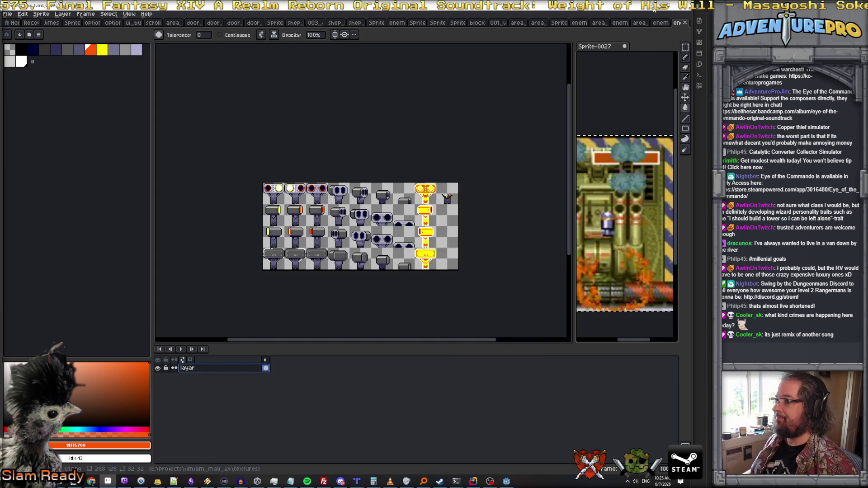
{"action": "left_click", "coordinate": [654, 9]}
{"action": "left_click", "coordinate": [506, 481]}
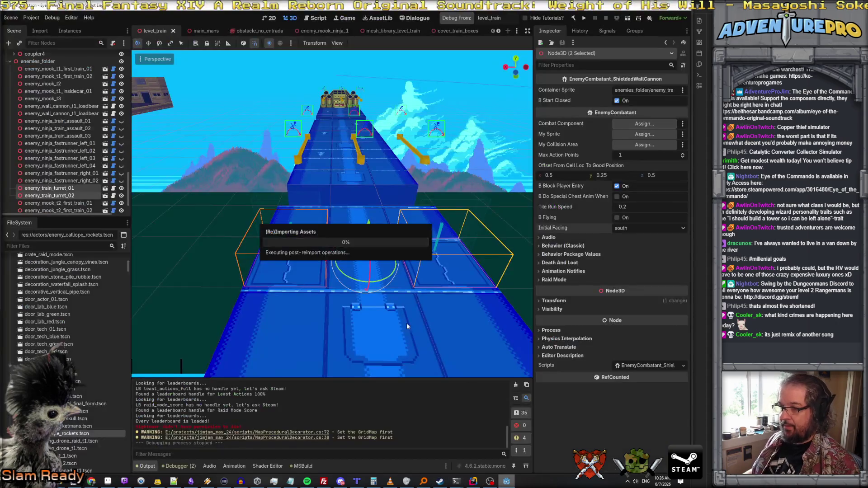
Filter the FileSystem for enemy_tr and open enemy_train_turret_01.tscn
{"action": "left_click", "coordinate": [30, 245]}
{"action": "type", "text": "enemy_tr"}
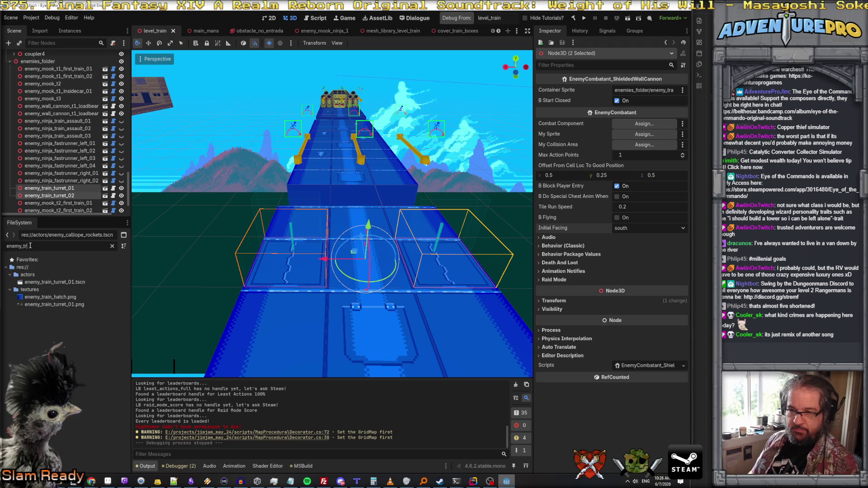
{"action": "double_click", "coordinate": [51, 282]}
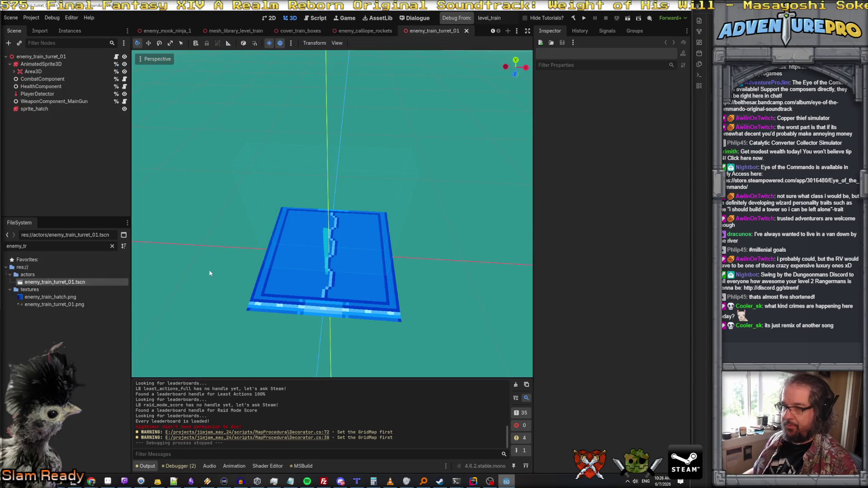
Select the turret's AnimatedSprite3D and start adding sprite-sheet frames to its corpse animation
{"action": "left_click", "coordinate": [64, 108]}
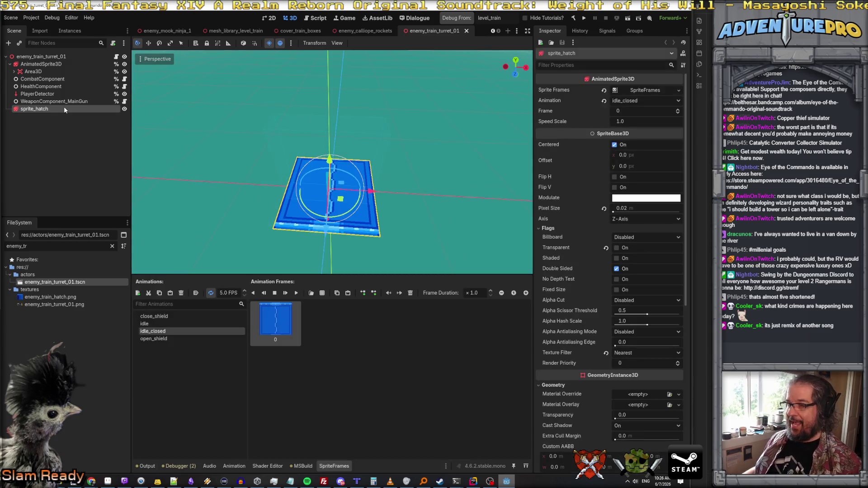
{"action": "left_click", "coordinate": [69, 64]}
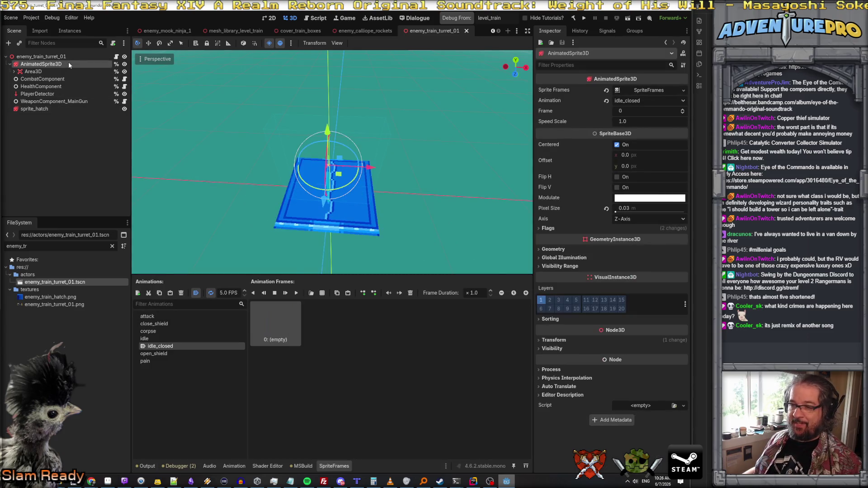
{"action": "left_click", "coordinate": [166, 340]}
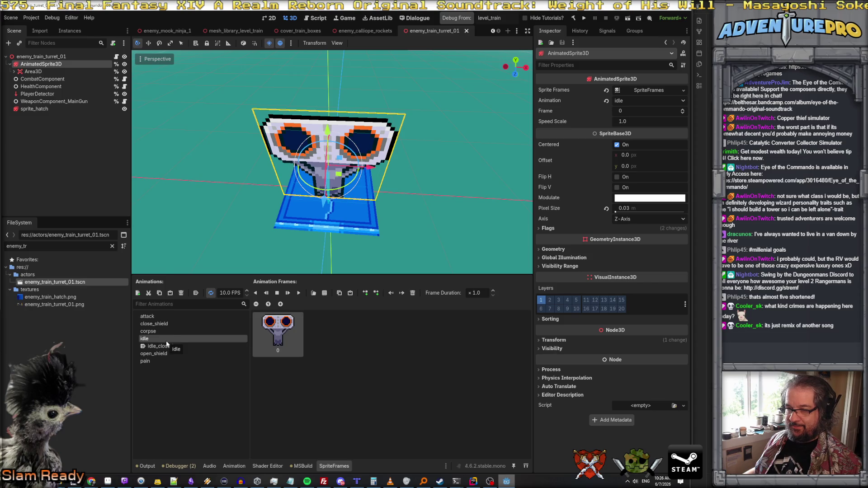
{"action": "left_click", "coordinate": [164, 331]}
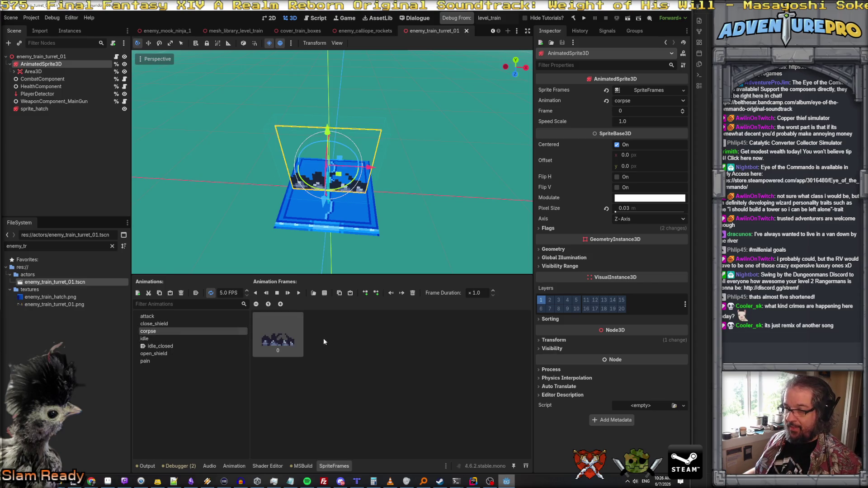
{"action": "left_click", "coordinate": [324, 293]}
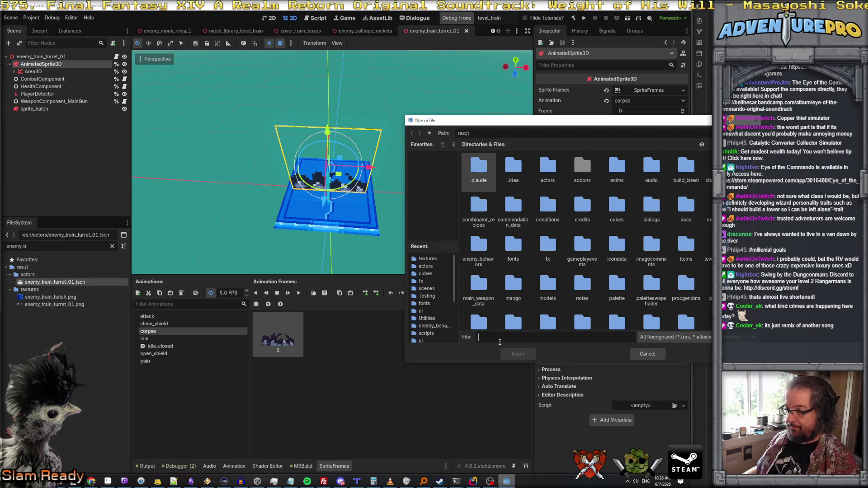
Add one frame from textures/enemy_train_turret_01.png to corpse and delete the old rubble frame
{"action": "scroll", "coordinate": [538, 305], "scroll_direction": "down", "scroll_amount": 5}
{"action": "double_click", "coordinate": [623, 273]}
{"action": "scroll", "coordinate": [622, 273], "scroll_direction": "down", "scroll_amount": 10}
{"action": "scroll", "coordinate": [622, 274], "scroll_direction": "down", "scroll_amount": 5}
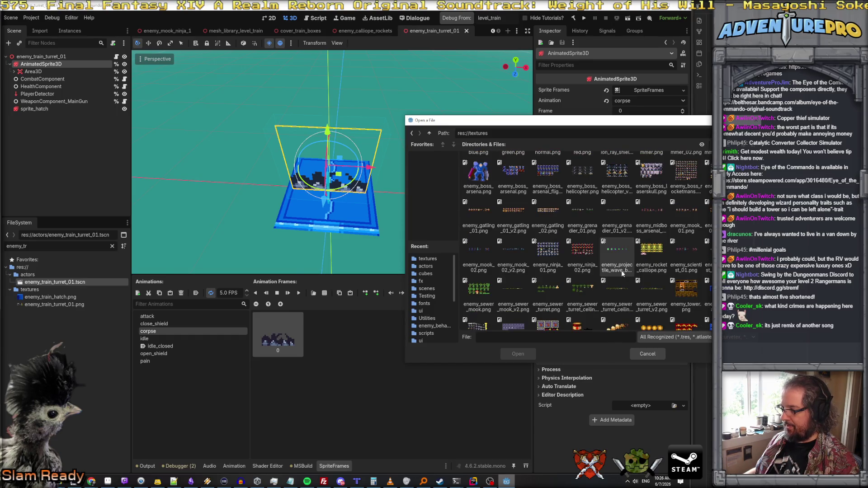
{"action": "scroll", "coordinate": [621, 270], "scroll_direction": "down", "scroll_amount": 2}
{"action": "left_click", "coordinate": [488, 282]}
{"action": "left_click", "coordinate": [515, 355]}
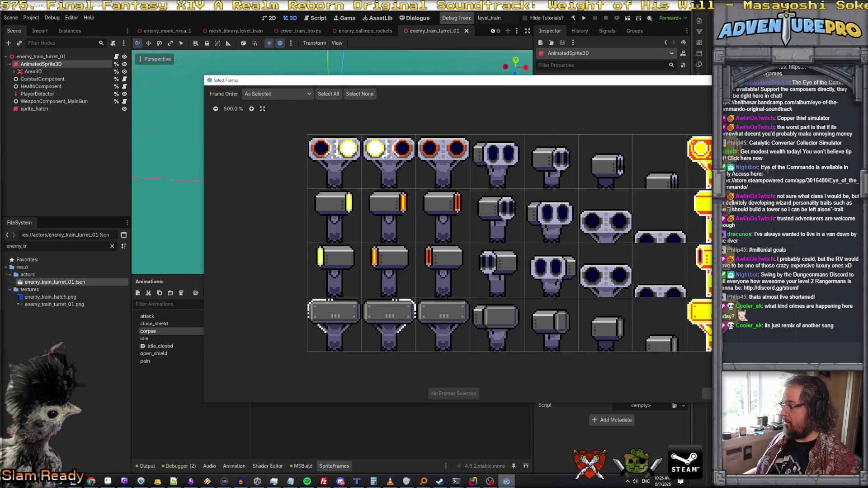
{"action": "left_click", "coordinate": [454, 393]}
{"action": "key", "text": "Delete"}
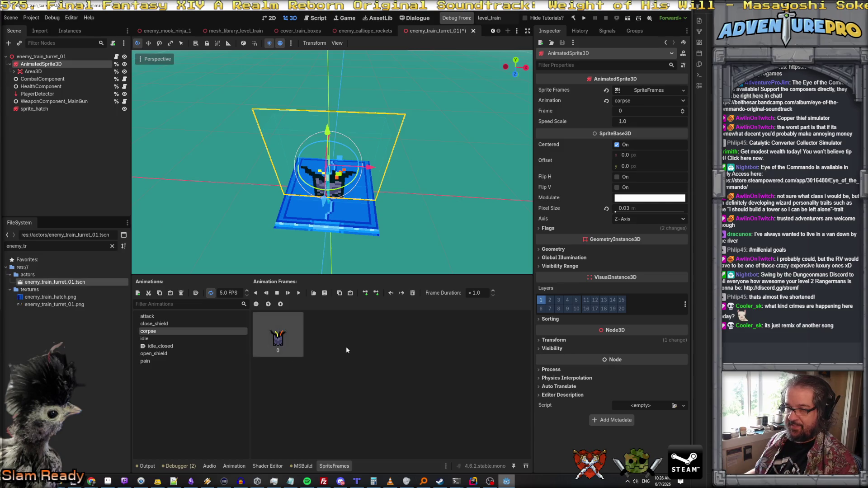
Preview attack, close_shield, corpse, idle, idle_closed and open_shield, then load sprite-sheet frames for pain
{"action": "left_click", "coordinate": [175, 317]}
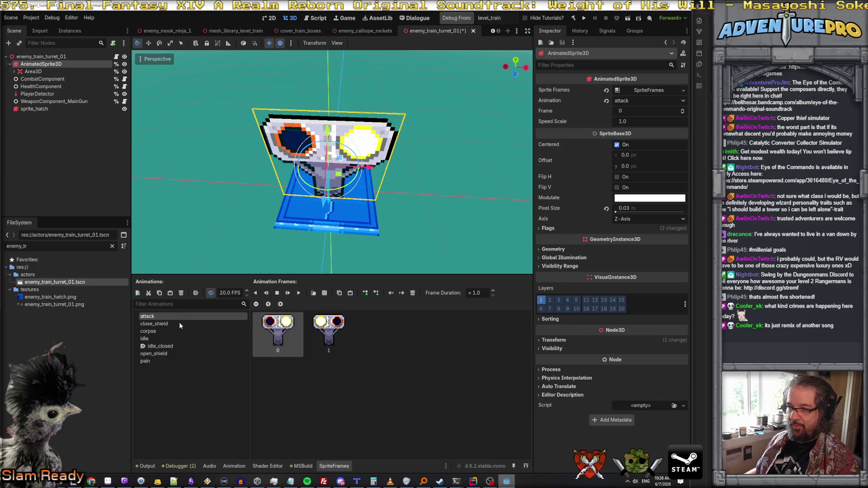
{"action": "left_click", "coordinate": [175, 324]}
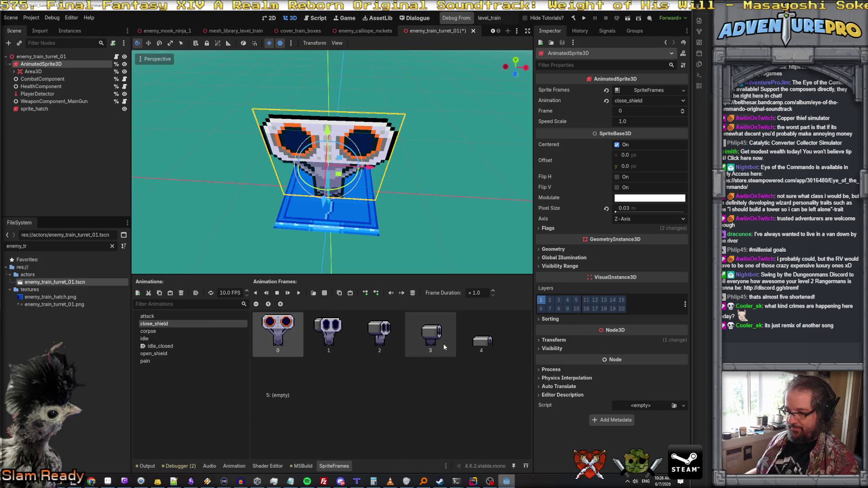
{"action": "left_click", "coordinate": [148, 331]}
{"action": "left_click", "coordinate": [148, 338]}
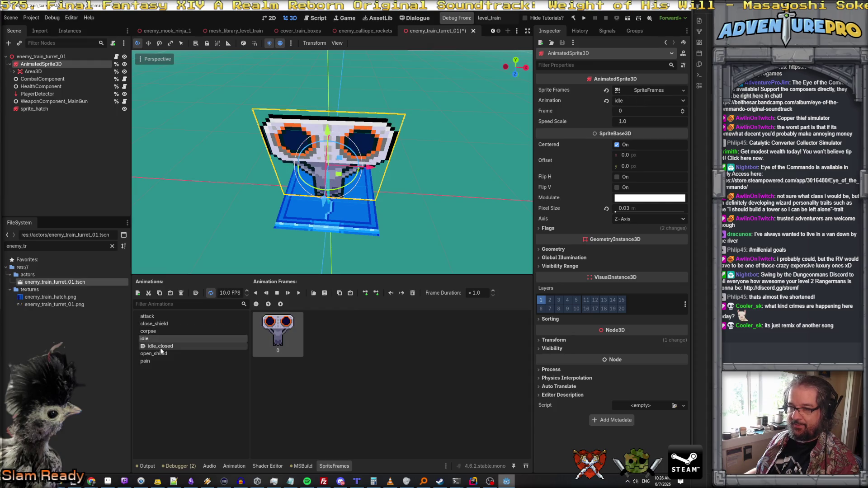
{"action": "left_click", "coordinate": [165, 348]}
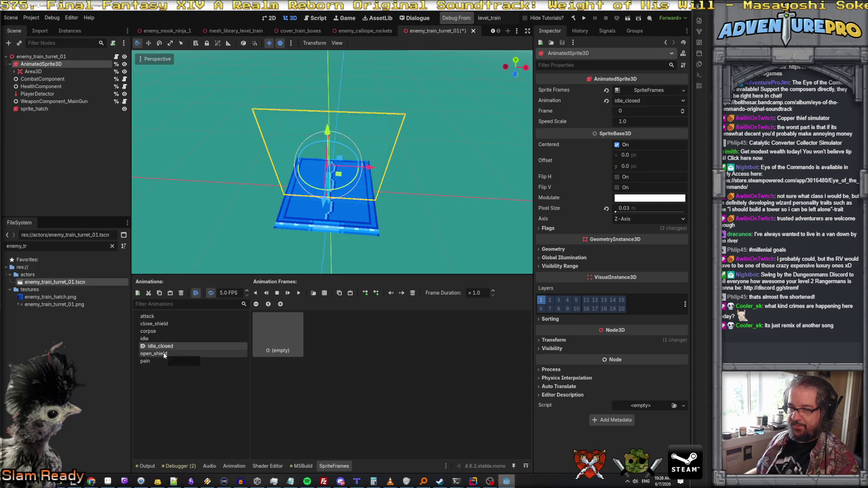
{"action": "left_click", "coordinate": [163, 354]}
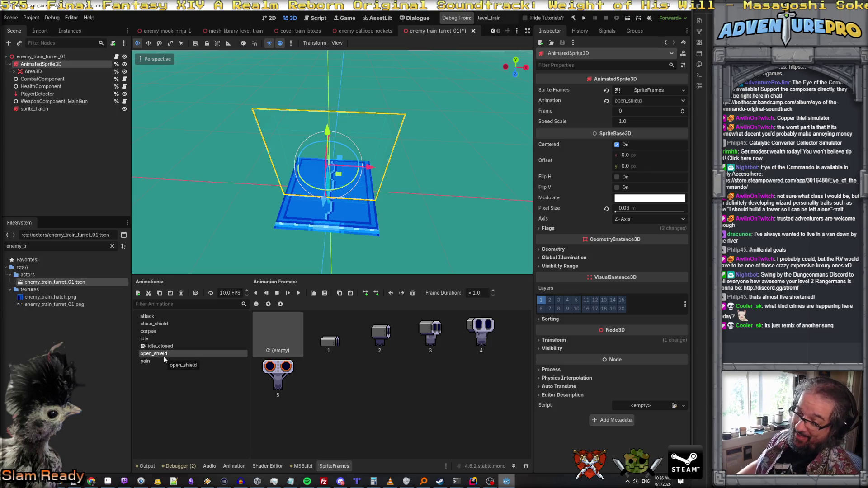
{"action": "left_click", "coordinate": [153, 362]}
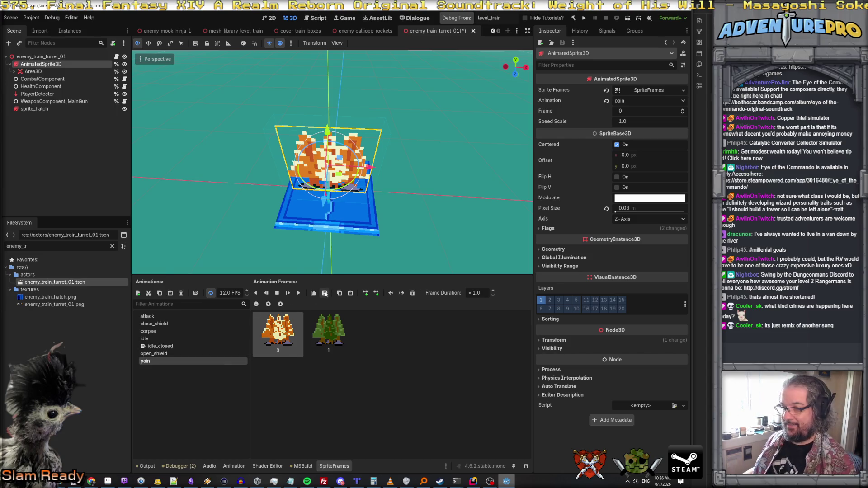
{"action": "left_click", "coordinate": [324, 292]}
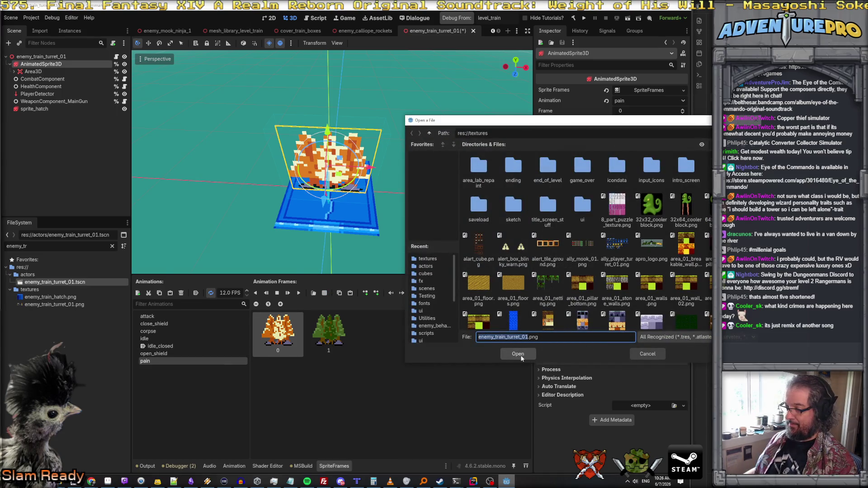
Add two turret frames from enemy_train_turret_01.png to pain, delete the explosion frame, then filter files for mook
{"action": "left_click", "coordinate": [520, 354]}
{"action": "left_click", "coordinate": [699, 161]}
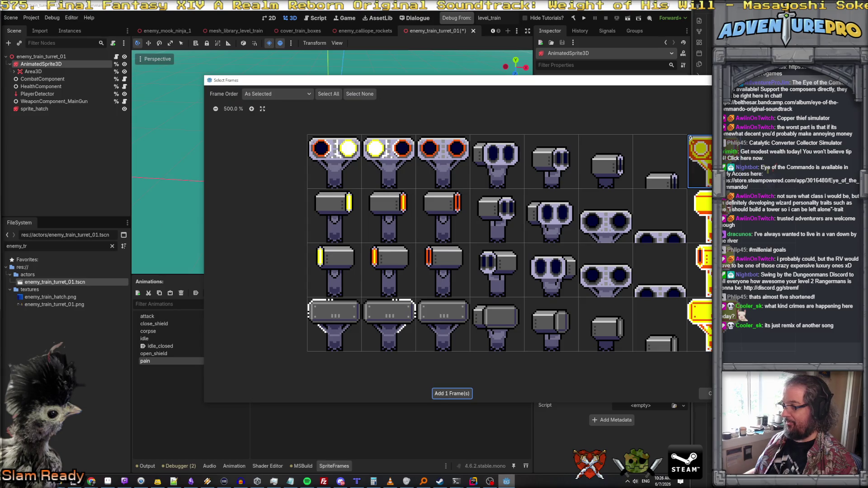
{"action": "left_click", "coordinate": [438, 159]}
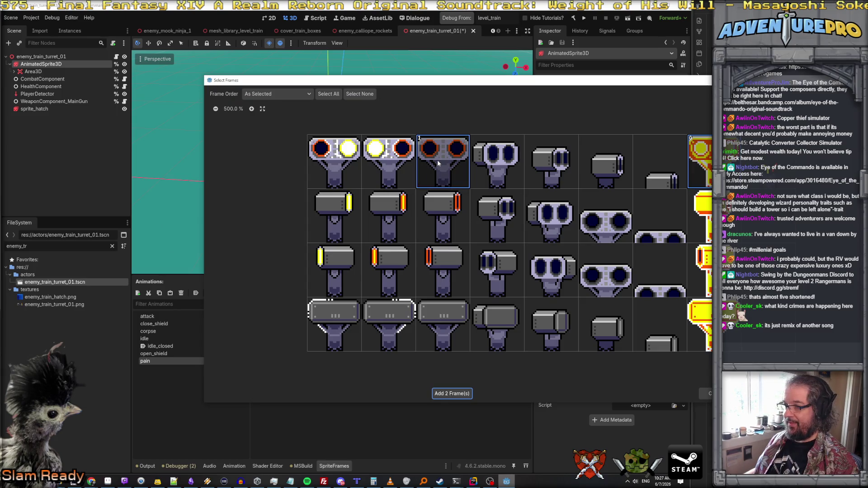
{"action": "left_click", "coordinate": [454, 392]}
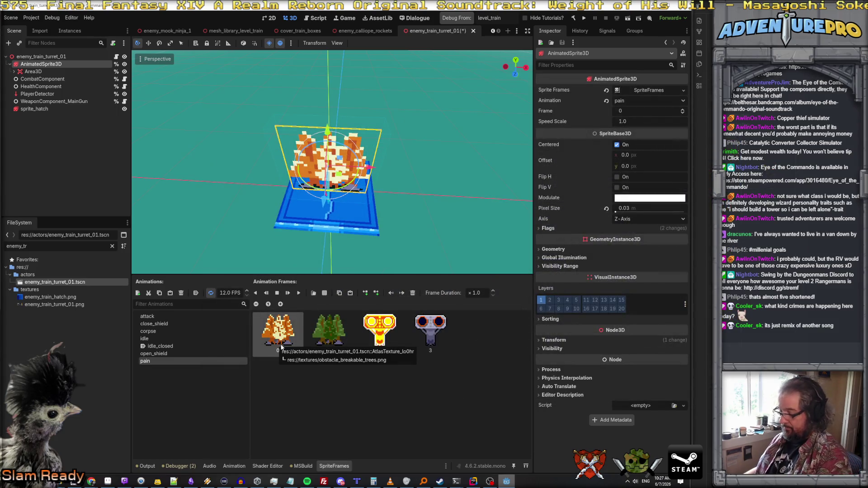
{"action": "key", "text": "Delete"}
{"action": "key", "text": "Delete"}
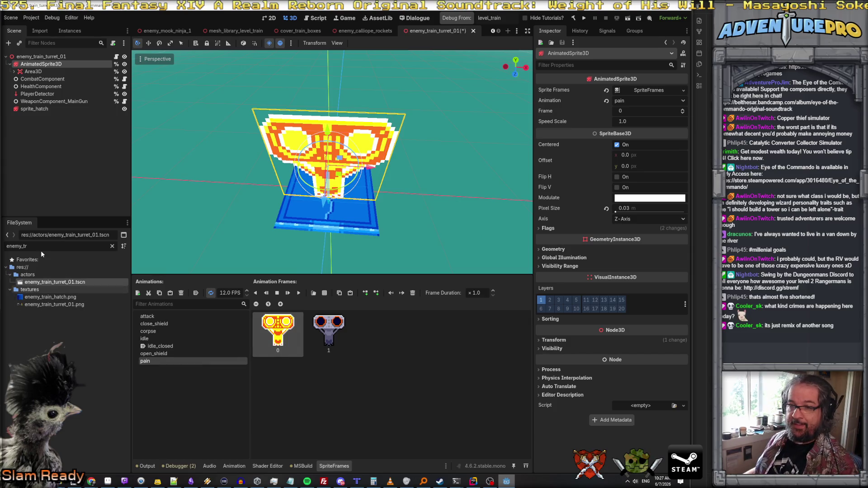
{"action": "key", "text": "BackSpace"}
{"action": "key", "text": "BackSpace"}
{"action": "type", "text": "mook"}
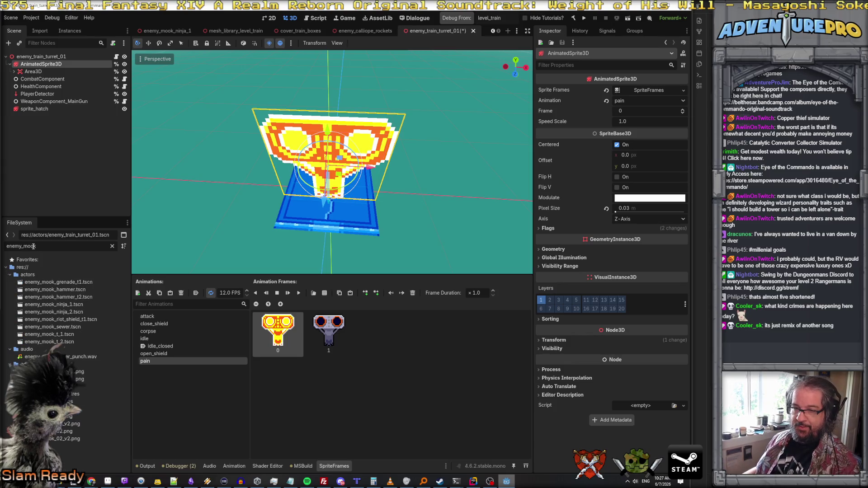
Open the enemy_mook_t_1 scene and select its animated sprite
{"action": "left_click", "coordinate": [54, 335]}
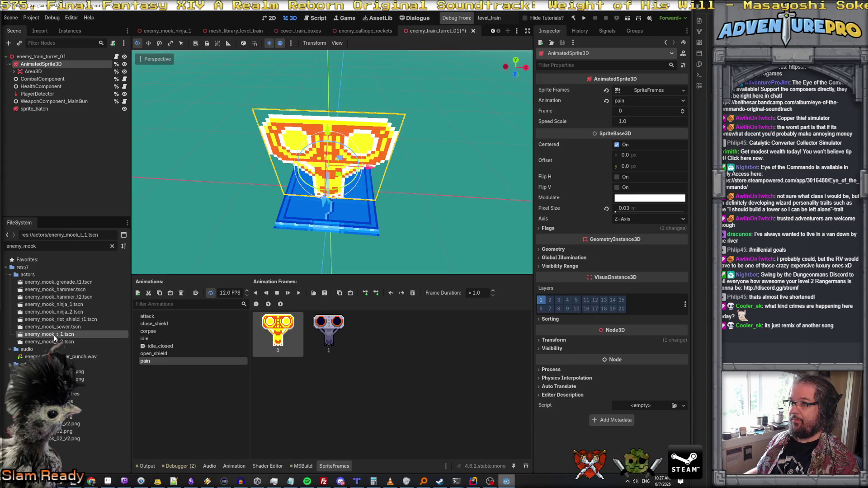
{"action": "double_click", "coordinate": [54, 335]}
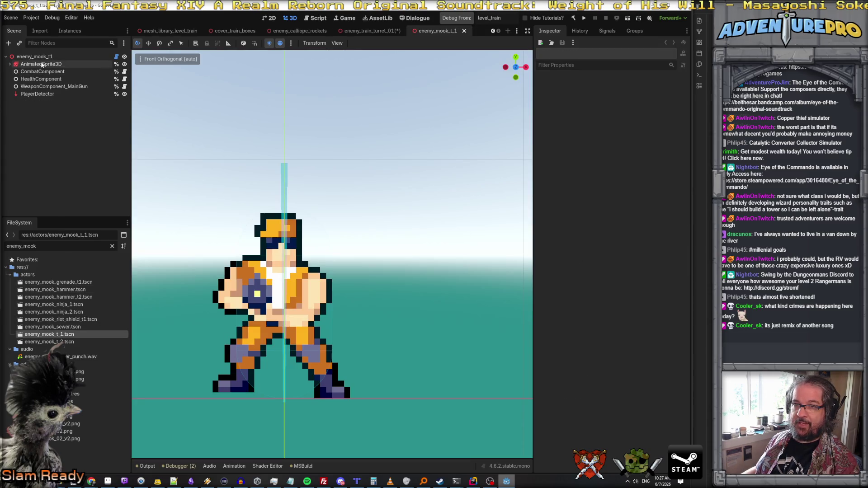
{"action": "left_click", "coordinate": [41, 65]}
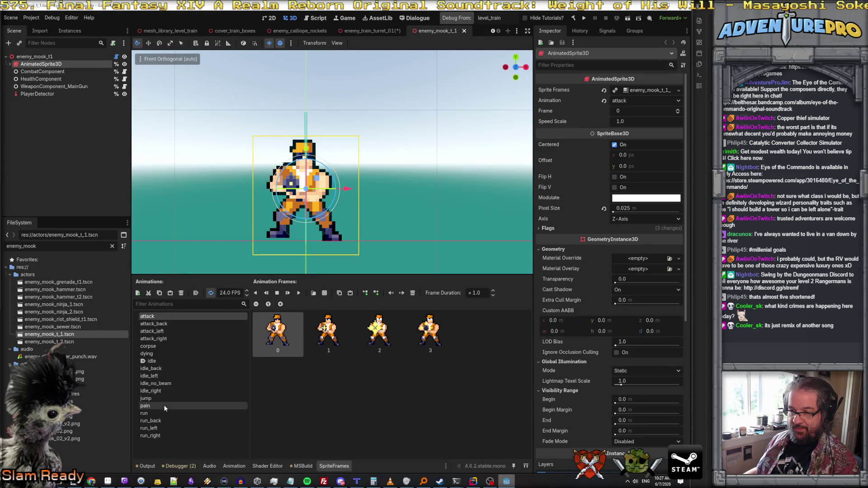
Preview the mook's run_back, run_right, idle_back, idle_left and idle_right animations, then close the scene
{"action": "left_click", "coordinate": [151, 420]}
{"action": "left_click", "coordinate": [158, 436]}
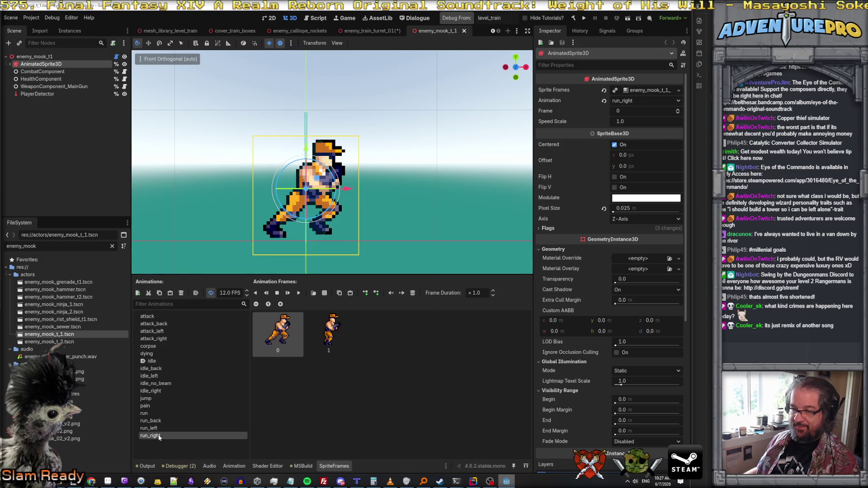
{"action": "left_click", "coordinate": [161, 368]}
{"action": "left_click", "coordinate": [159, 374]}
{"action": "left_click", "coordinate": [161, 391]}
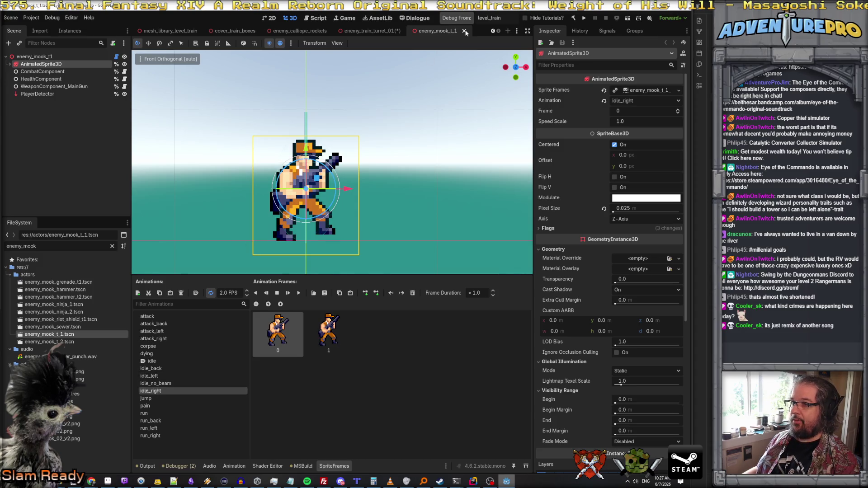
{"action": "left_click", "coordinate": [465, 31]}
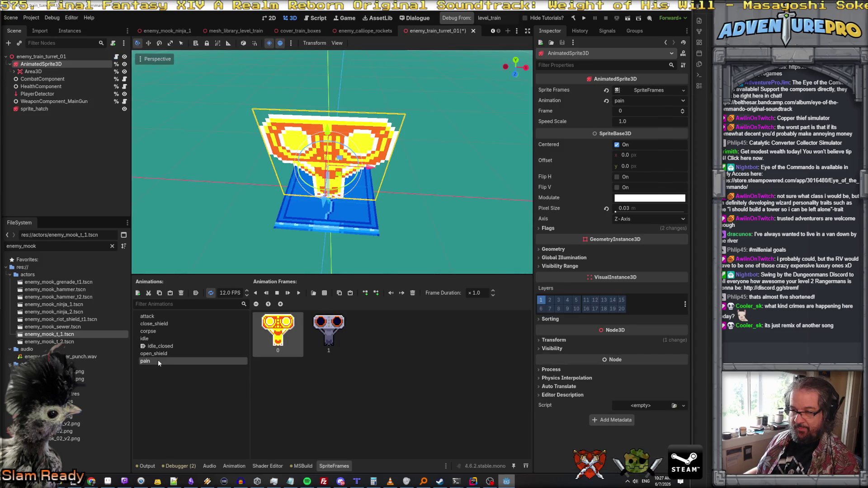
Add a new turret animation named idle_left
{"action": "left_click", "coordinate": [154, 339]}
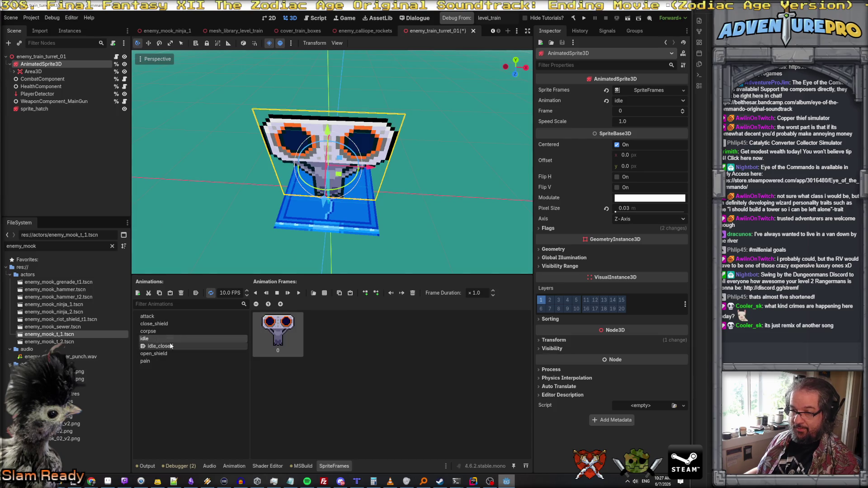
{"action": "left_click", "coordinate": [138, 293]}
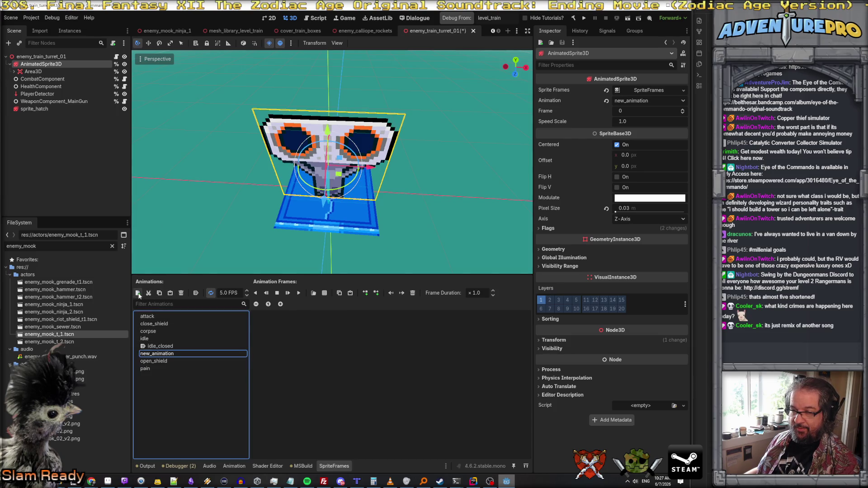
{"action": "left_click", "coordinate": [168, 355]}
{"action": "type", "text": "idle_left"}
{"action": "key", "text": "Return"}
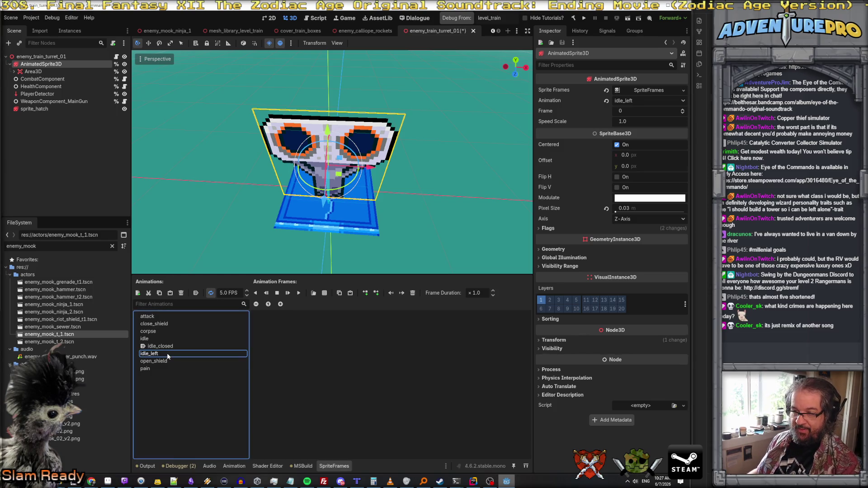
Copy and paste idle_left, renaming the duplicate idle_right
{"action": "left_click", "coordinate": [159, 293]}
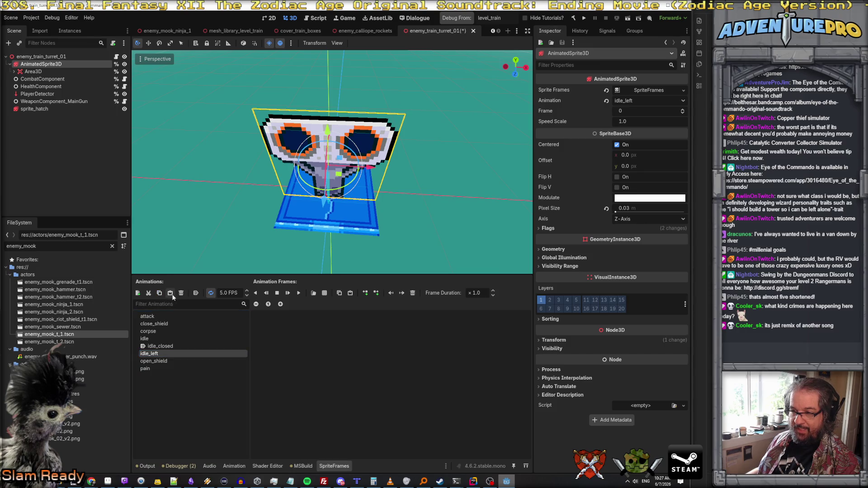
{"action": "left_click", "coordinate": [171, 294]}
{"action": "double_click", "coordinate": [153, 361]}
{"action": "type", "text": "idle_right"}
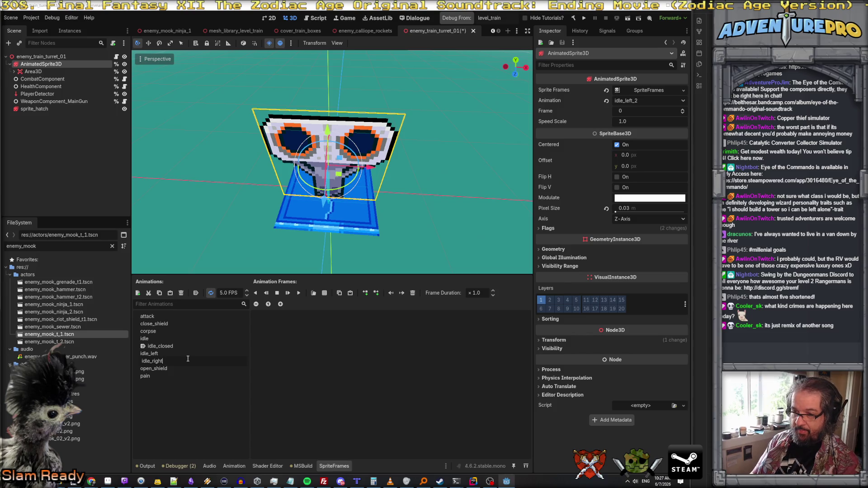
{"action": "key", "text": "Return"}
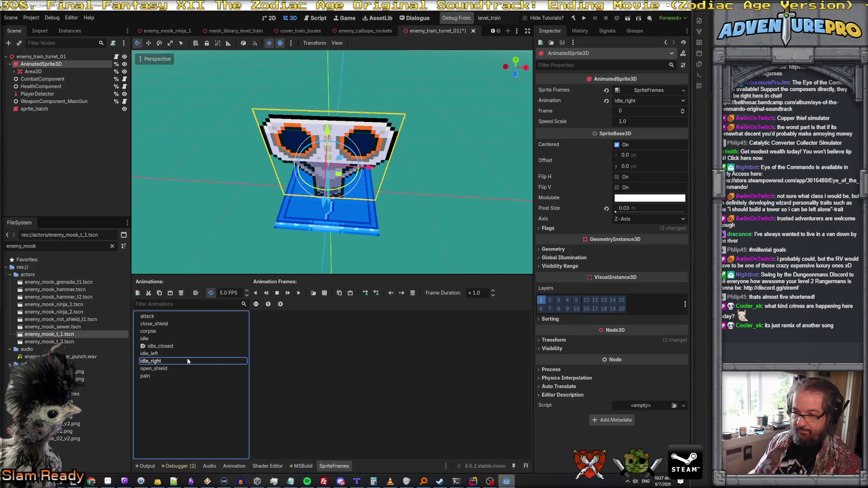
Paste another copy of idle_left and name it idle_back
{"action": "left_click", "coordinate": [169, 294]}
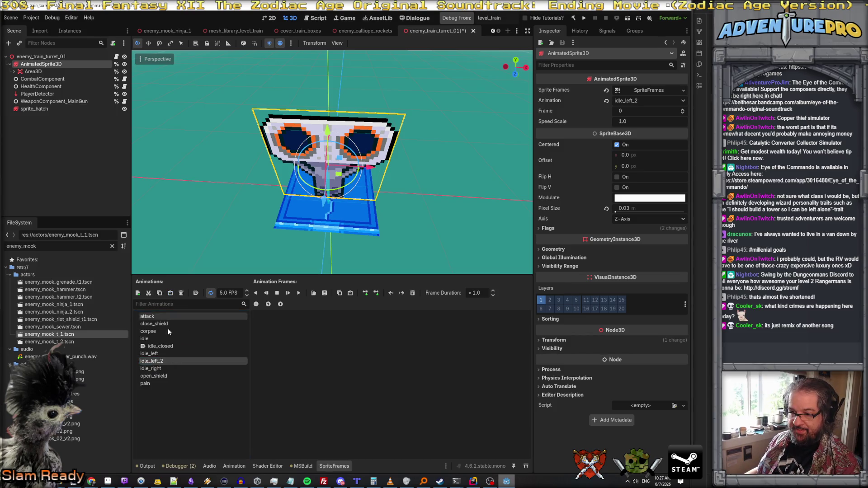
{"action": "double_click", "coordinate": [153, 360]}
{"action": "type", "text": "idle_back"}
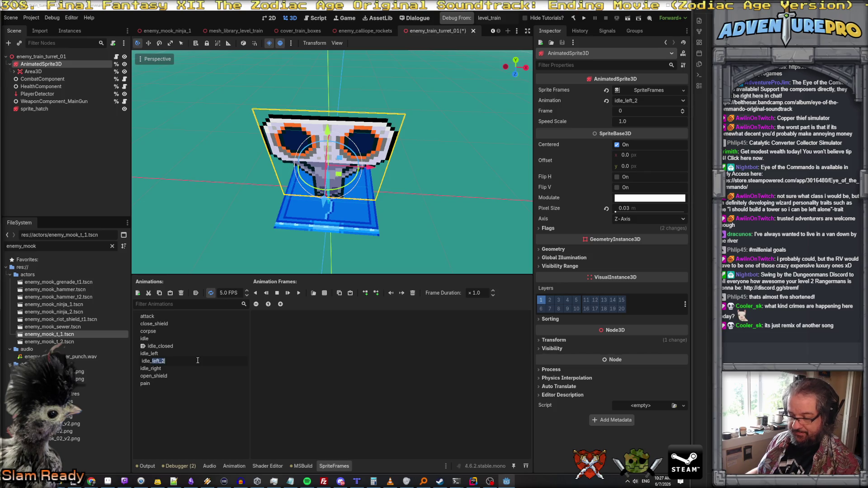
{"action": "key", "text": "Return"}
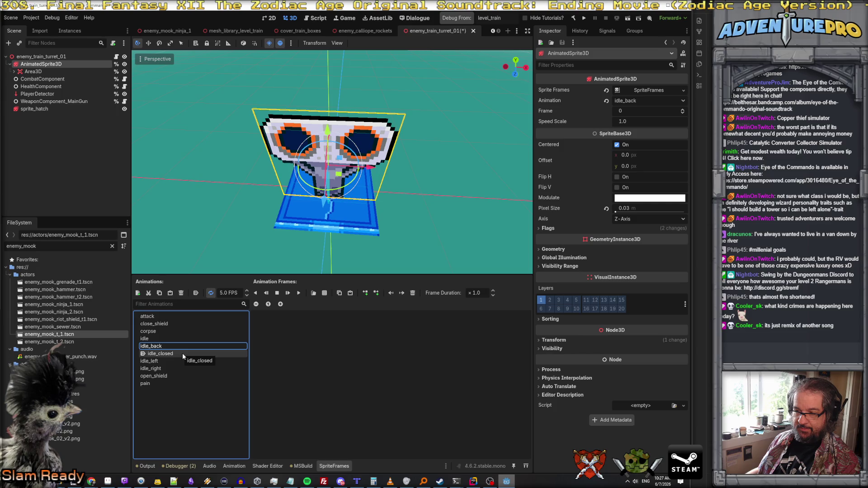
{"action": "left_click", "coordinate": [183, 349]}
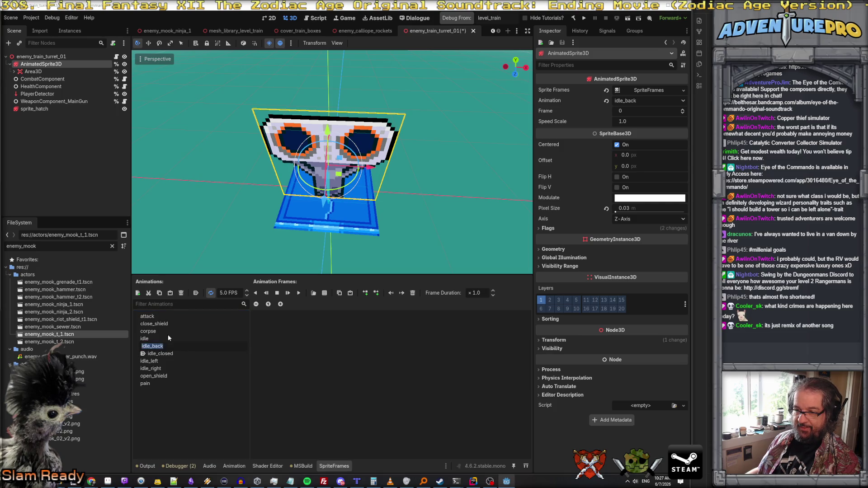
{"action": "key", "text": "Escape"}
Give idle_back the back-facing turret frame from enemy_train_turret_01.png
{"action": "left_click", "coordinate": [324, 294]}
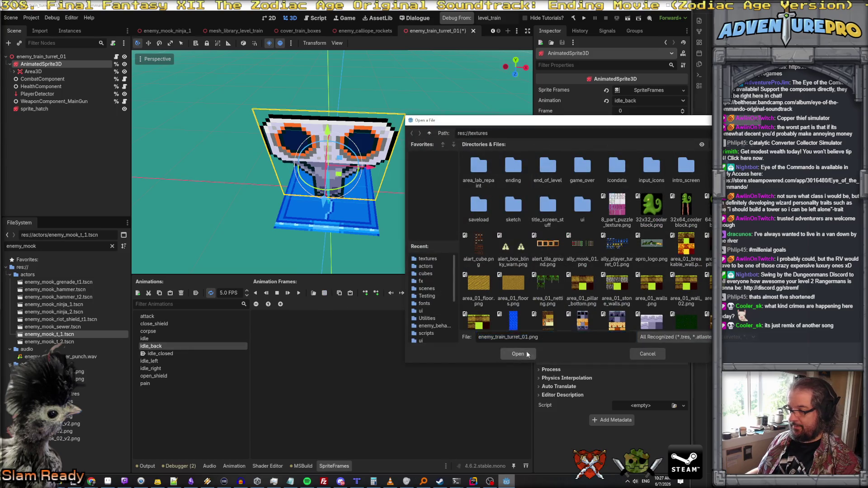
{"action": "left_click", "coordinate": [518, 354]}
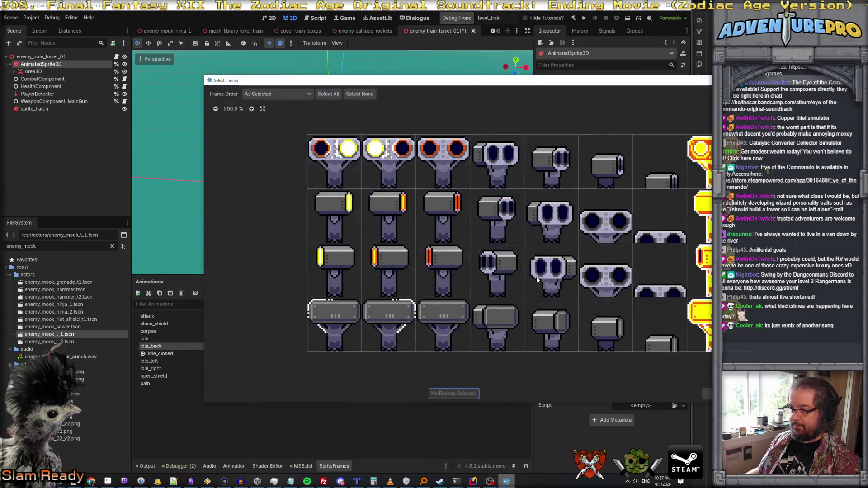
{"action": "left_click", "coordinate": [339, 323]}
{"action": "left_click", "coordinate": [429, 320]}
{"action": "left_click", "coordinate": [347, 335]}
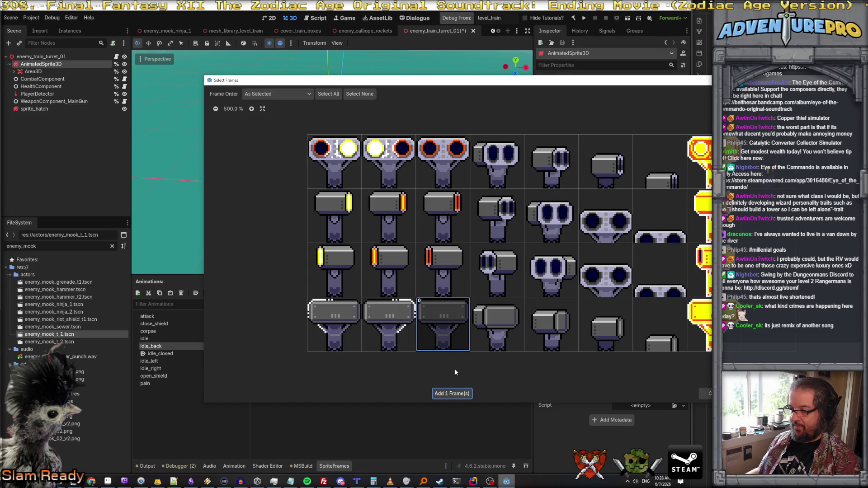
{"action": "left_click", "coordinate": [452, 393]}
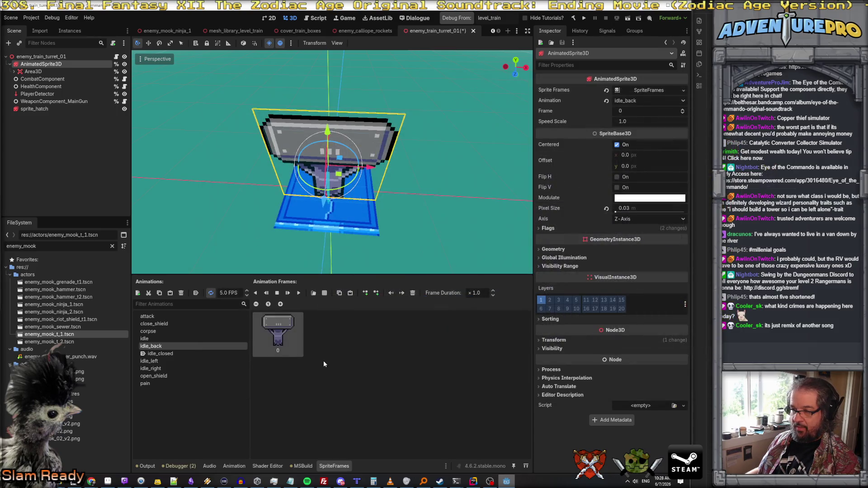
Give idle_left the left-facing turret frame from the sprite sheet
{"action": "left_click", "coordinate": [162, 361]}
{"action": "left_click", "coordinate": [322, 295]}
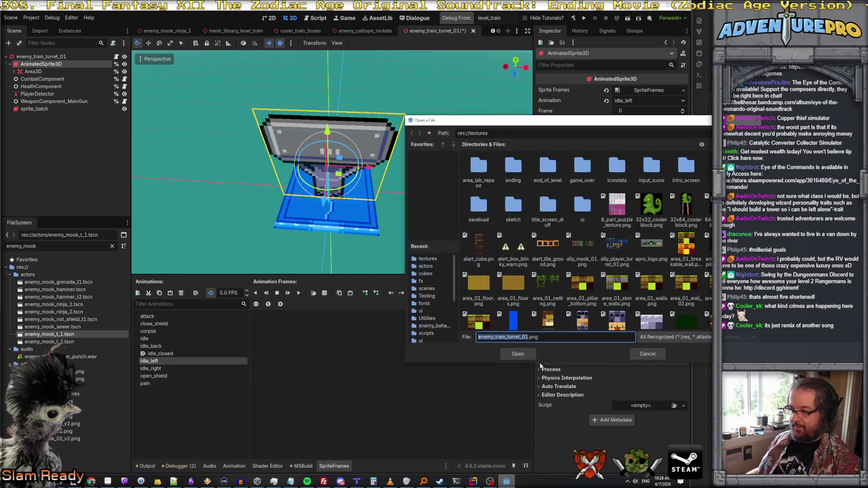
{"action": "left_click", "coordinate": [529, 356]}
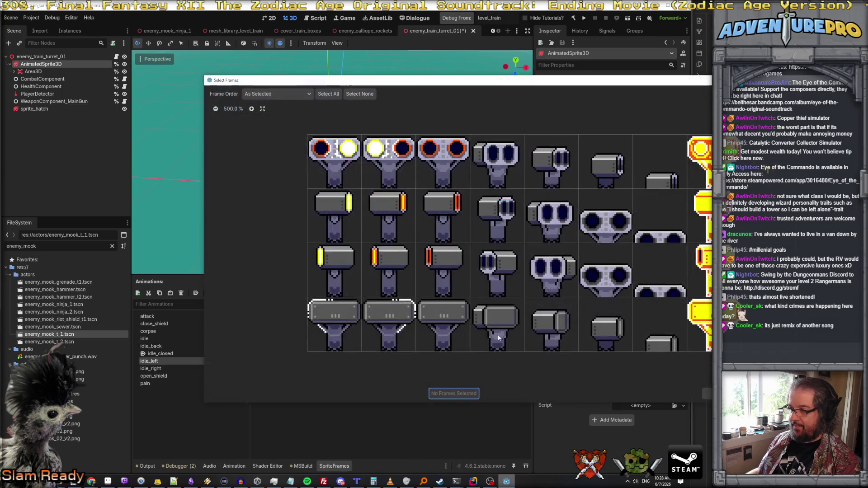
{"action": "left_click", "coordinate": [448, 264]}
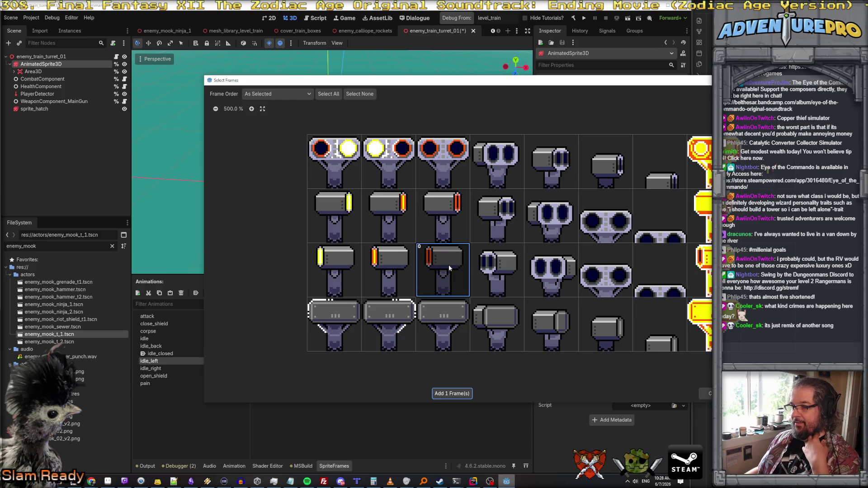
{"action": "left_click", "coordinate": [466, 393]}
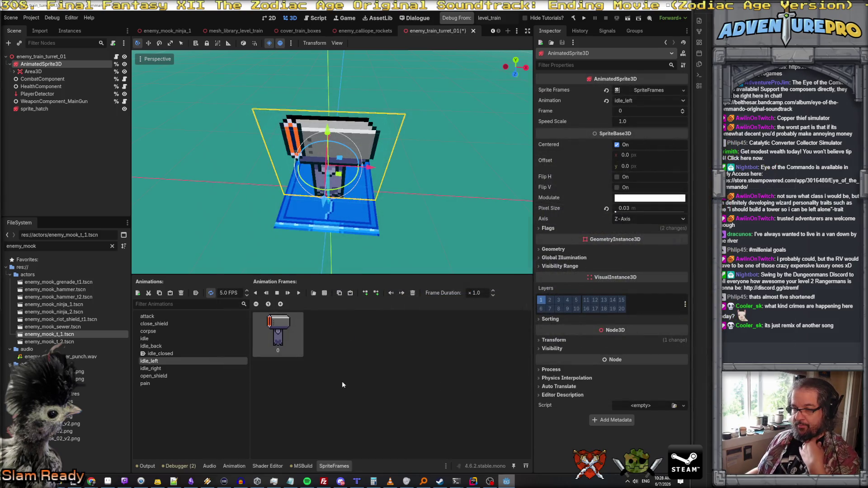
Give idle_right the right-facing turret frame from the sprite sheet
{"action": "left_click", "coordinate": [161, 370]}
{"action": "left_click", "coordinate": [325, 293]}
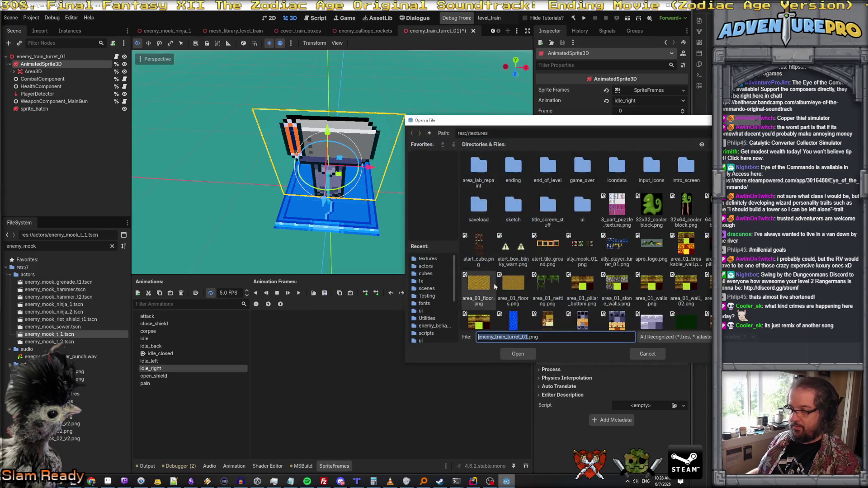
{"action": "left_click", "coordinate": [518, 356]}
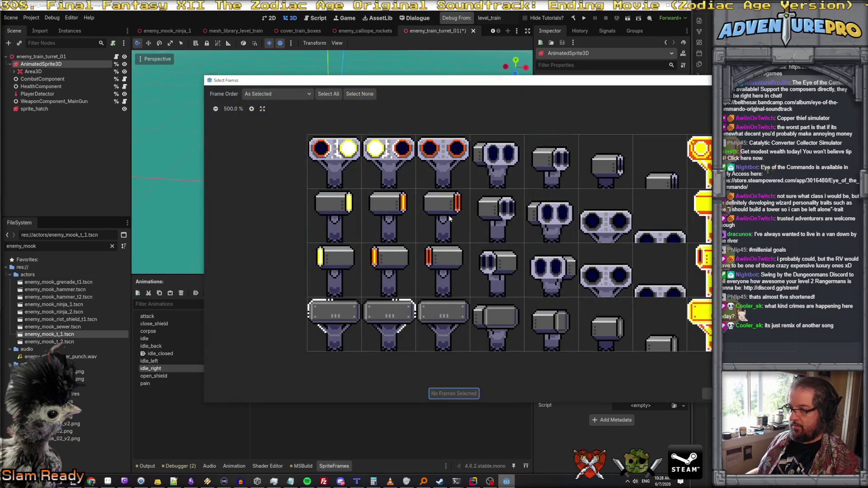
{"action": "left_click", "coordinate": [443, 216]}
{"action": "left_click", "coordinate": [454, 394]}
Compare the idle_left and idle_right sprites, then view idle_closed and idle
{"action": "left_click", "coordinate": [182, 361]}
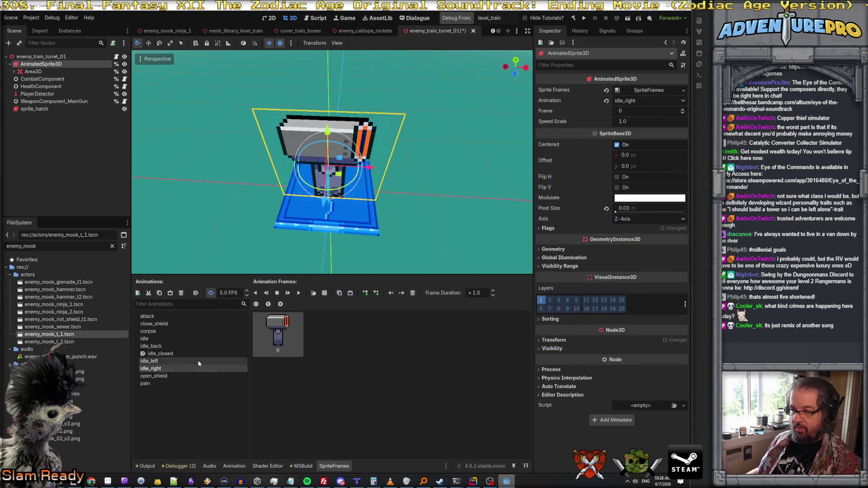
{"action": "left_click", "coordinate": [181, 369]}
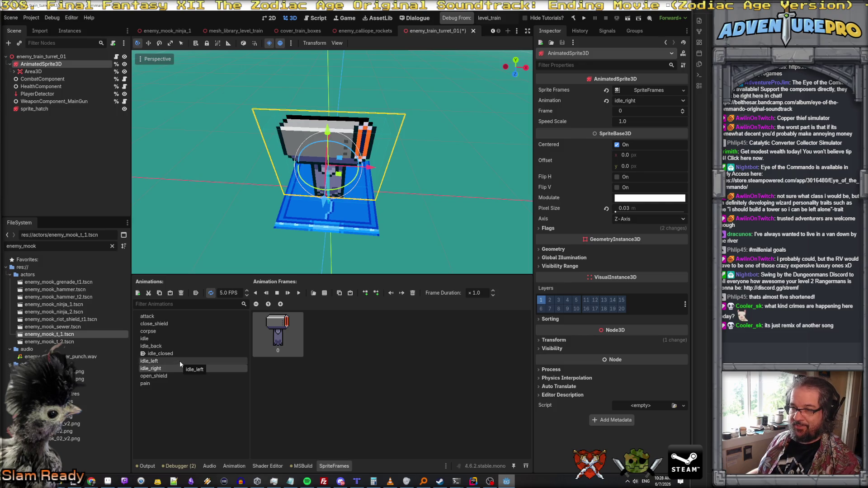
{"action": "left_click", "coordinate": [180, 362]}
{"action": "left_click", "coordinate": [179, 368]}
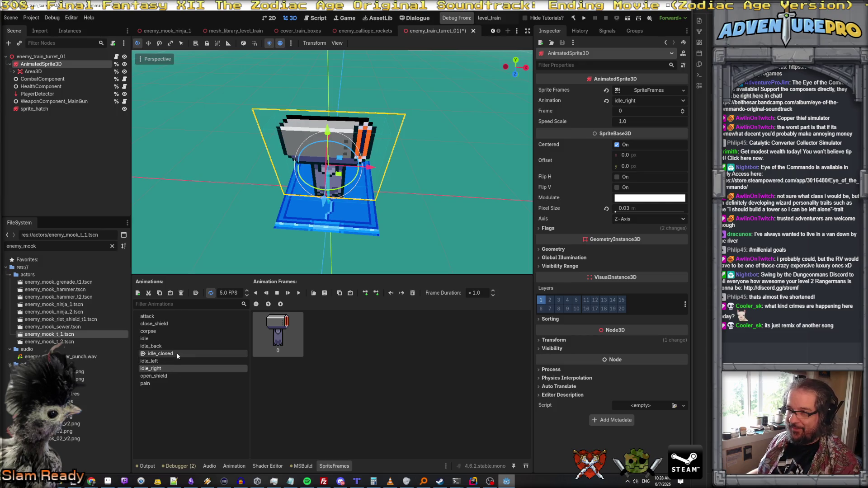
{"action": "left_click", "coordinate": [176, 354]}
{"action": "left_click", "coordinate": [172, 339]}
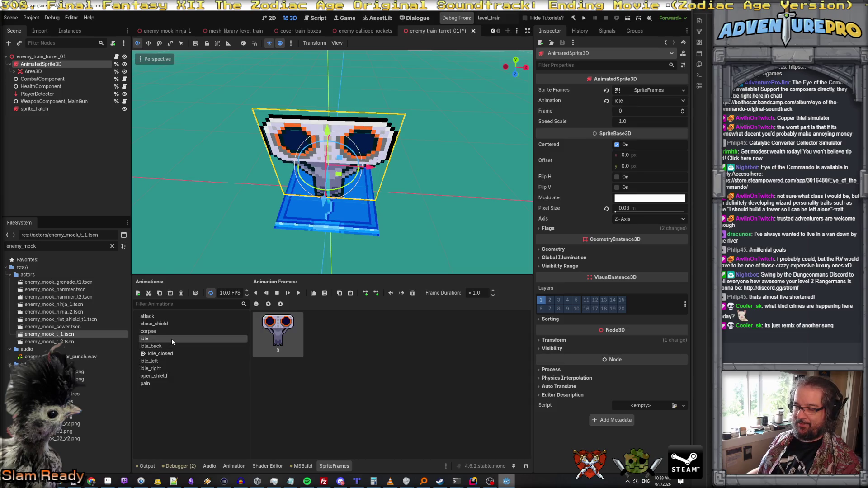
Rename the empty idle_closed animation to closed
{"action": "left_click", "coordinate": [203, 355]}
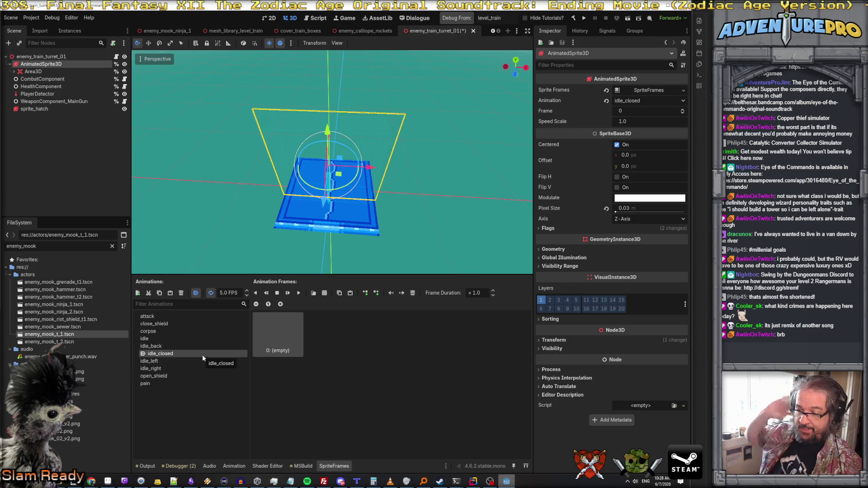
{"action": "left_click", "coordinate": [170, 355]}
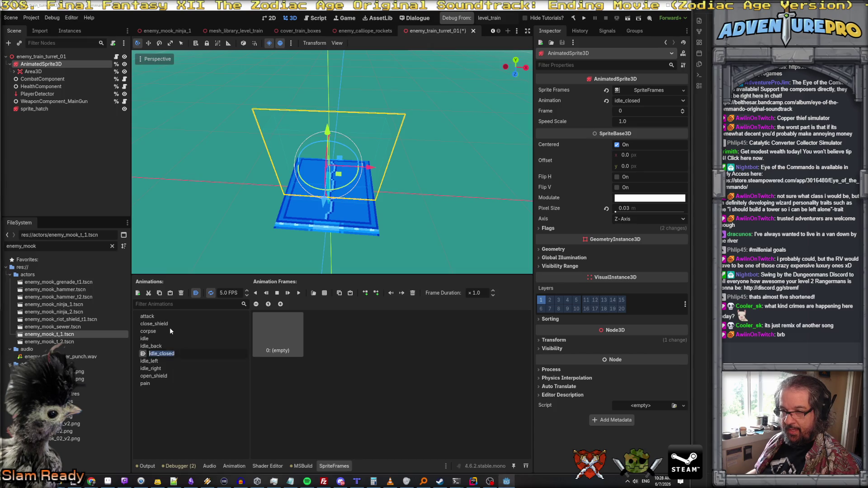
{"action": "left_click", "coordinate": [184, 358]}
{"action": "left_click_drag", "start_coordinate": [176, 356], "coordinate": [150, 355]}
{"action": "key", "text": "BackSpace"}
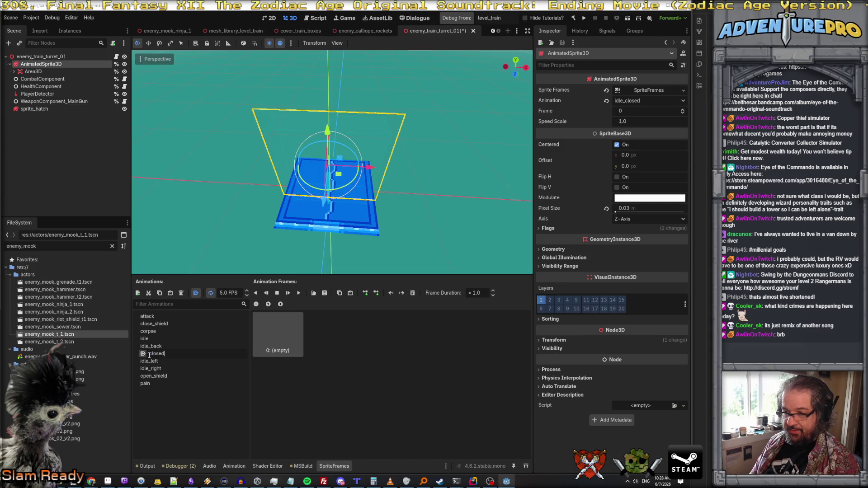
{"action": "key", "text": "Return"}
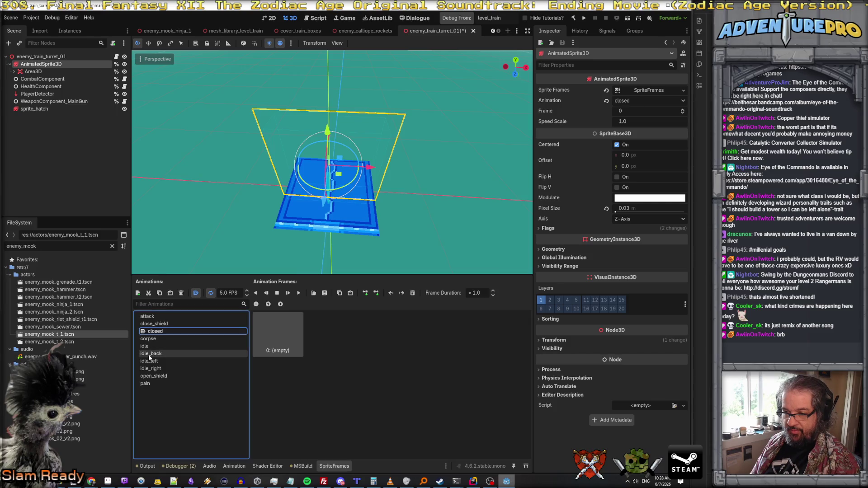
{"action": "left_click", "coordinate": [473, 484]}
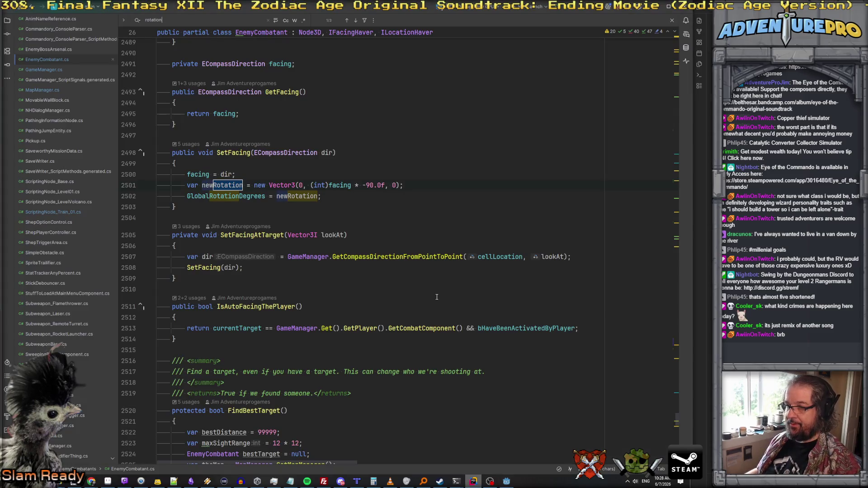
Search the project for _closed, open ShieldedWallCannon, and trim idleClosedName to closed
{"action": "key", "text": "ctrl+shift+f"}
{"action": "type", "text": "idle_closed"}
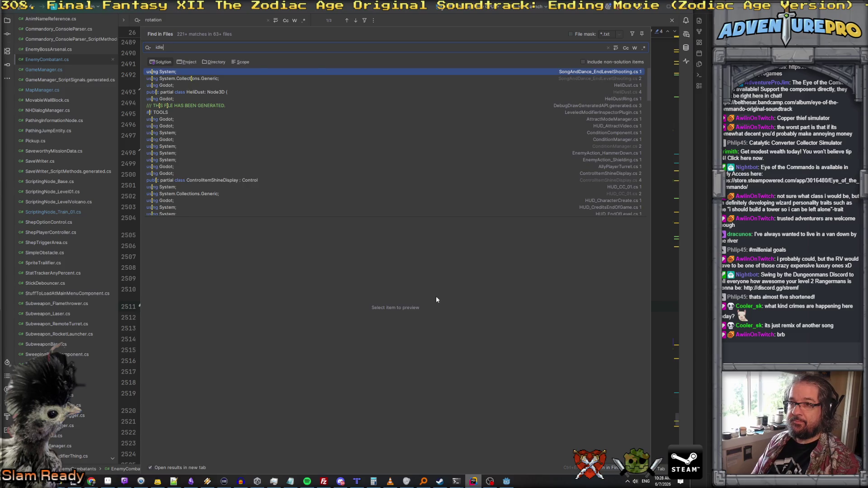
{"action": "key", "text": "Return"}
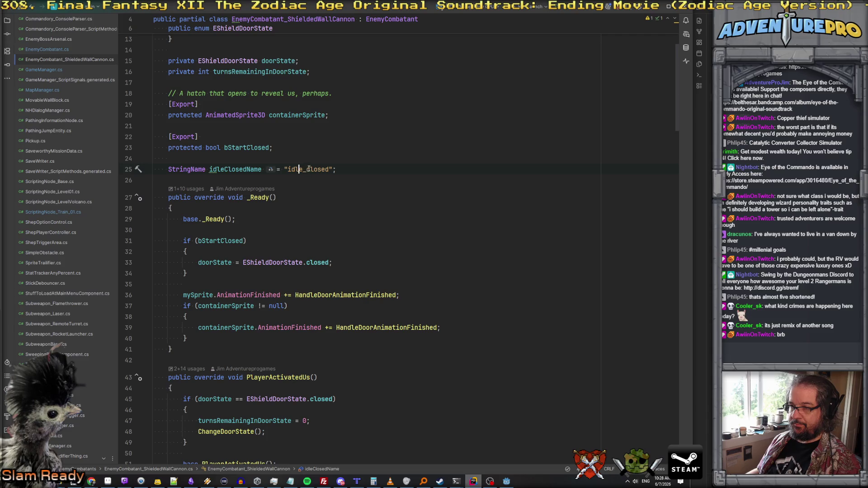
{"action": "left_click_drag", "start_coordinate": [310, 169], "coordinate": [286, 170]}
{"action": "key", "text": "BackSpace"}
{"action": "left_click", "coordinate": [341, 156]}
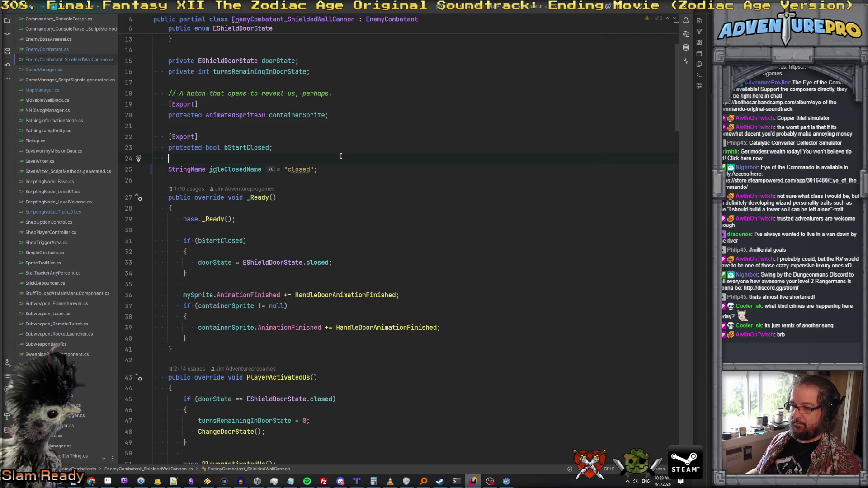
Search for idle_closed, then restore the idleClosedName string to idle_closed
{"action": "key", "text": "ctrl+shift+f"}
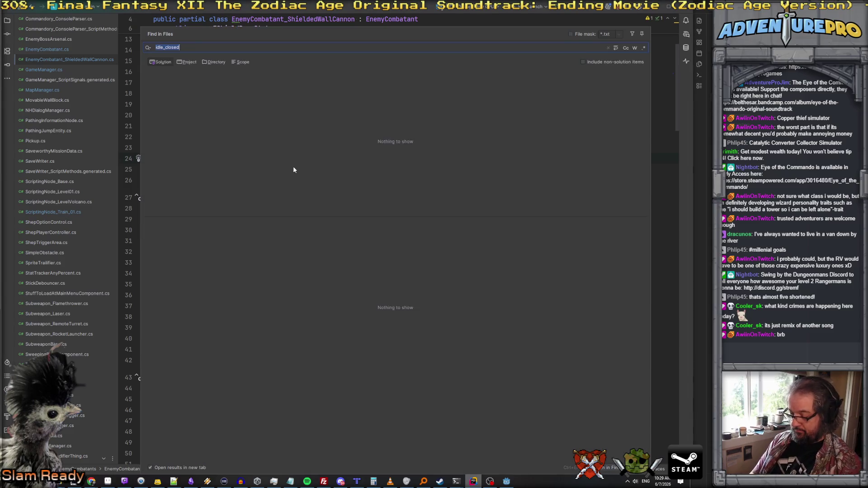
{"action": "type", "text": "idle_closed"}
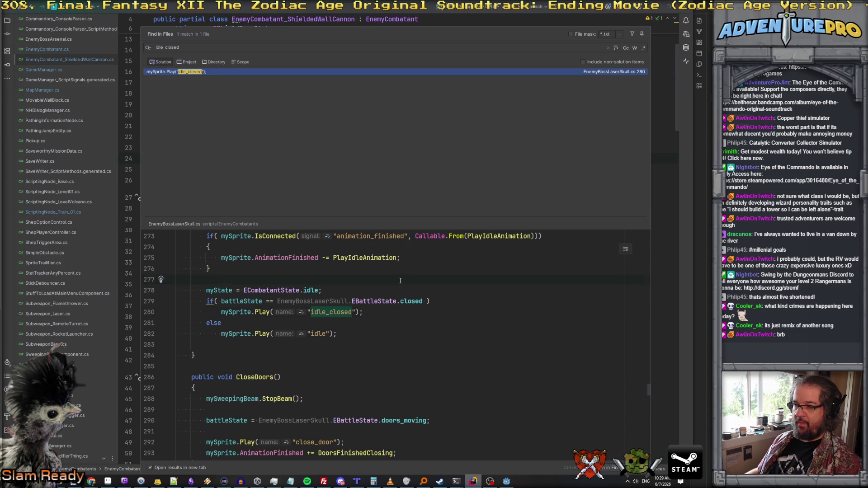
{"action": "key", "text": "Escape"}
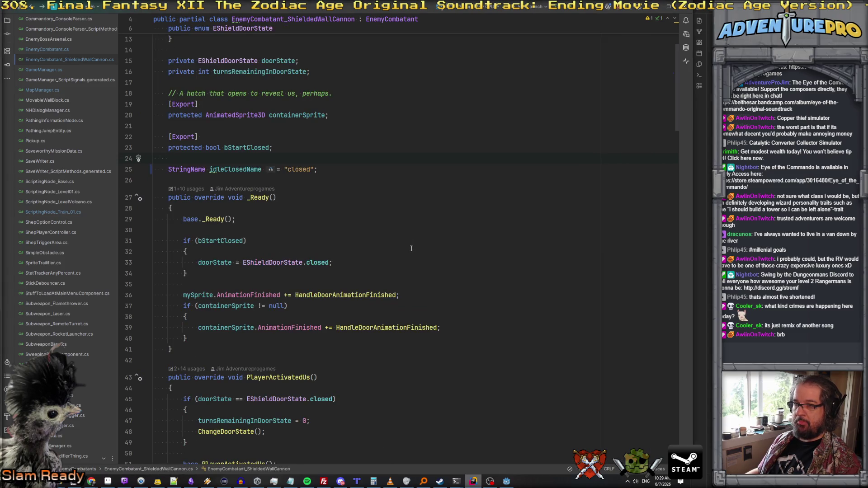
{"action": "scroll", "coordinate": [398, 226], "scroll_direction": "up", "scroll_amount": 3}
{"action": "scroll", "coordinate": [365, 183], "scroll_direction": "down", "scroll_amount": 1}
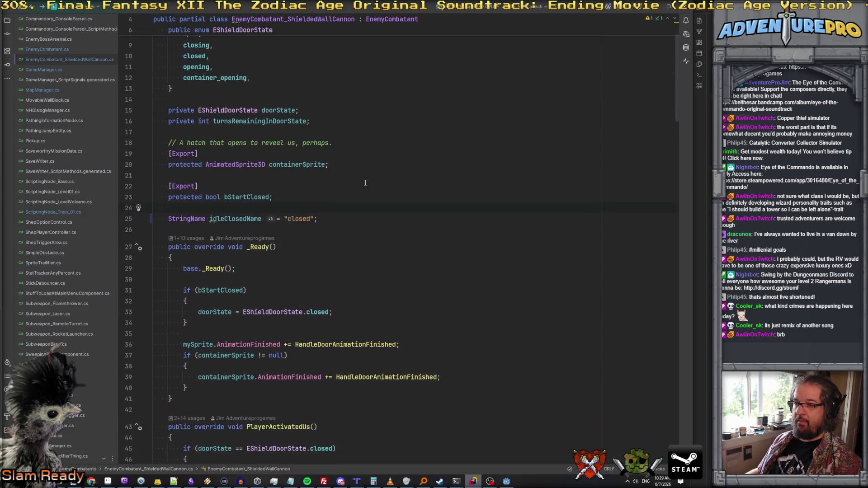
{"action": "left_click", "coordinate": [288, 216]}
{"action": "type", "text": "idle_"}
{"action": "left_click", "coordinate": [329, 199]}
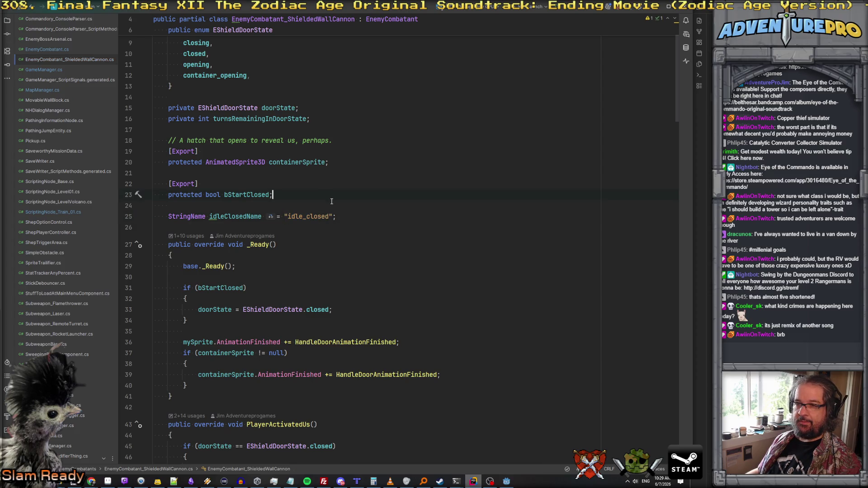
{"action": "scroll", "coordinate": [337, 209], "scroll_direction": "down", "scroll_amount": 4}
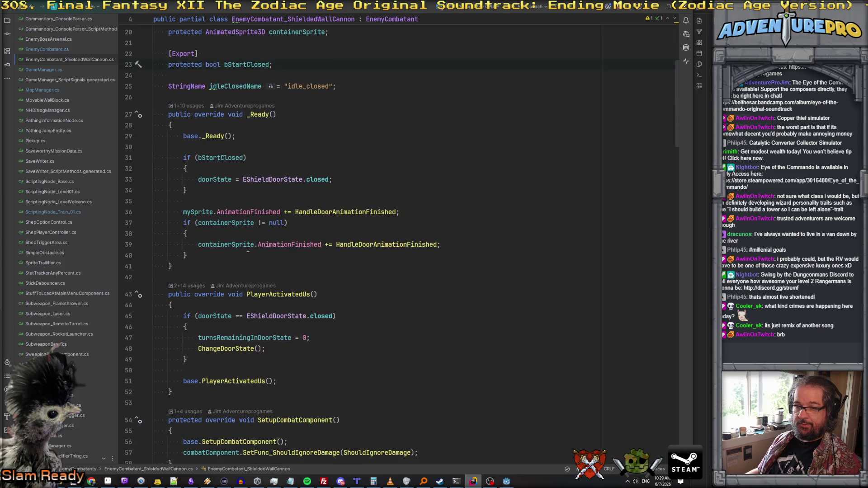
{"action": "key", "text": "ctrl+shift+f"}
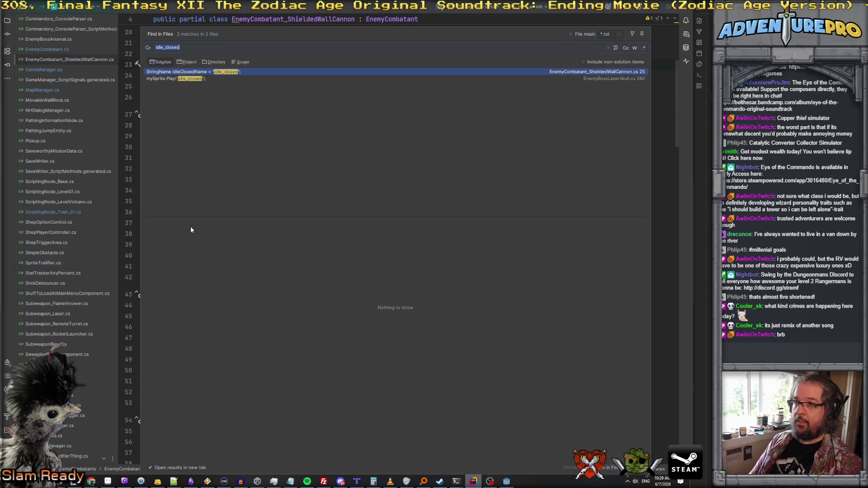
Change Rider's project-wide search from 'train' to 'turret', finding 22 matches across 4 files
{"action": "type", "text": "train_"}
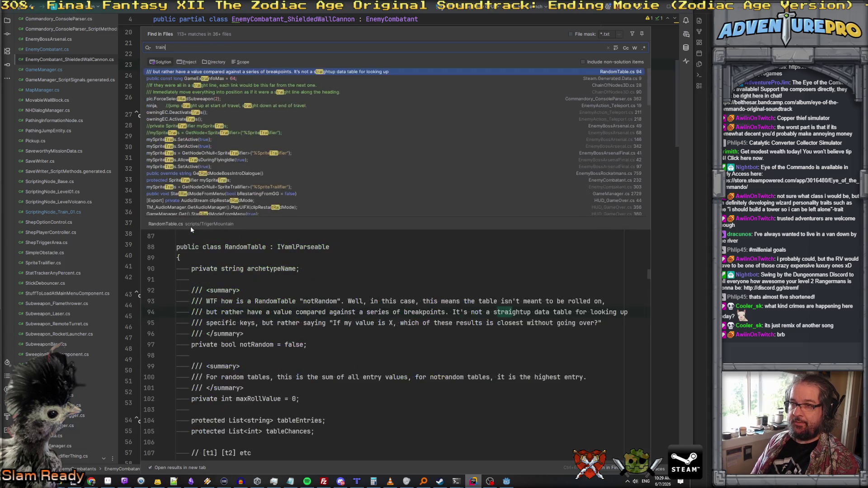
{"action": "key", "text": "BackSpace"}
{"action": "type", "text": "c"}
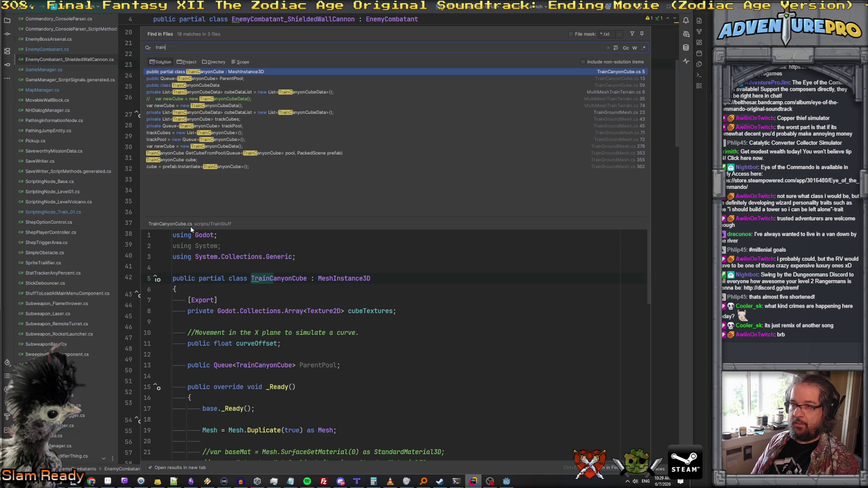
{"action": "key", "text": "BackSpace"}
{"action": "type", "text": "t"}
{"action": "key", "text": "BackSpace"}
{"action": "key", "text": "BackSpace"}
{"action": "key", "text": "BackSpace"}
{"action": "type", "text": "urre"}
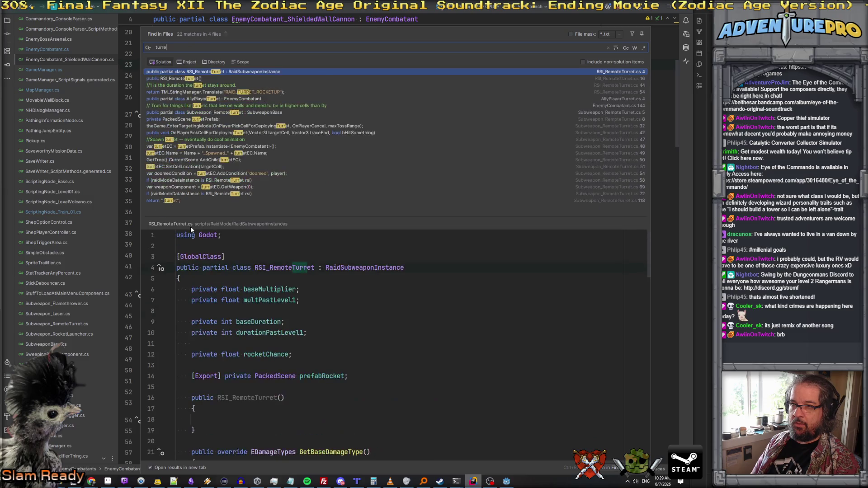
{"action": "type", "text": "t"}
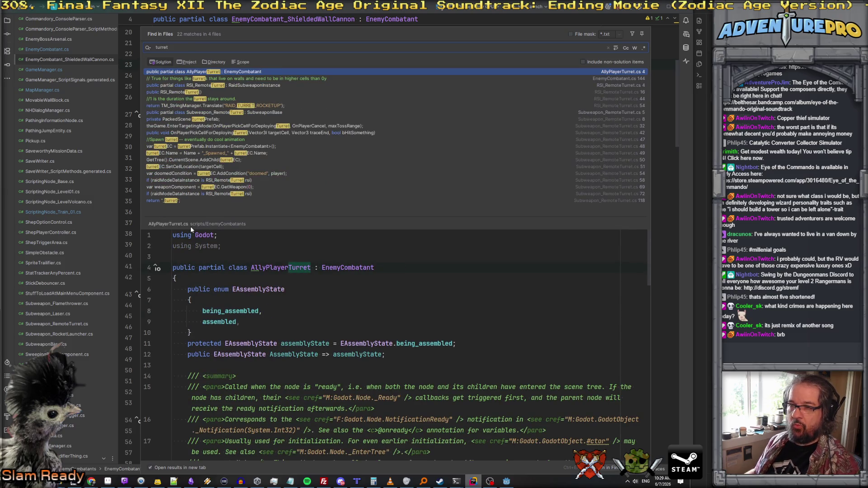
{"action": "key", "text": "Escape"}
{"action": "key", "text": "alt+Tab"}
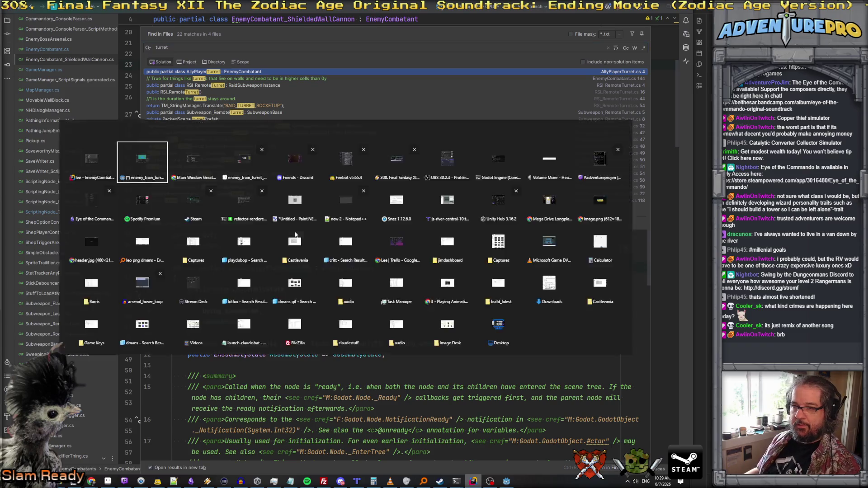
Open EnemyCombatant_ShieldedWallCannon.cs from enemy_train_turret_01 and review its bStartClosed handling
{"action": "double_click", "coordinate": [69, 58]}
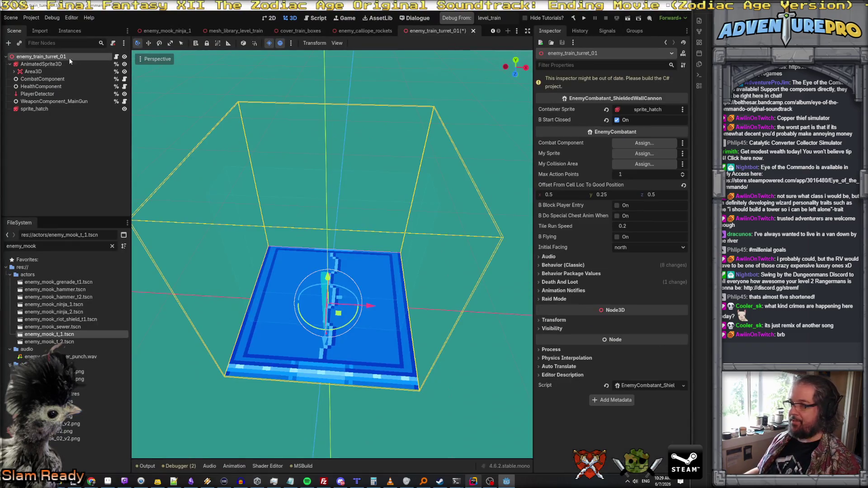
{"action": "left_click", "coordinate": [117, 59]}
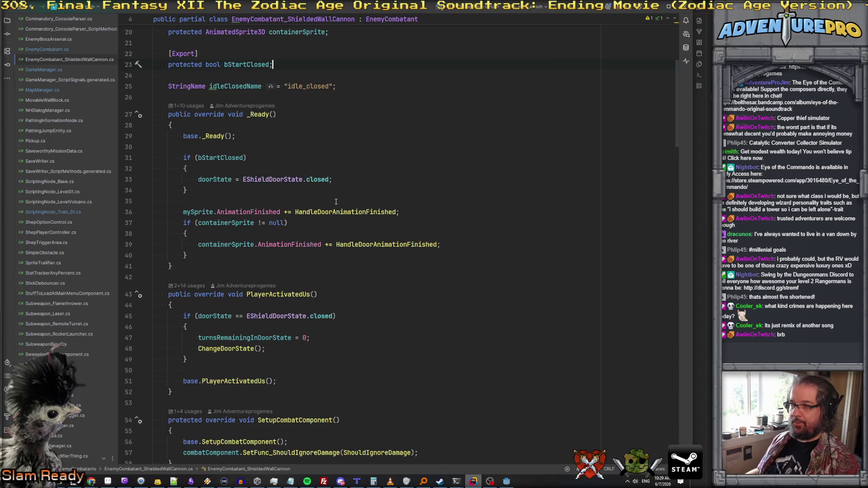
{"action": "scroll", "coordinate": [322, 162], "scroll_direction": "up", "scroll_amount": 2}
{"action": "scroll", "coordinate": [312, 147], "scroll_direction": "down", "scroll_amount": 2}
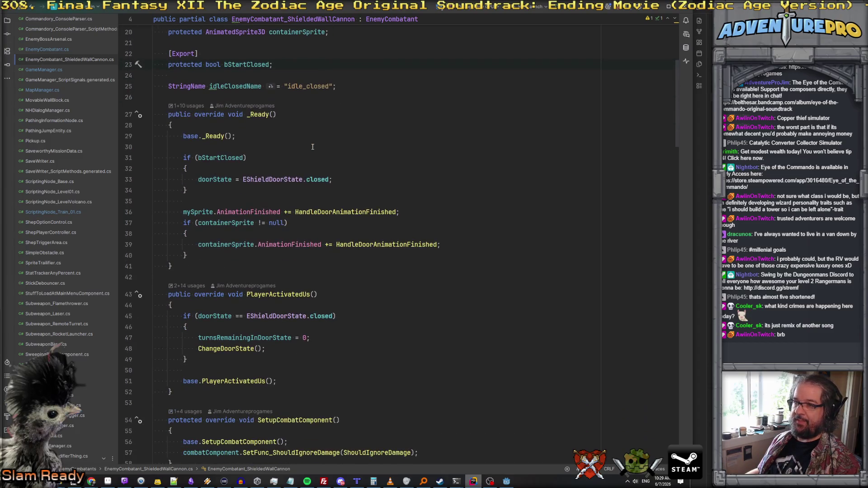
{"action": "scroll", "coordinate": [313, 147], "scroll_direction": "up", "scroll_amount": 1}
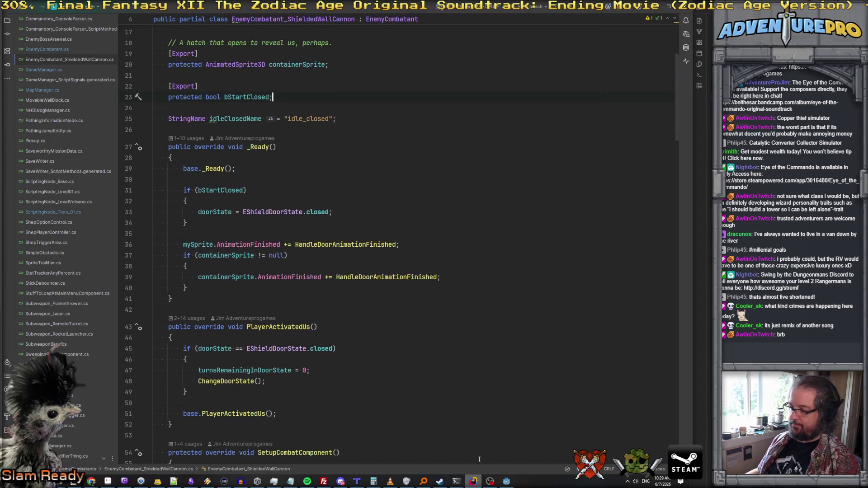
{"action": "left_click", "coordinate": [506, 481]}
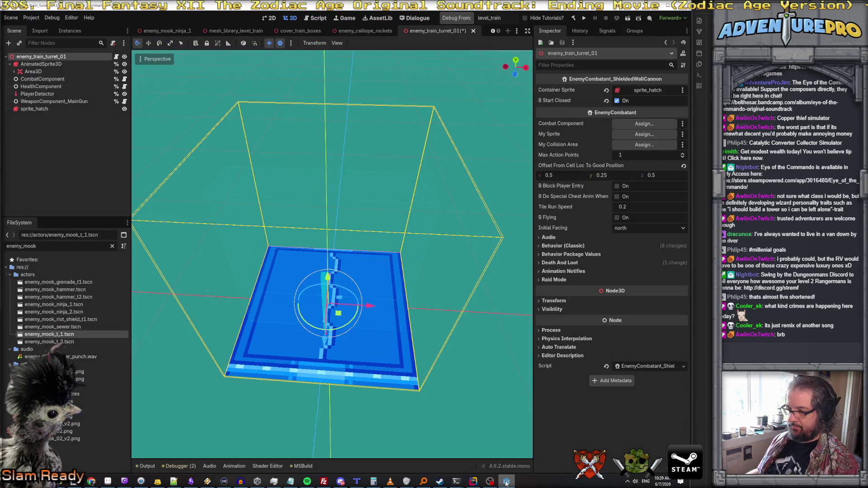
{"action": "left_click", "coordinate": [473, 482]}
{"action": "scroll", "coordinate": [271, 243], "scroll_direction": "down", "scroll_amount": 4}
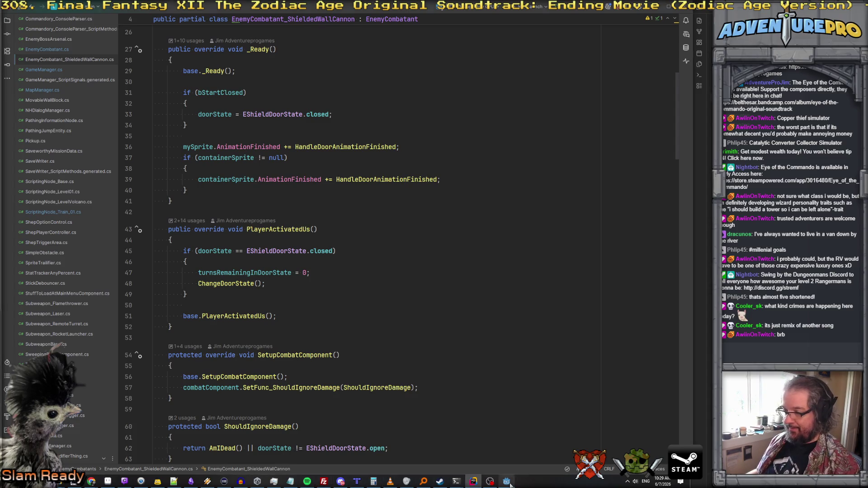
{"action": "left_click", "coordinate": [506, 482]}
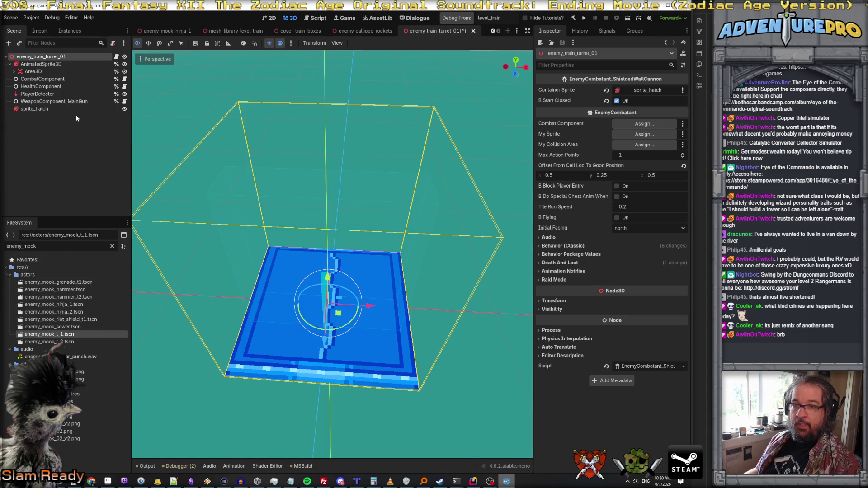
Rename the AnimatedSprite3D's closed animation to idle_closed
{"action": "left_click", "coordinate": [41, 64]}
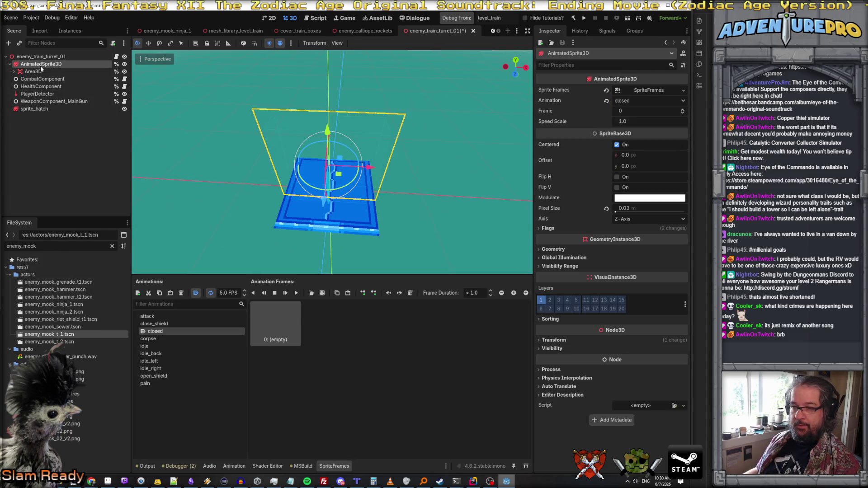
{"action": "double_click", "coordinate": [150, 333]}
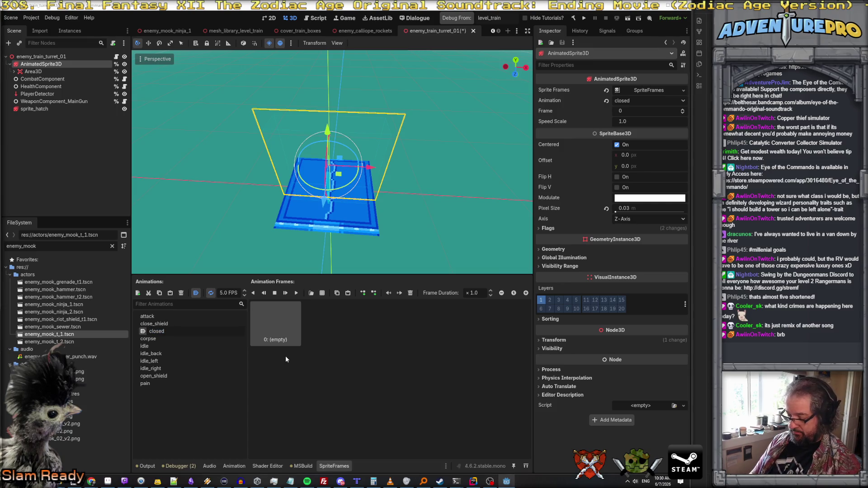
{"action": "type", "text": "idle_"}
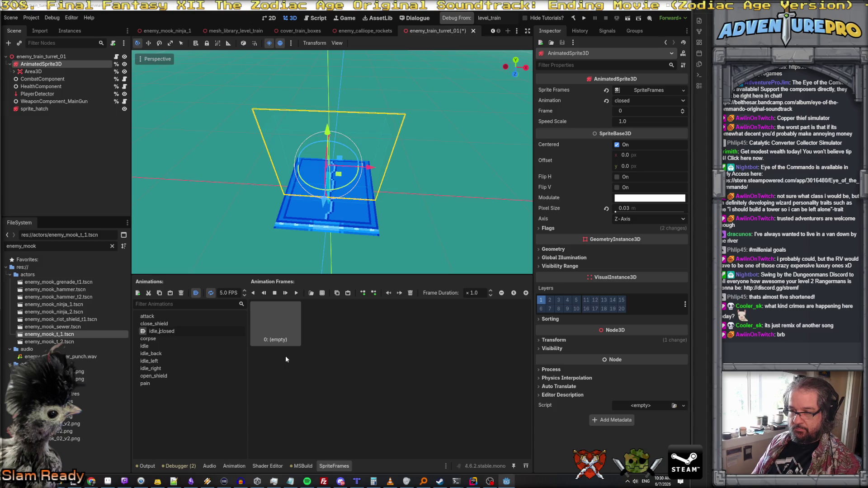
{"action": "key", "text": "Return"}
Preview the idle_back, idle_closed, idle_left, idle_right and attack animations
{"action": "left_click", "coordinate": [173, 345]}
{"action": "left_click", "coordinate": [172, 353]}
{"action": "left_click", "coordinate": [162, 361]}
{"action": "left_click", "coordinate": [162, 366]}
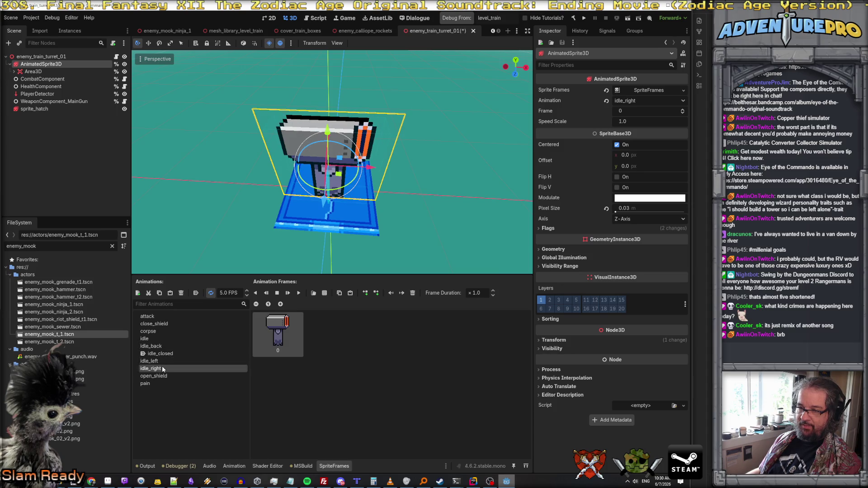
{"action": "left_click", "coordinate": [156, 318]}
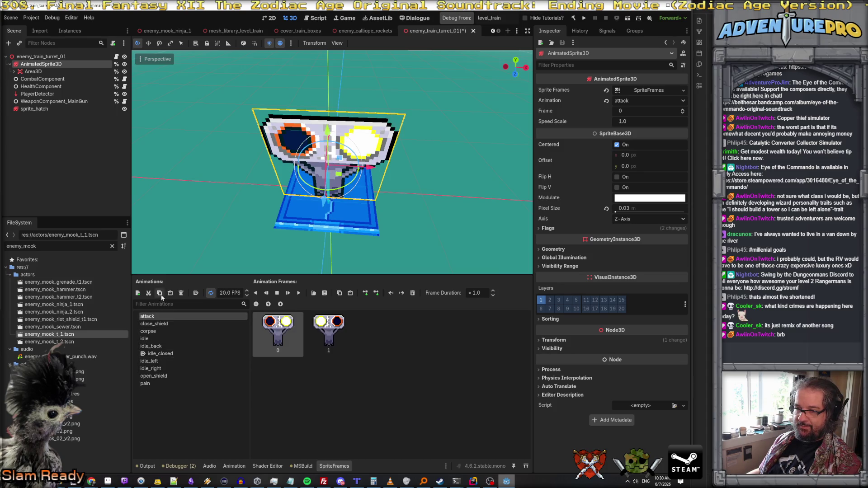
Copy the attack animation to attack_left, attack_right and attack_back, then open Add Frames from Sprite Sheet
{"action": "left_click", "coordinate": [167, 296]}
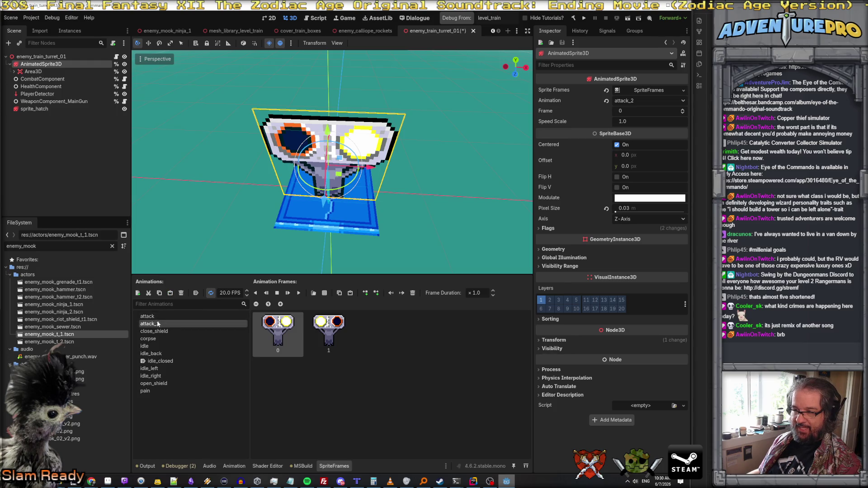
{"action": "left_click_drag", "start_coordinate": [158, 324], "coordinate": [172, 323]}
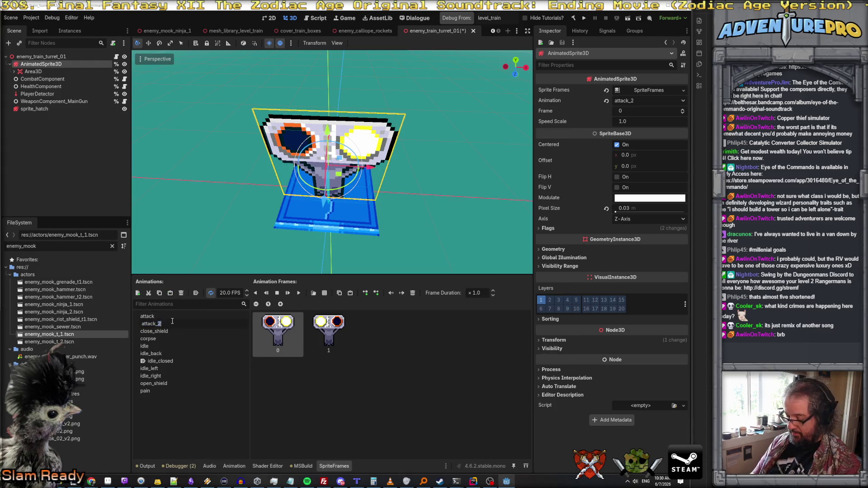
{"action": "type", "text": "left"}
{"action": "key", "text": "Return"}
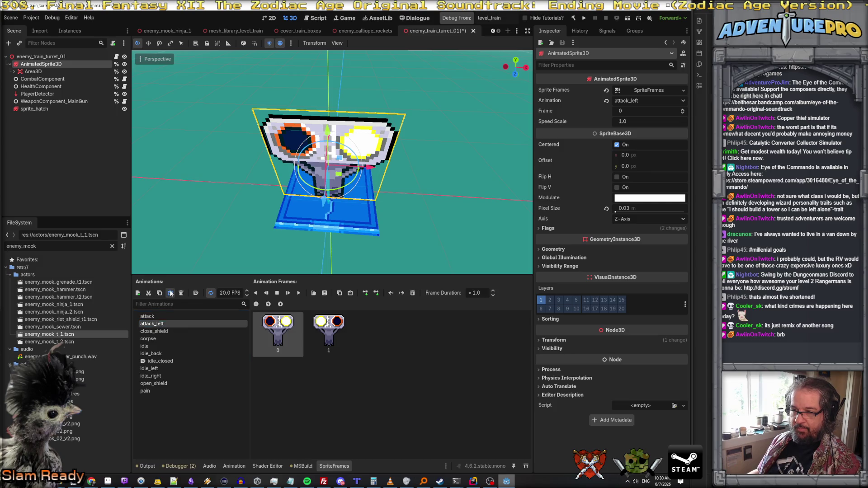
{"action": "left_click", "coordinate": [159, 324]}
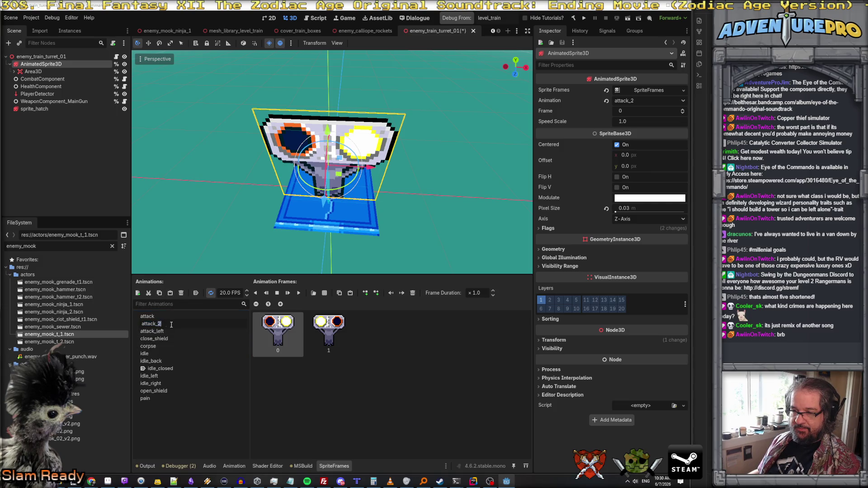
{"action": "type", "text": "t"}
{"action": "key", "text": "Return"}
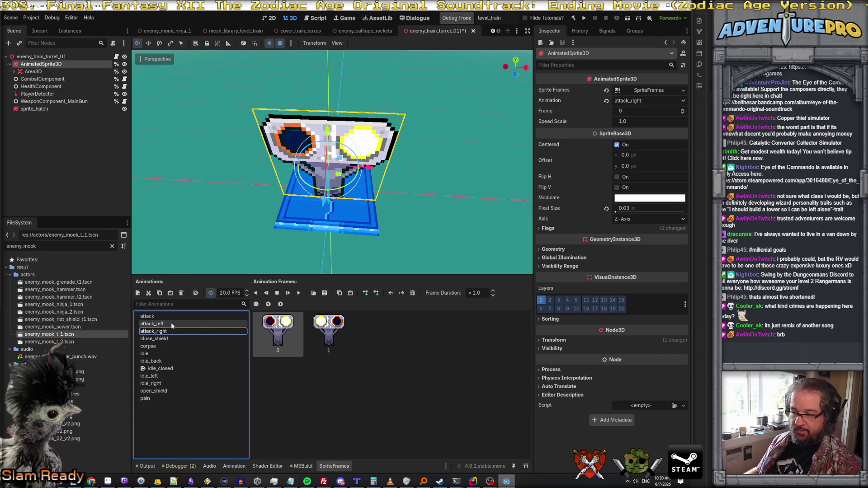
{"action": "left_click", "coordinate": [170, 294]}
{"action": "left_click", "coordinate": [159, 323]}
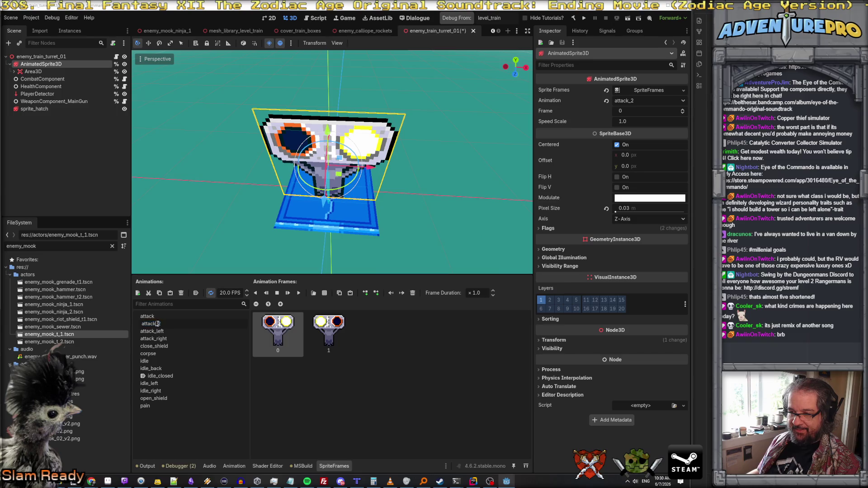
{"action": "type", "text": "back"}
{"action": "key", "text": "Return"}
{"action": "left_click", "coordinate": [324, 293]}
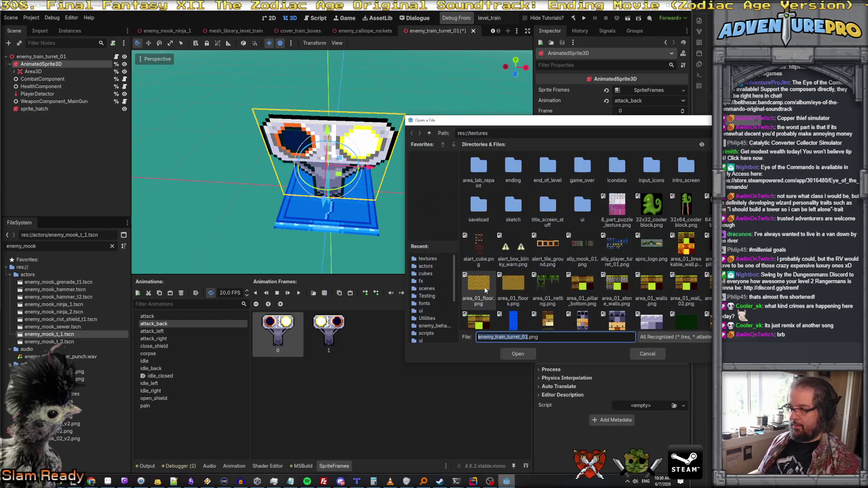
Replace attack_back's eye frames with two rear-facing frames from enemy_train_turret_01.png
{"action": "left_click", "coordinate": [517, 354]}
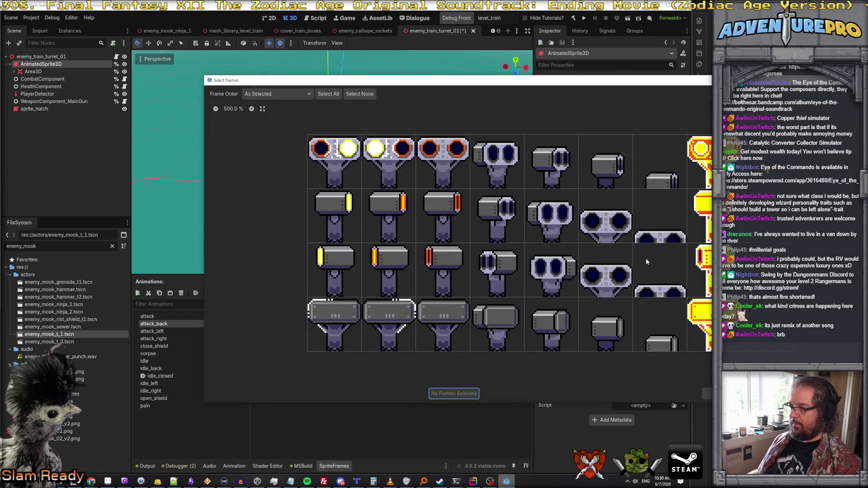
{"action": "left_click", "coordinate": [352, 316]}
{"action": "left_click", "coordinate": [387, 333]}
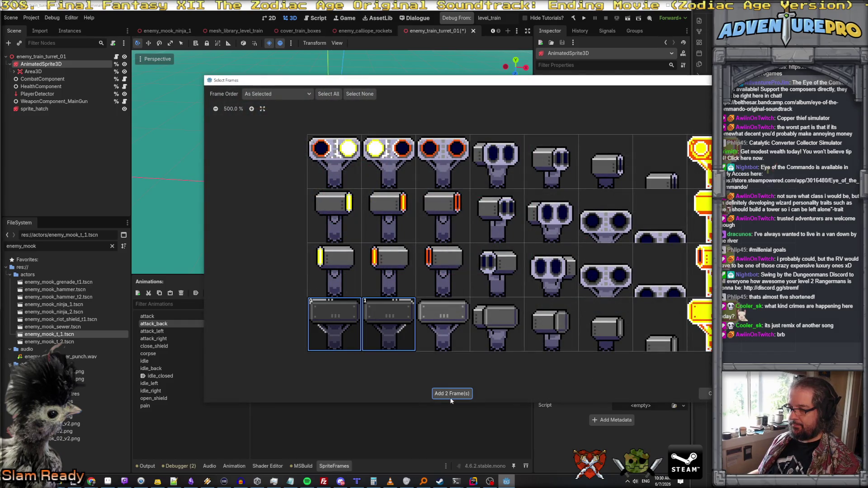
{"action": "left_click", "coordinate": [453, 393]}
{"action": "left_click", "coordinate": [314, 341]}
{"action": "key", "text": "Delete"}
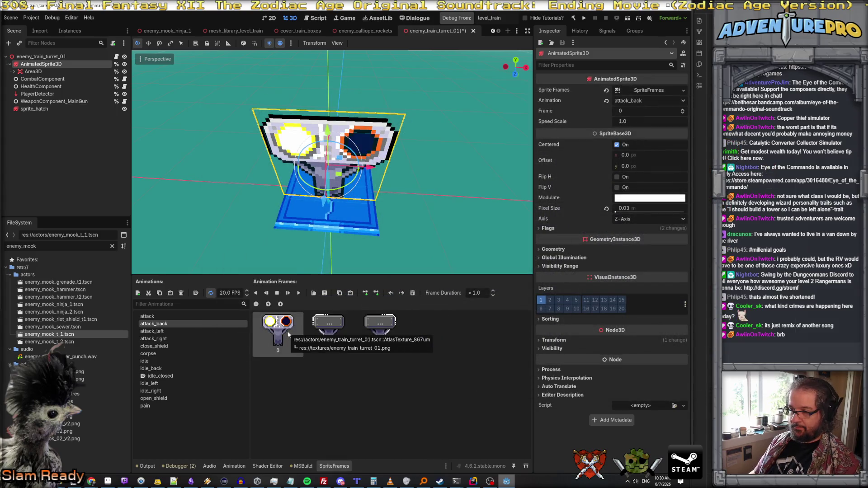
{"action": "left_click", "coordinate": [289, 335]}
{"action": "key", "text": "Delete"}
Replace attack_right's eye frames with two side-facing turret frames and save the scene
{"action": "left_click", "coordinate": [192, 331]}
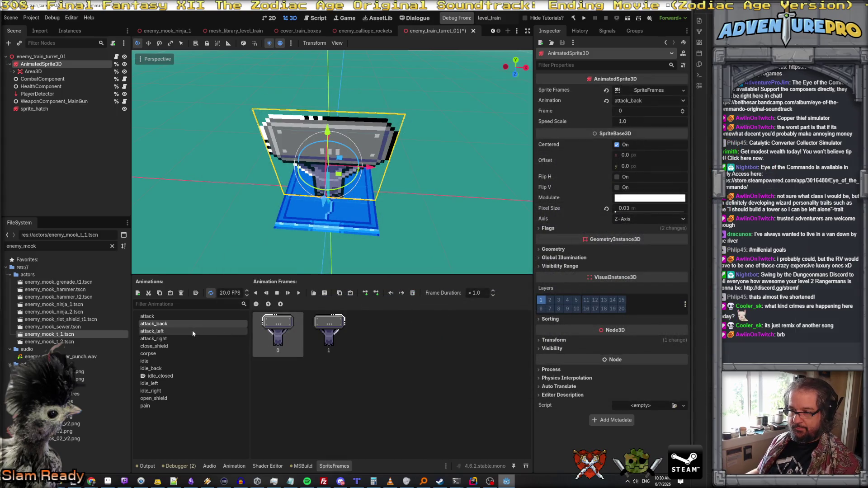
{"action": "left_click", "coordinate": [325, 293]}
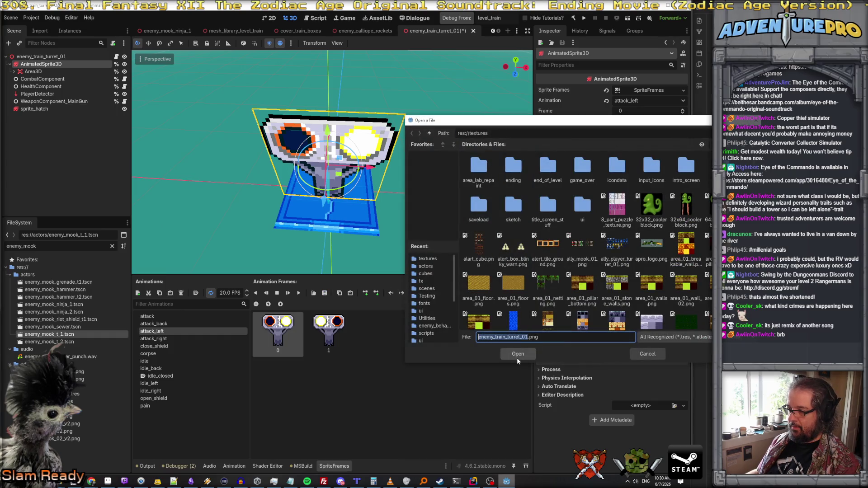
{"action": "left_click", "coordinate": [517, 357]}
{"action": "key", "text": "Escape"}
{"action": "left_click", "coordinate": [154, 339]}
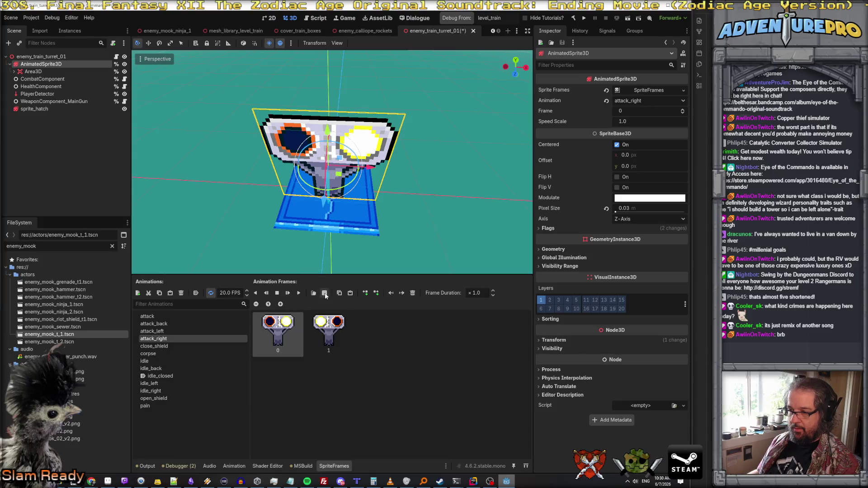
{"action": "left_click", "coordinate": [325, 293]}
{"action": "left_click", "coordinate": [517, 358]}
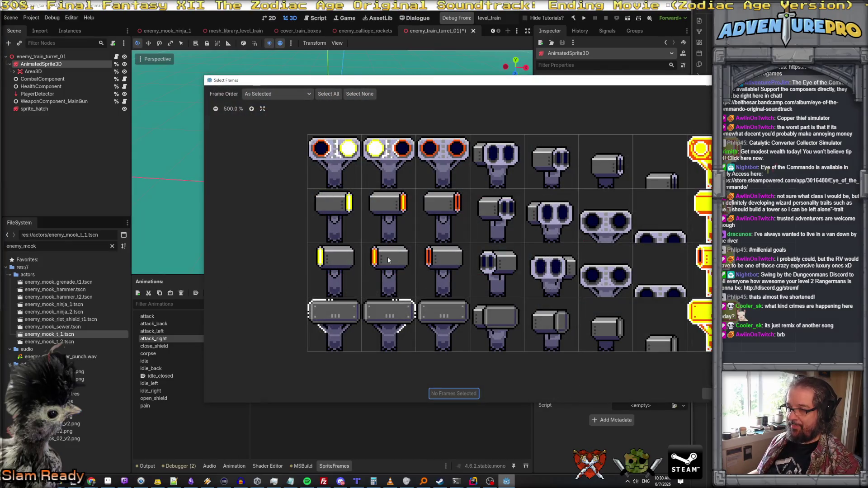
{"action": "left_click", "coordinate": [339, 211]}
{"action": "left_click", "coordinate": [388, 208]}
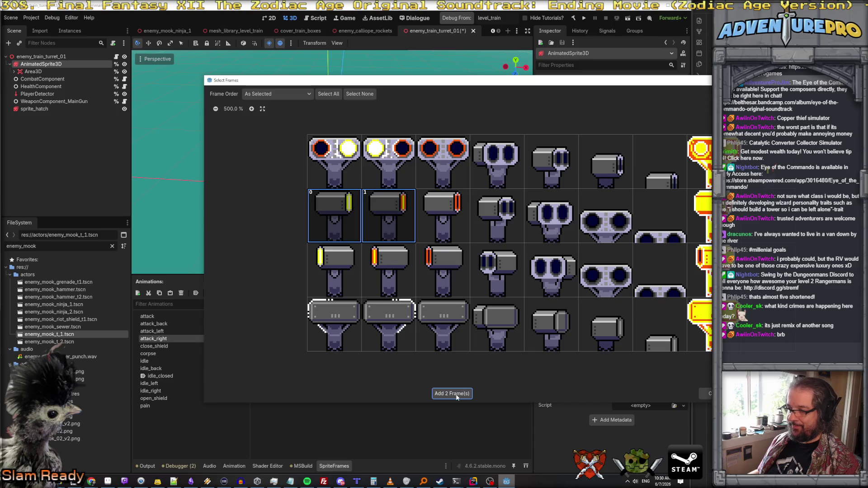
{"action": "left_click", "coordinate": [454, 393]}
{"action": "key", "text": "Delete"}
{"action": "key", "text": "Delete"}
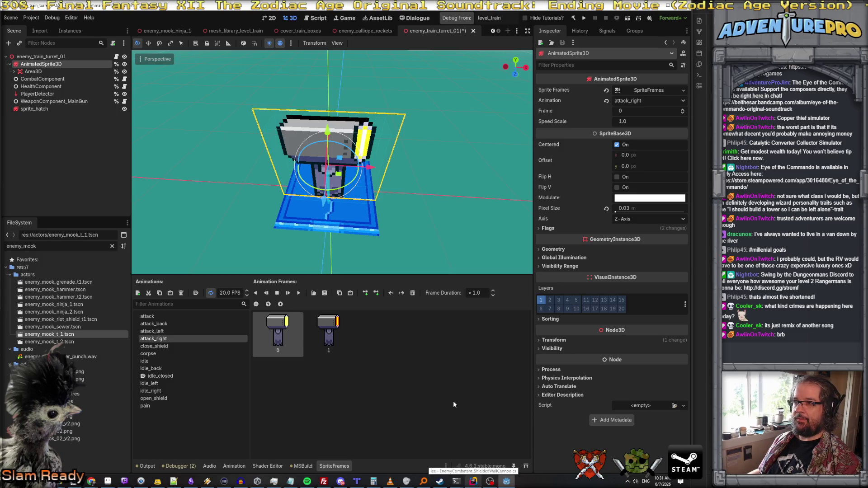
{"action": "key", "text": "ctrl+s"}
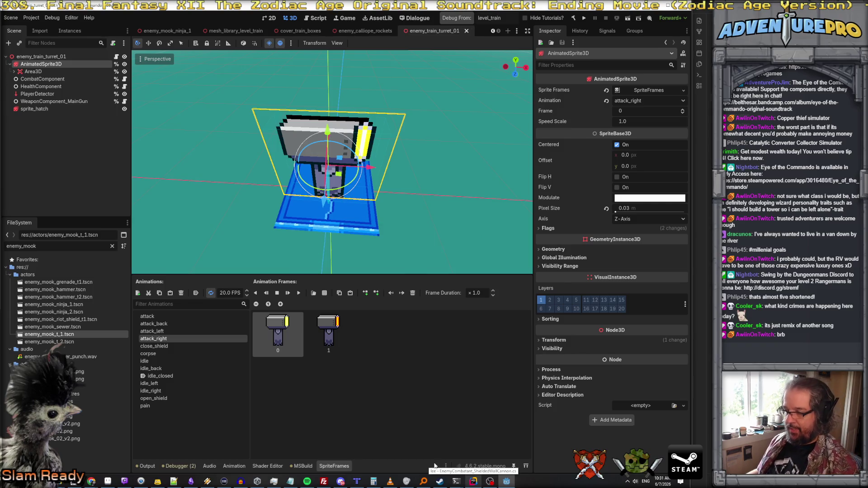
{"action": "left_click", "coordinate": [457, 476]}
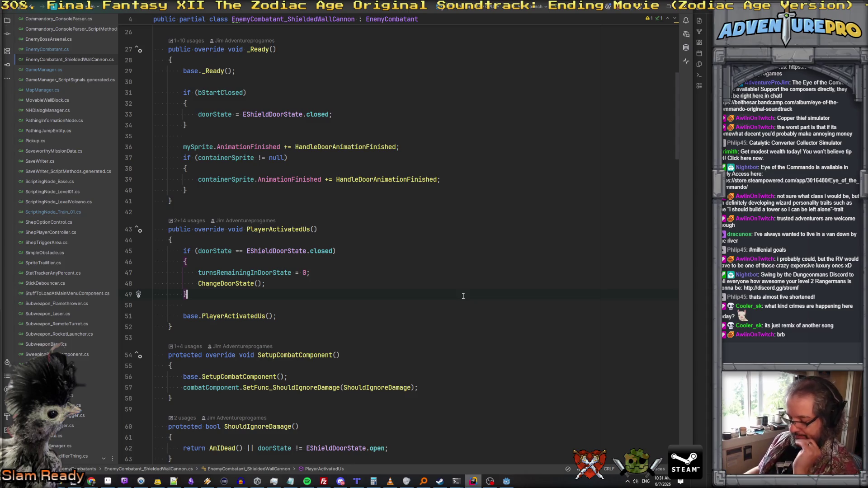
{"action": "key", "text": "ctrl+shift+f"}
{"action": "type", "text": "turret"}
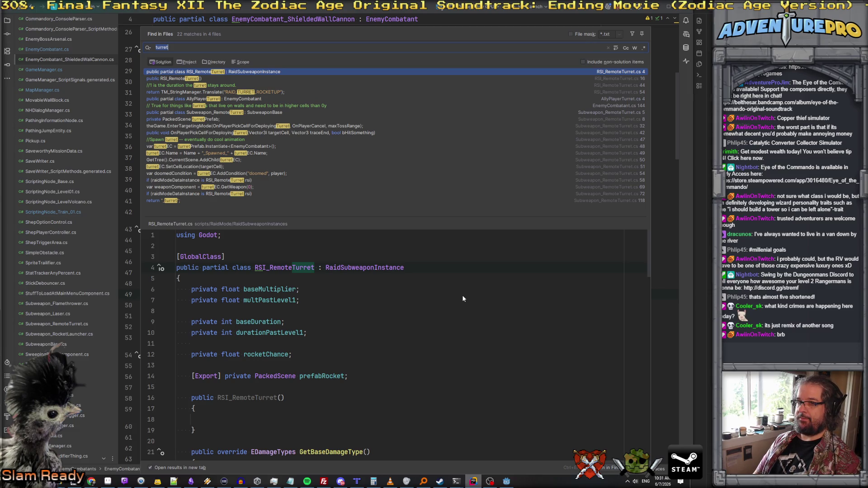
{"action": "key", "text": "Escape"}
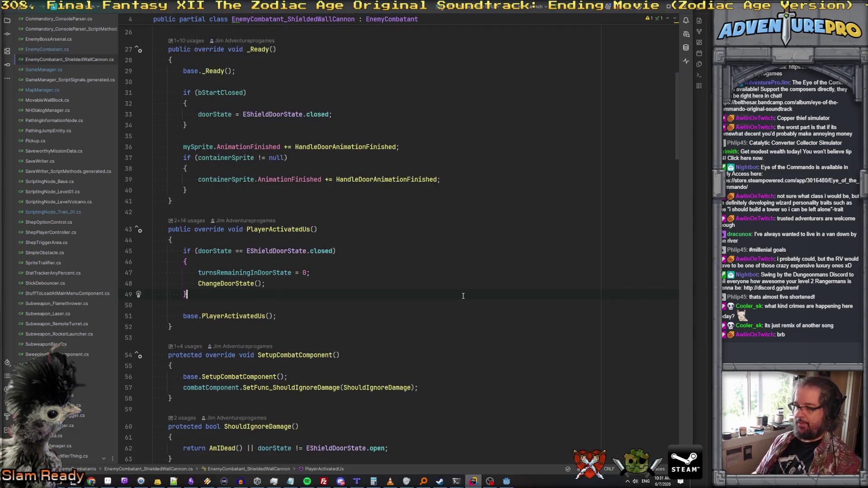
{"action": "left_click", "coordinate": [507, 481]}
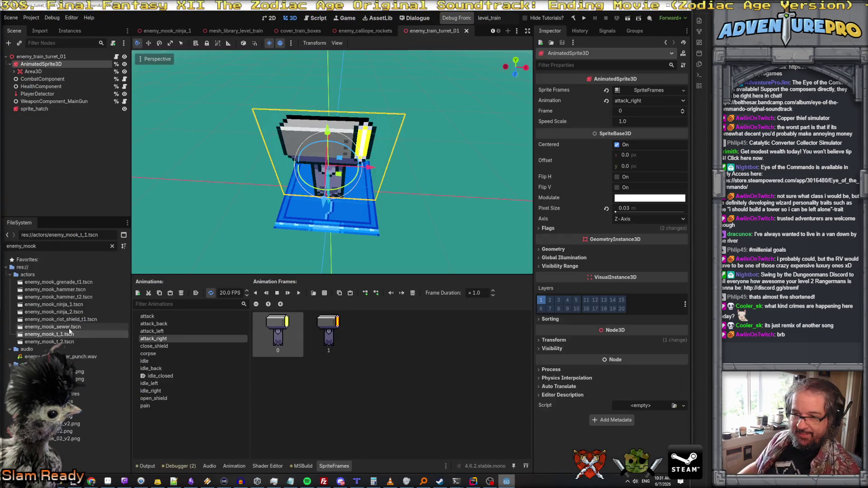
Clear the FileSystem filter, expand addons/AnimatedSpriteTextureLoaderBetter and open its plugin.cfg
{"action": "left_click", "coordinate": [112, 246]}
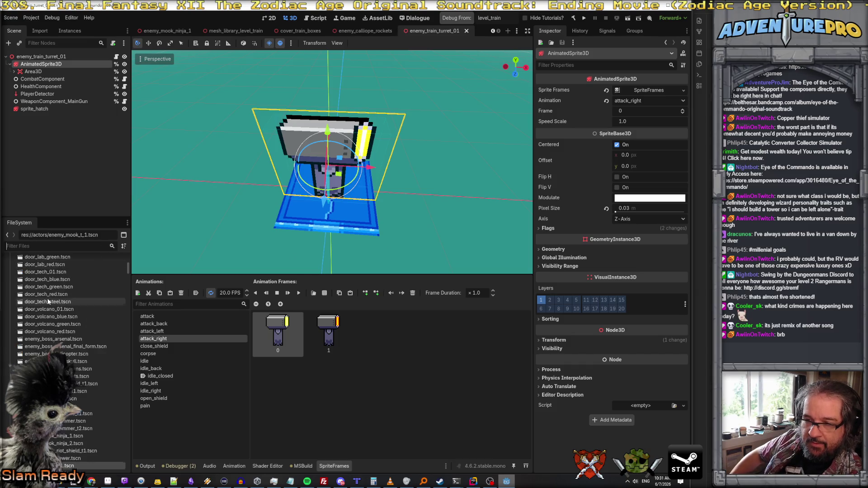
{"action": "left_click", "coordinate": [10, 274]}
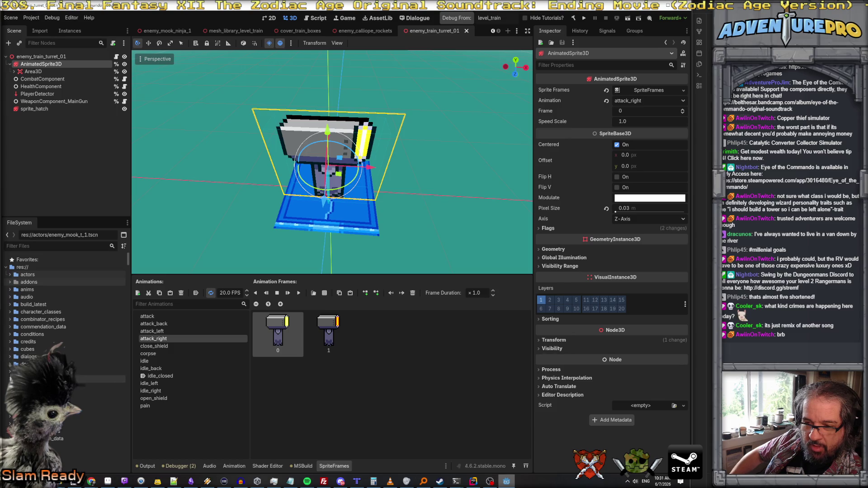
{"action": "scroll", "coordinate": [27, 308], "scroll_direction": "down", "scroll_amount": 5}
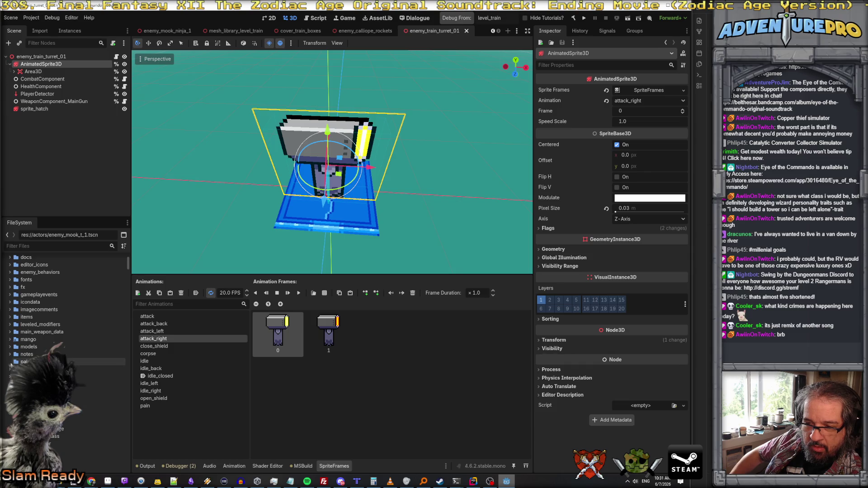
{"action": "scroll", "coordinate": [13, 344], "scroll_direction": "up", "scroll_amount": 5}
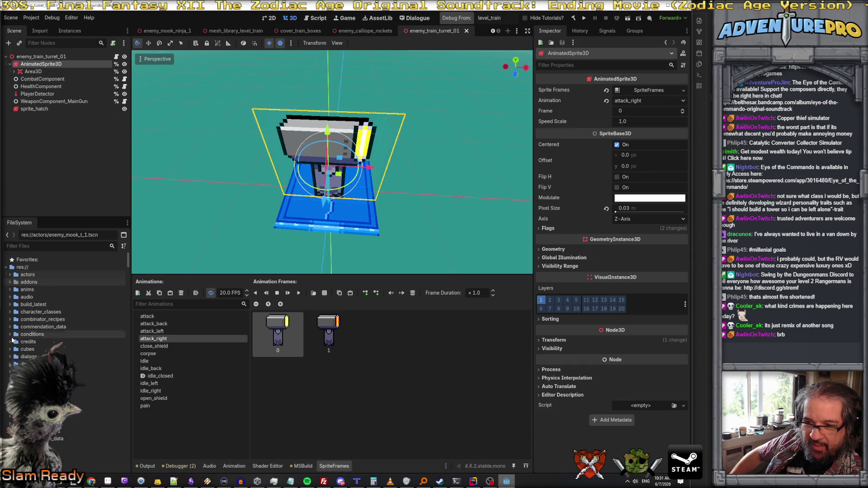
{"action": "left_click", "coordinate": [10, 282]}
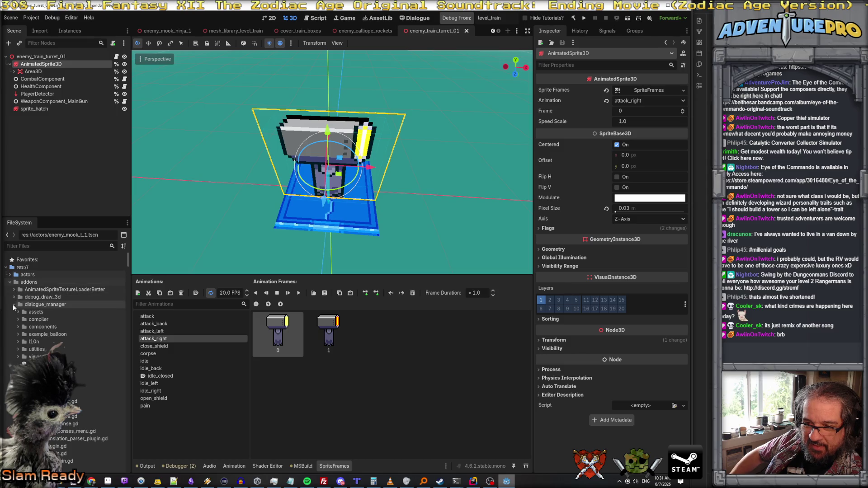
{"action": "left_click", "coordinate": [13, 305]}
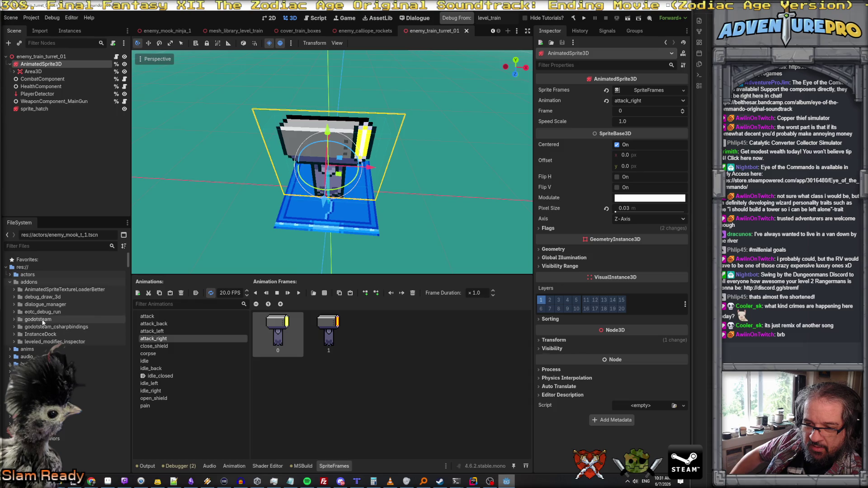
{"action": "left_click", "coordinate": [41, 291]}
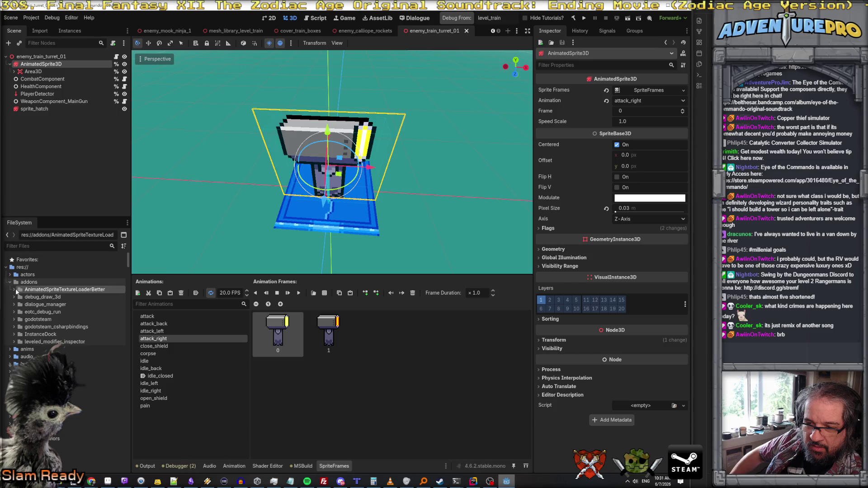
{"action": "left_click", "coordinate": [15, 288]}
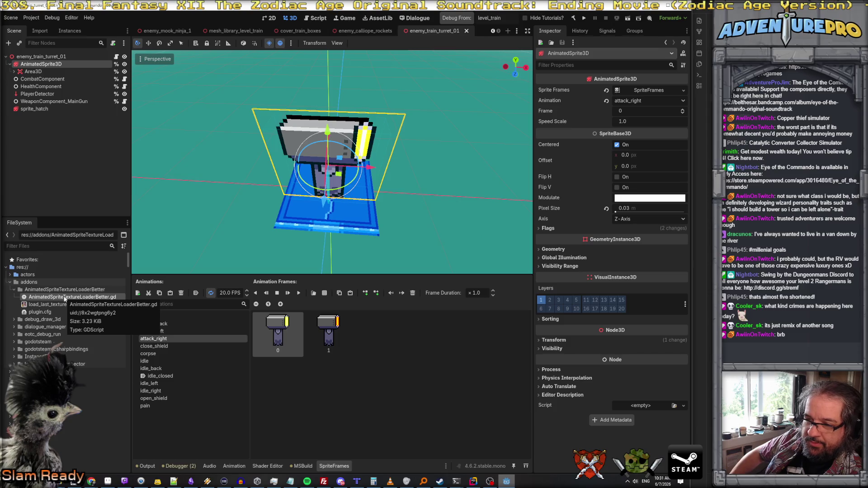
{"action": "double_click", "coordinate": [51, 311]}
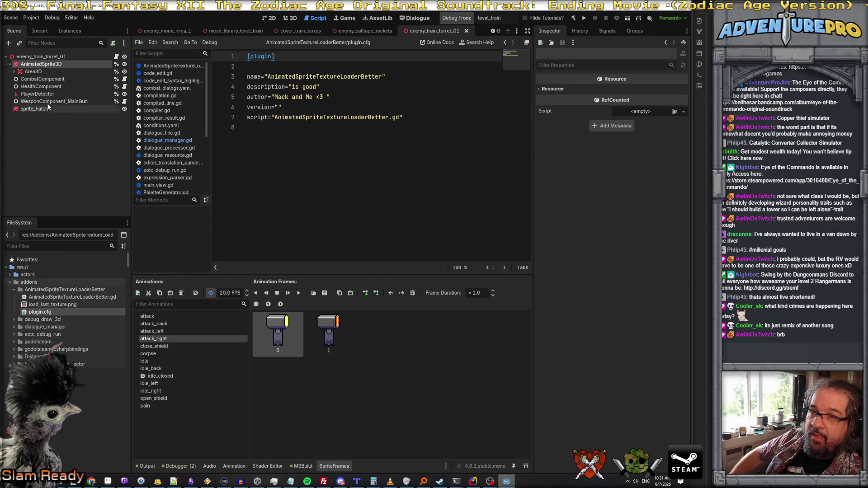
Check the installed plugins list in Project Settings
{"action": "left_click", "coordinate": [31, 18]}
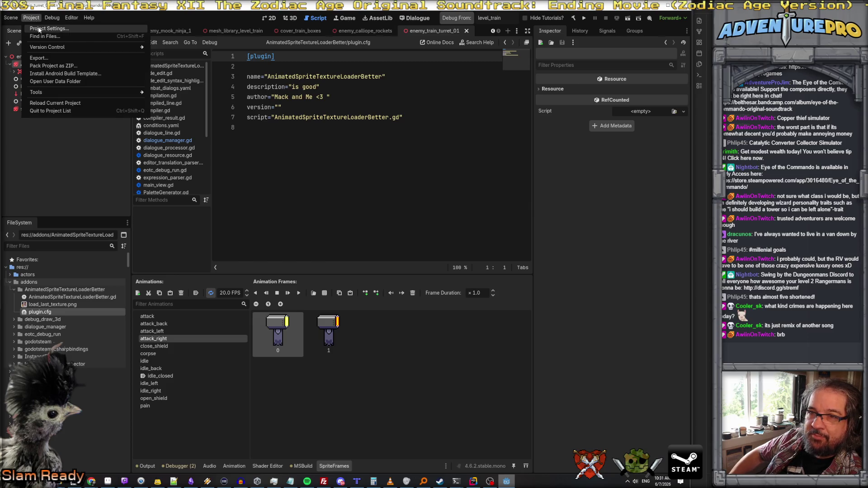
{"action": "left_click", "coordinate": [47, 29]}
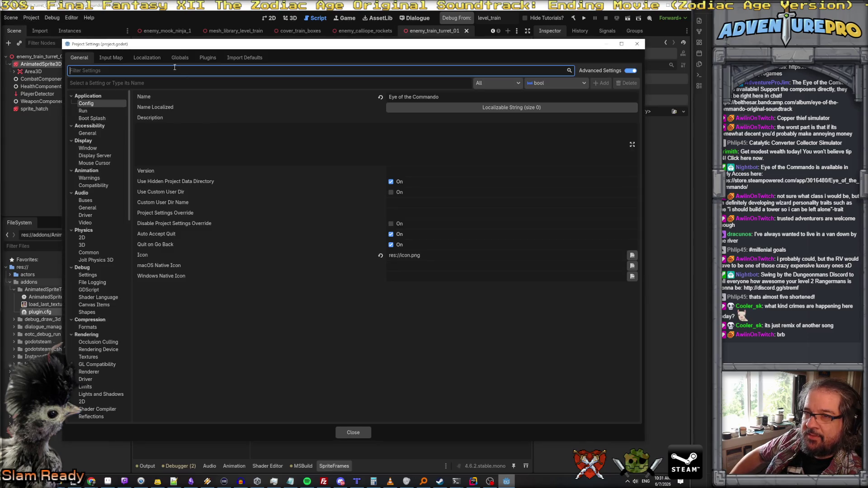
{"action": "left_click", "coordinate": [208, 57]}
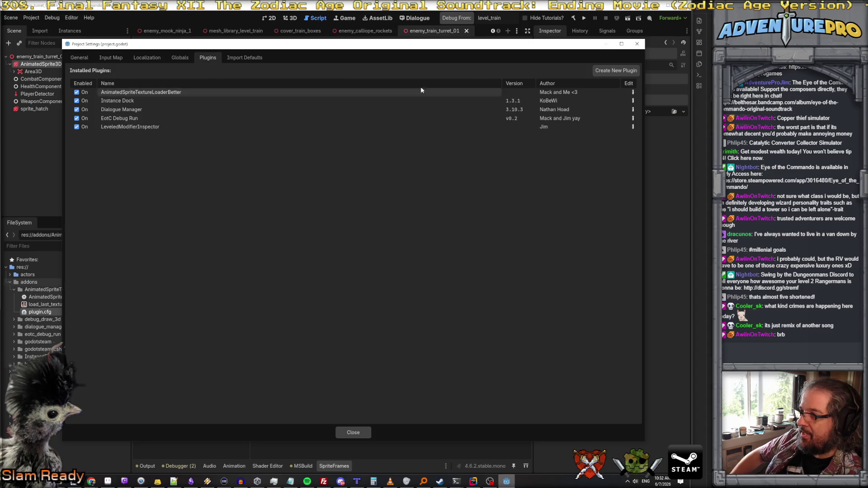
{"action": "left_click", "coordinate": [637, 44]}
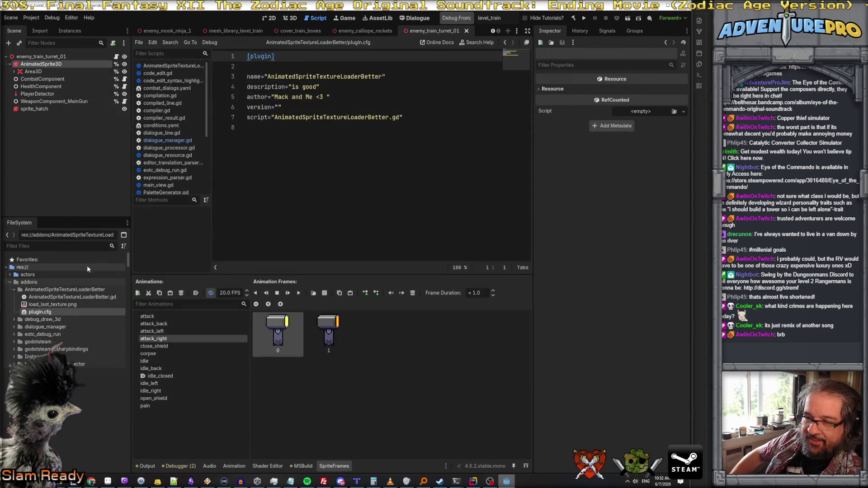
Open AnimatedSpriteTextureLoaderBetter.gd and enlarge the code editing area
{"action": "double_click", "coordinate": [65, 297]}
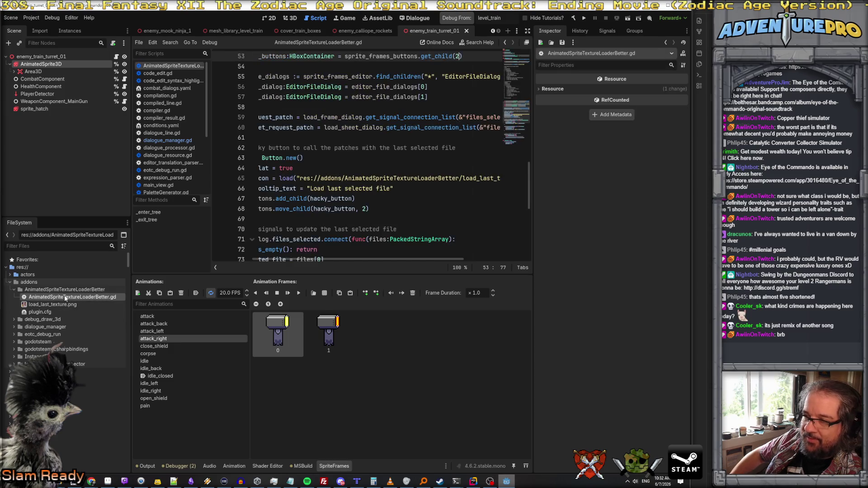
{"action": "left_click_drag", "start_coordinate": [533, 222], "coordinate": [623, 222]}
{"action": "scroll", "coordinate": [512, 234], "scroll_direction": "up", "scroll_amount": 9}
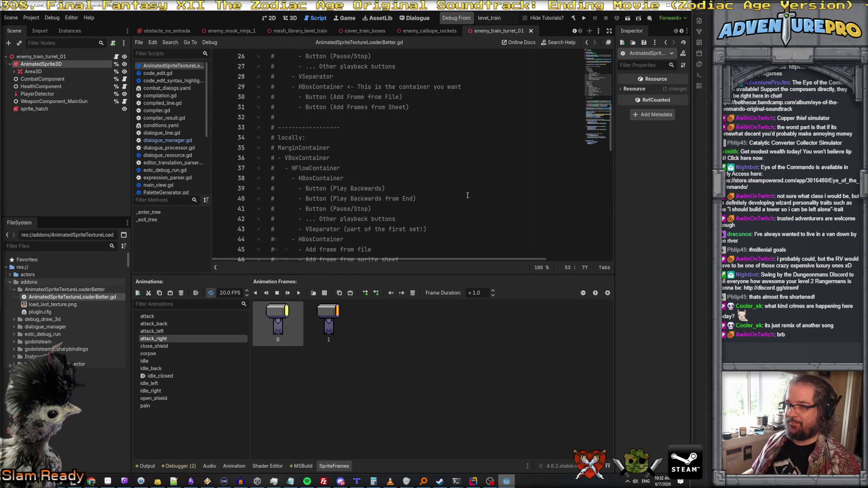
{"action": "scroll", "coordinate": [468, 195], "scroll_direction": "up", "scroll_amount": 6}
{"action": "scroll", "coordinate": [468, 195], "scroll_direction": "down", "scroll_amount": 3}
{"action": "scroll", "coordinate": [468, 195], "scroll_direction": "down", "scroll_amount": 8}
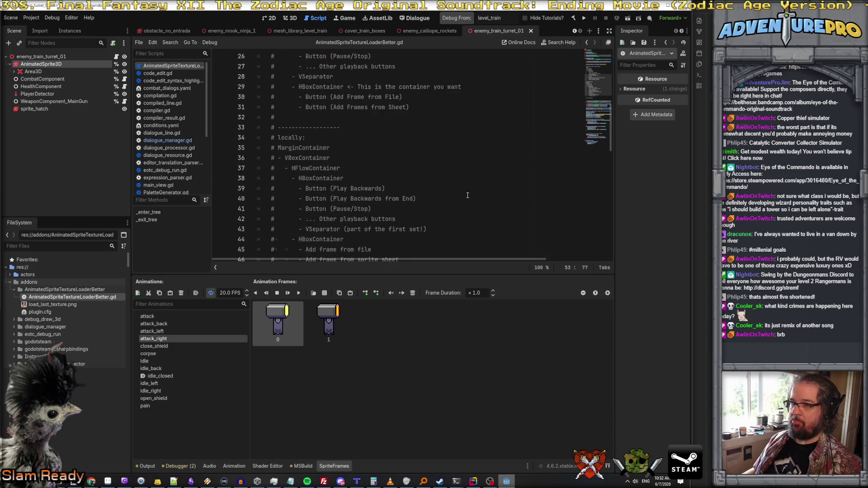
{"action": "scroll", "coordinate": [467, 196], "scroll_direction": "down", "scroll_amount": 6}
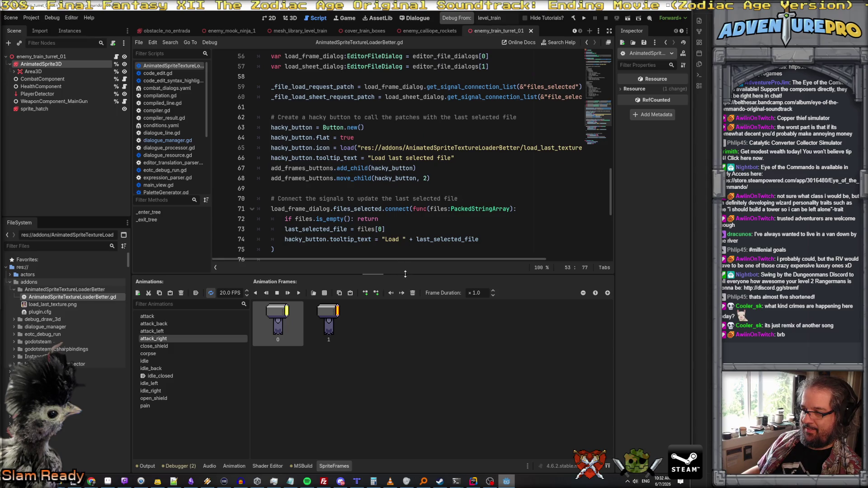
{"action": "left_click_drag", "start_coordinate": [406, 274], "coordinate": [407, 317]}
{"action": "scroll", "coordinate": [420, 226], "scroll_direction": "down", "scroll_amount": 5}
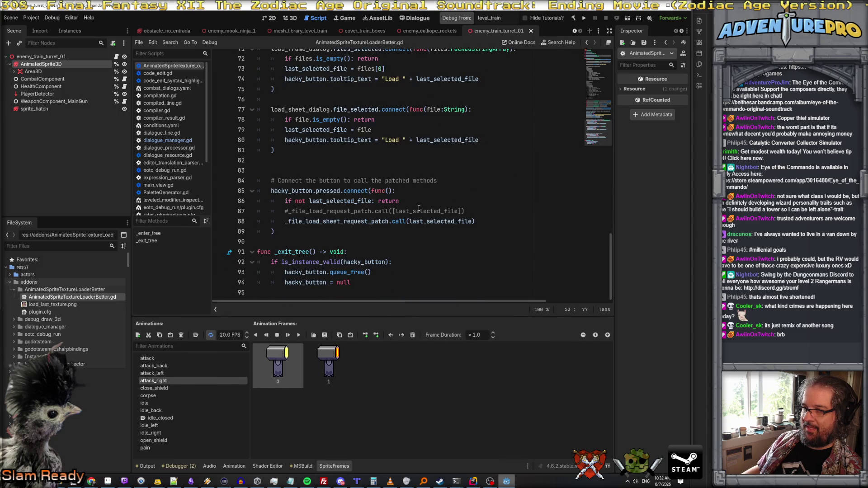
{"action": "scroll", "coordinate": [362, 204], "scroll_direction": "up", "scroll_amount": 20}
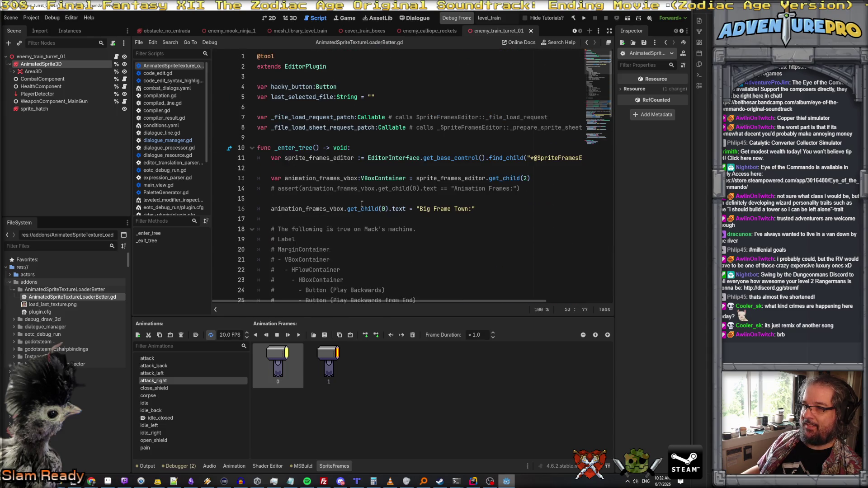
Inspect the patch variable declarations and animation_frames_vbox on line 52
{"action": "left_click", "coordinate": [308, 118]}
{"action": "left_click", "coordinate": [327, 127]}
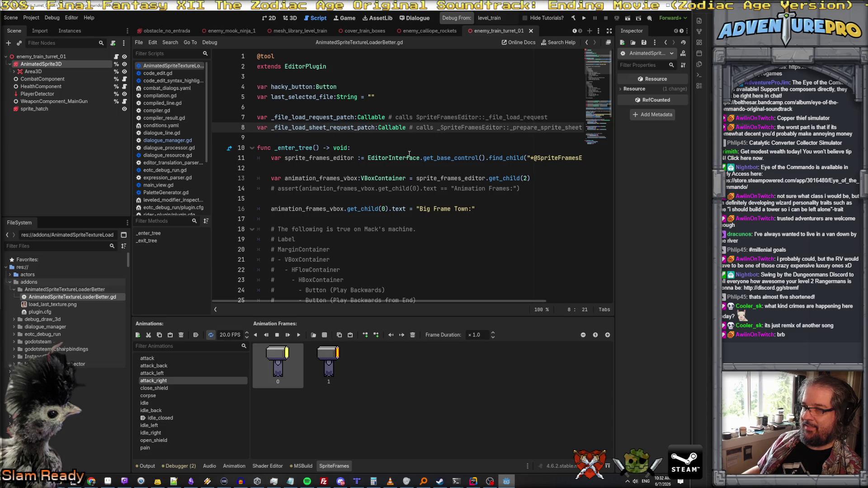
{"action": "mouse_move", "coordinate": [410, 154]}
{"action": "scroll", "coordinate": [412, 156], "scroll_direction": "down", "scroll_amount": 3}
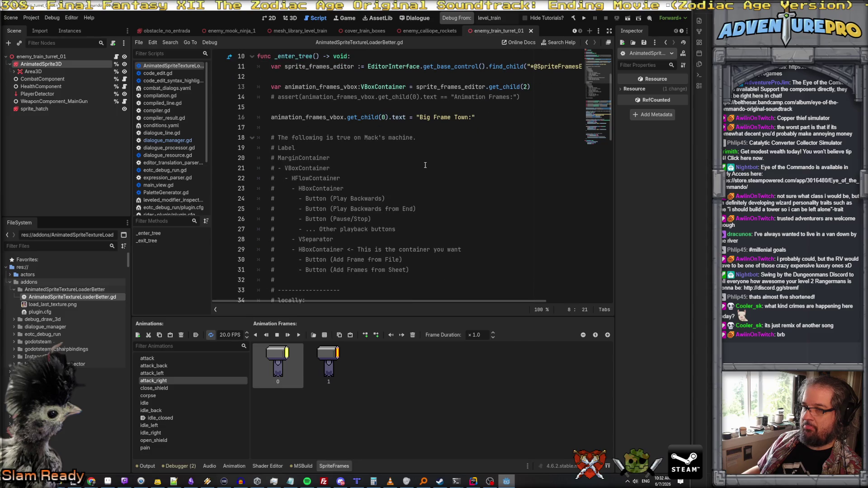
{"action": "scroll", "coordinate": [316, 106], "scroll_direction": "up", "scroll_amount": 1}
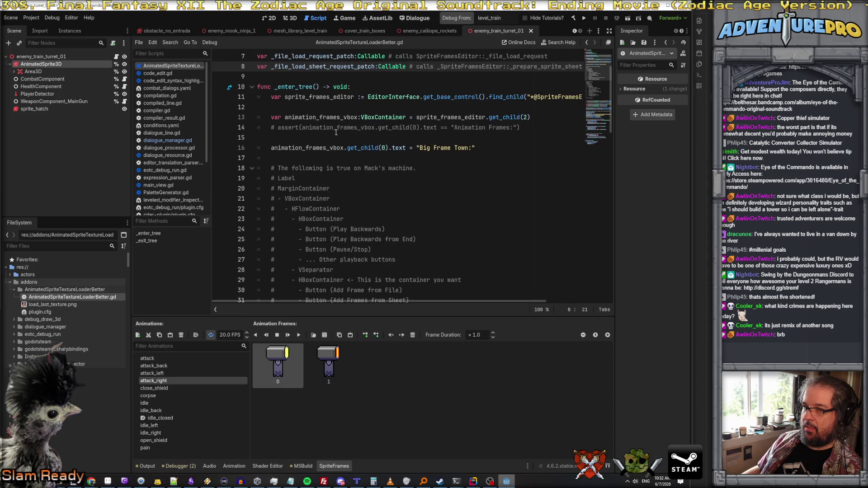
{"action": "scroll", "coordinate": [343, 124], "scroll_direction": "down", "scroll_amount": 10}
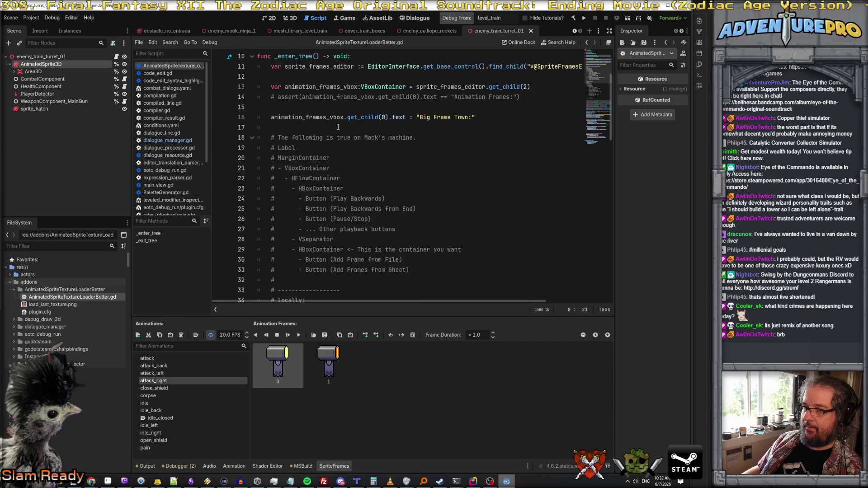
{"action": "scroll", "coordinate": [338, 127], "scroll_direction": "down", "scroll_amount": 2}
{"action": "scroll", "coordinate": [338, 127], "scroll_direction": "up", "scroll_amount": 2}
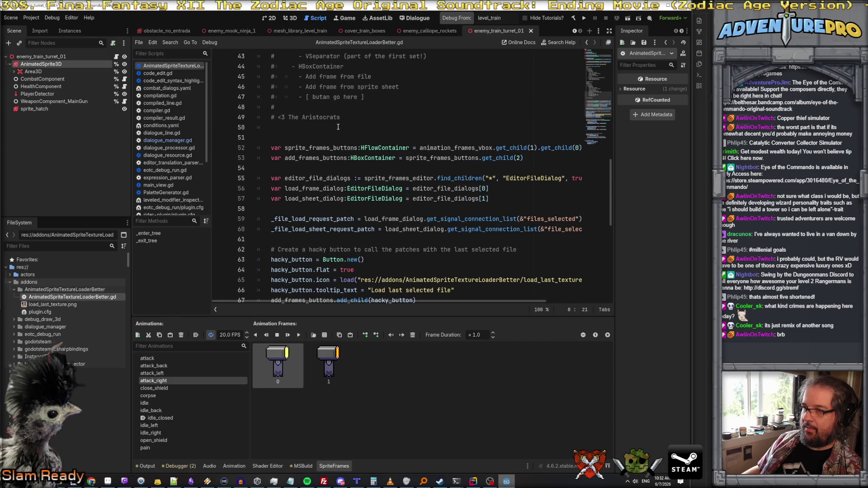
{"action": "left_click", "coordinate": [462, 178]}
{"action": "double_click", "coordinate": [462, 178]}
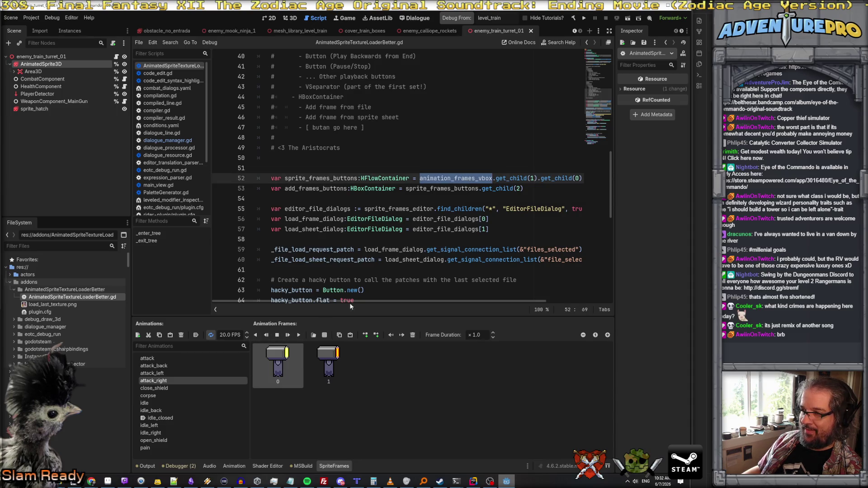
{"action": "scroll", "coordinate": [476, 178], "scroll_direction": "up", "scroll_amount": 4}
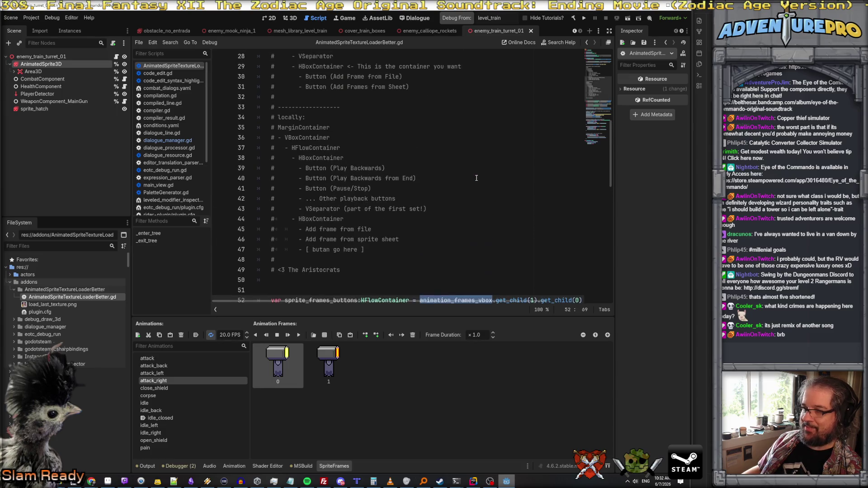
{"action": "scroll", "coordinate": [313, 135], "scroll_direction": "down", "scroll_amount": 1}
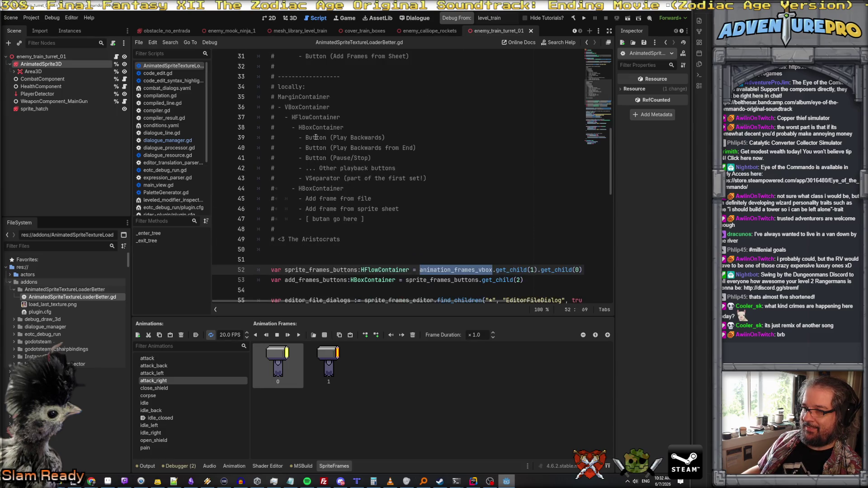
{"action": "scroll", "coordinate": [349, 120], "scroll_direction": "down", "scroll_amount": 1}
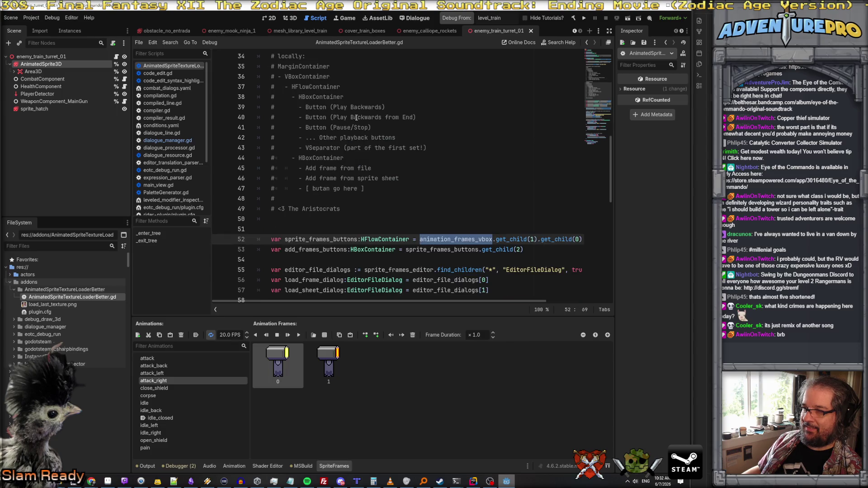
Read through the HBoxContainer button code, then place the caret at the top of _enter_tree
{"action": "left_click", "coordinate": [331, 157]}
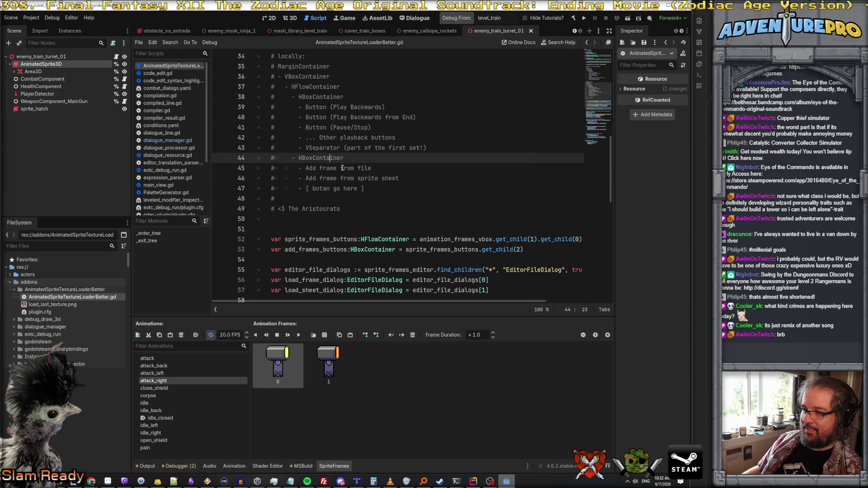
{"action": "key", "text": "Down"}
{"action": "key", "text": "Down"}
{"action": "key", "text": "Down"}
{"action": "scroll", "coordinate": [348, 192], "scroll_direction": "down", "scroll_amount": 3}
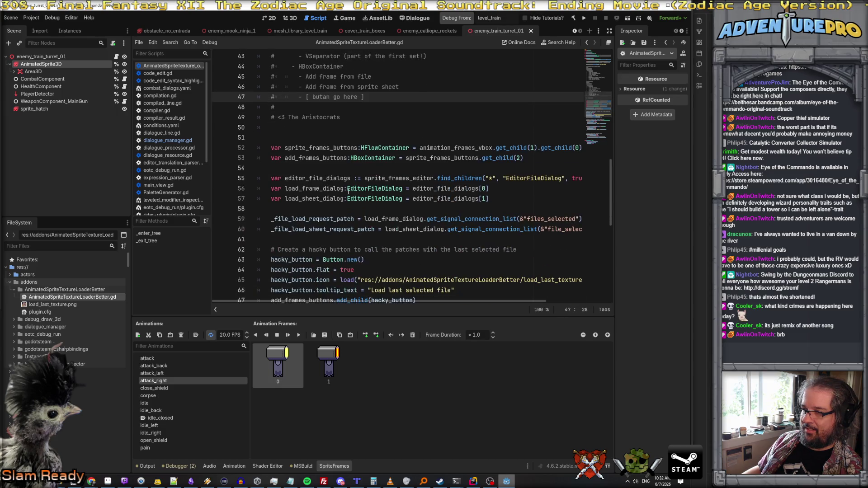
{"action": "scroll", "coordinate": [348, 199], "scroll_direction": "down", "scroll_amount": 2}
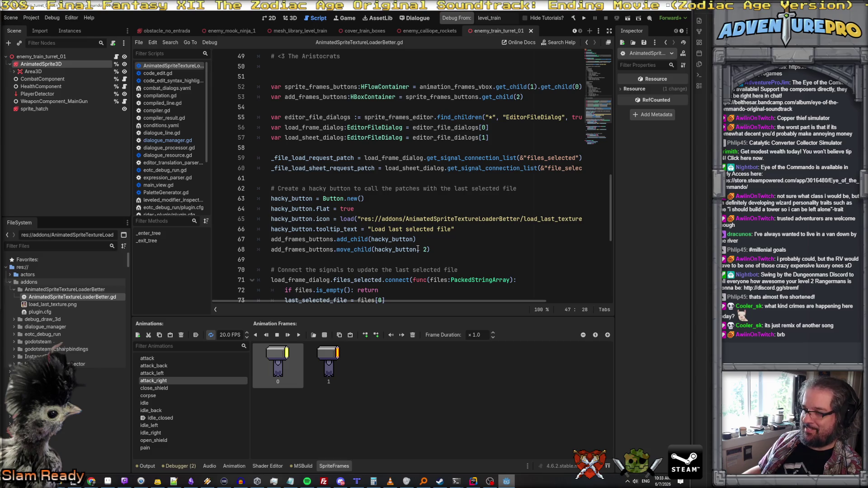
{"action": "scroll", "coordinate": [431, 233], "scroll_direction": "down", "scroll_amount": 1}
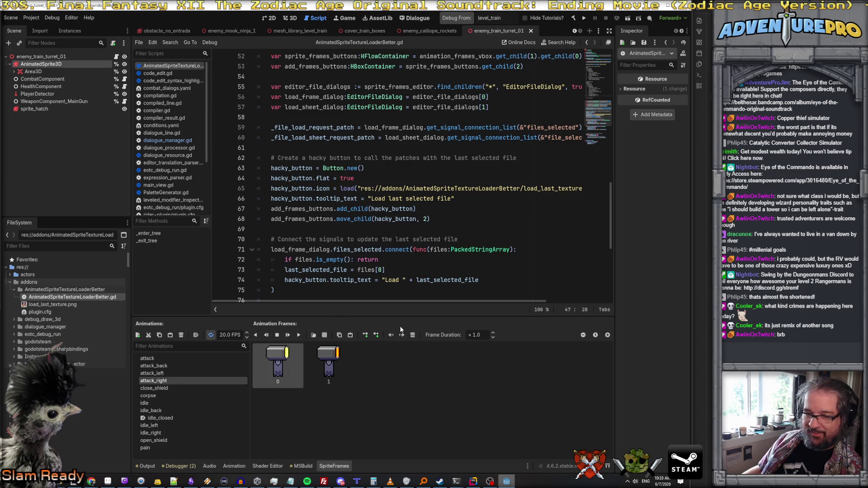
{"action": "scroll", "coordinate": [416, 262], "scroll_direction": "down", "scroll_amount": 2}
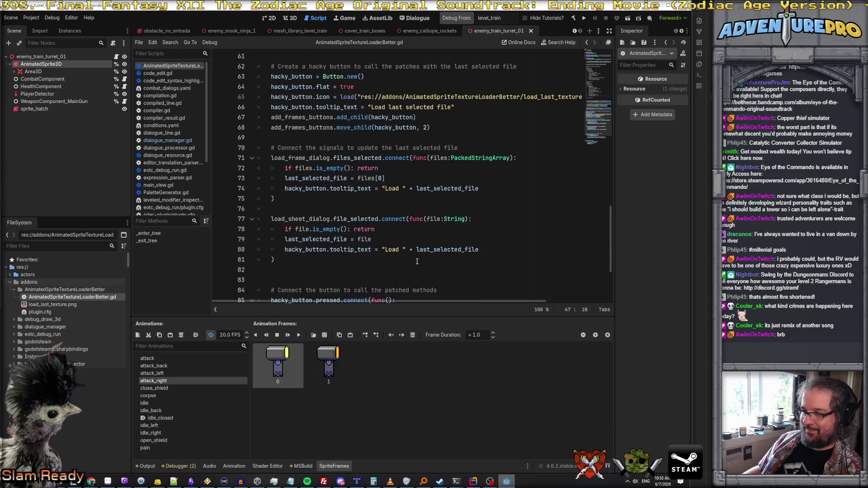
{"action": "scroll", "coordinate": [417, 262], "scroll_direction": "down", "scroll_amount": 4}
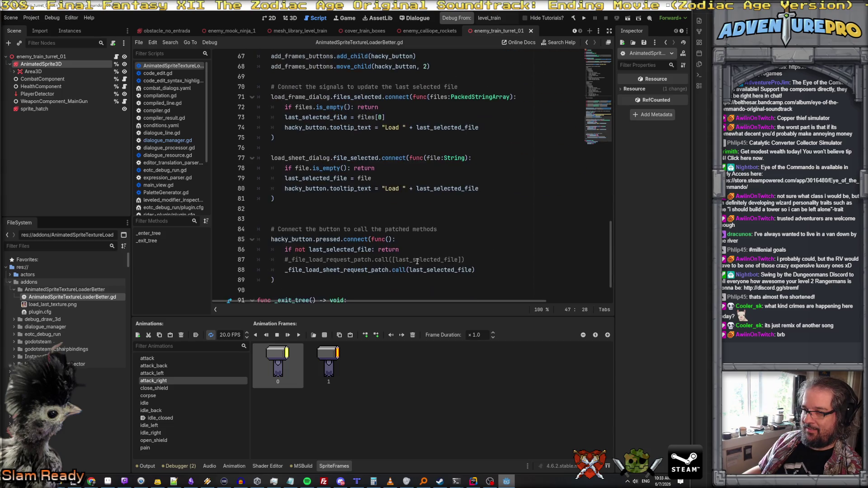
{"action": "scroll", "coordinate": [417, 262], "scroll_direction": "up", "scroll_amount": 13}
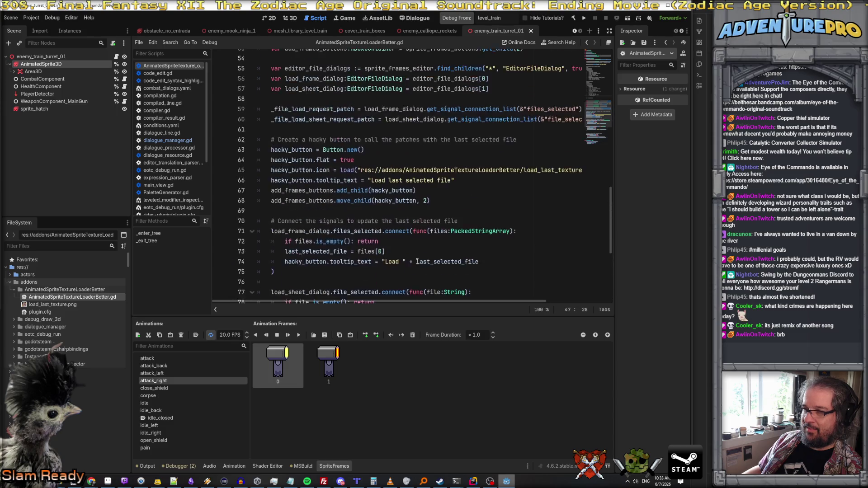
{"action": "scroll", "coordinate": [417, 262], "scroll_direction": "up", "scroll_amount": 10}
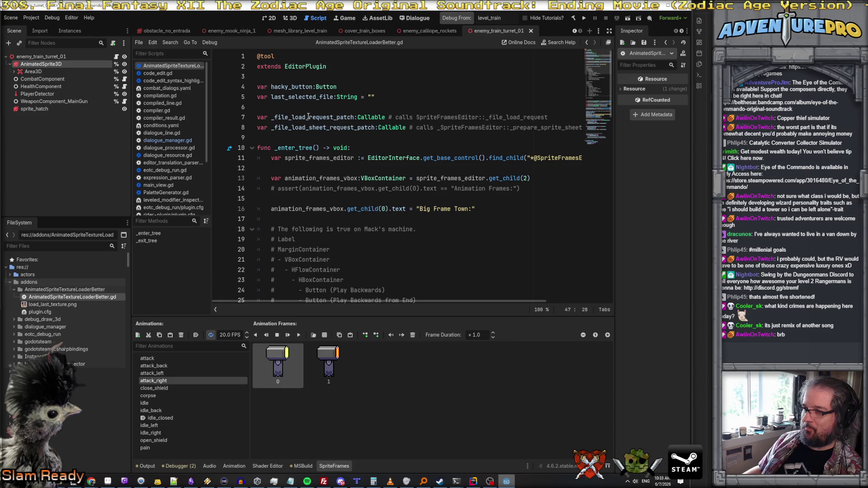
{"action": "scroll", "coordinate": [326, 137], "scroll_direction": "down", "scroll_amount": 1}
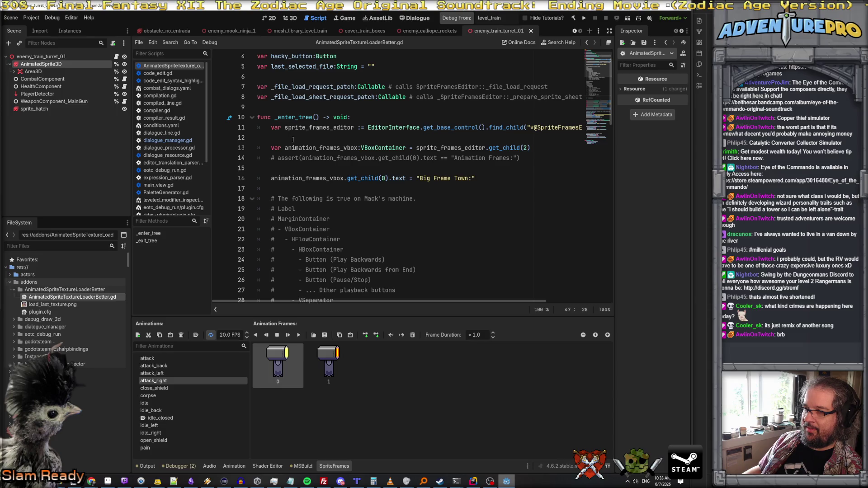
{"action": "scroll", "coordinate": [292, 142], "scroll_direction": "down", "scroll_amount": 11}
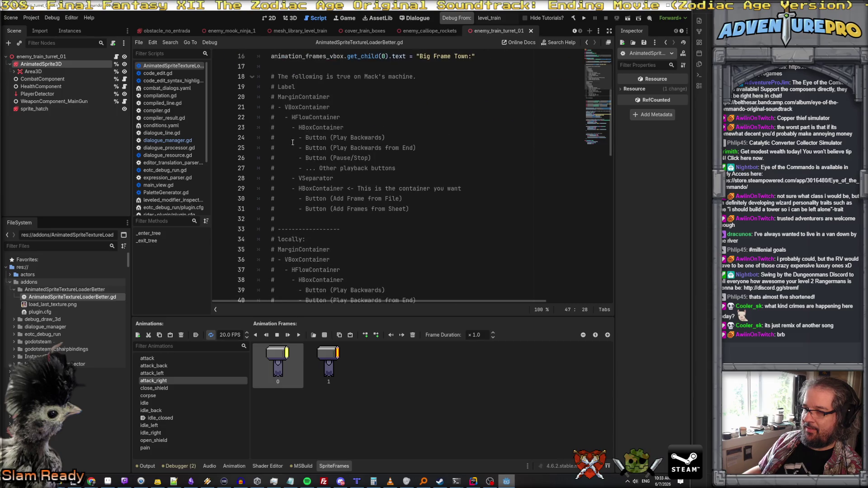
{"action": "scroll", "coordinate": [292, 143], "scroll_direction": "down", "scroll_amount": 3}
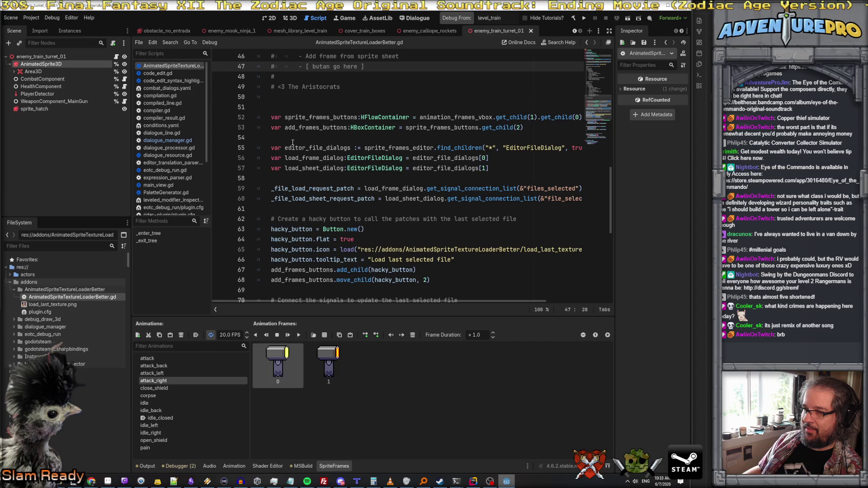
{"action": "scroll", "coordinate": [293, 142], "scroll_direction": "up", "scroll_amount": 15}
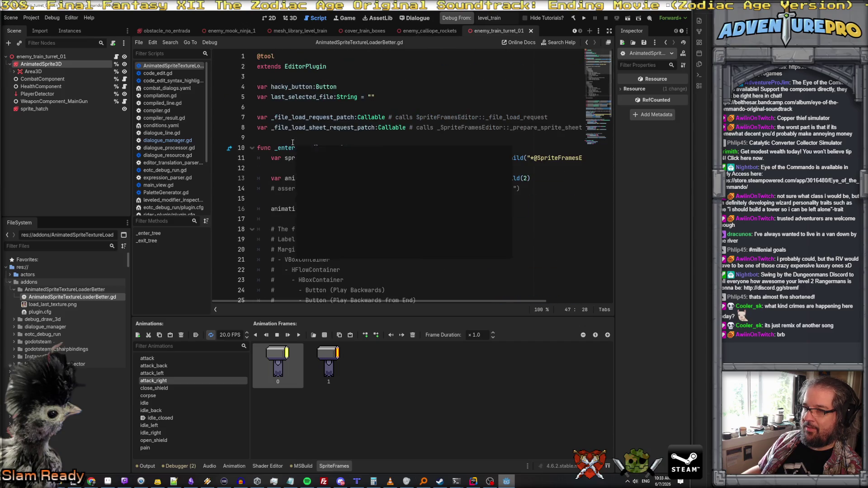
{"action": "left_click", "coordinate": [272, 159]}
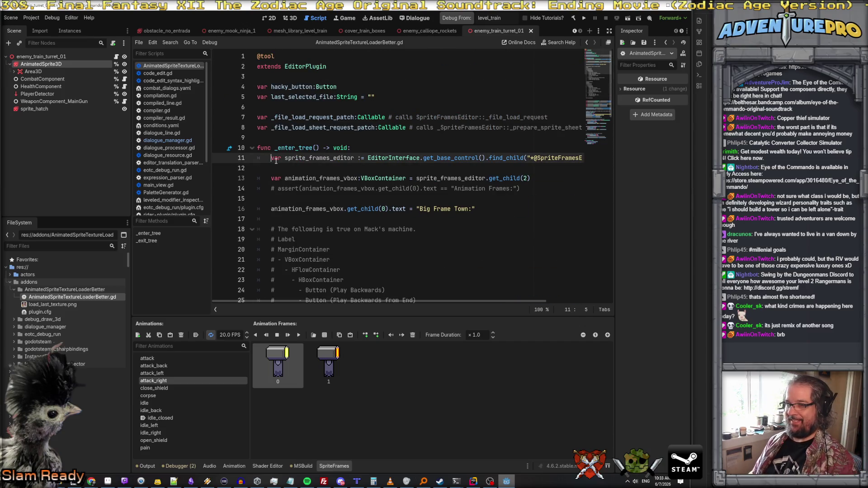
Insert a blank line atop _enter_tree and begin typing a print_debug call
{"action": "key", "text": "Return"}
{"action": "key", "text": "Up"}
{"action": "type", "text": "D."}
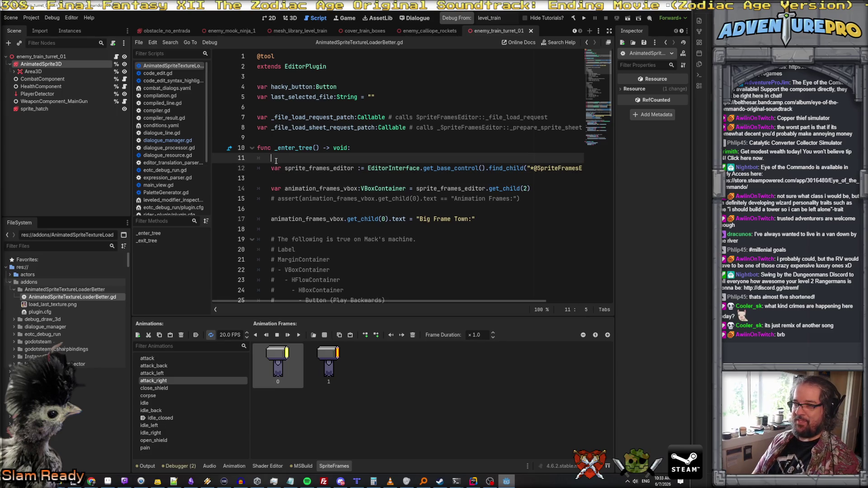
{"action": "scroll", "coordinate": [281, 167], "scroll_direction": "down", "scroll_amount": 8}
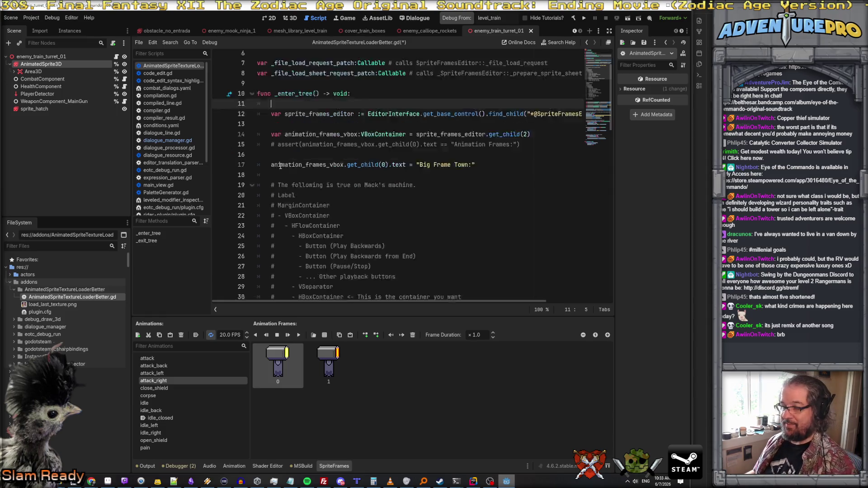
{"action": "scroll", "coordinate": [288, 173], "scroll_direction": "down", "scroll_amount": 15}
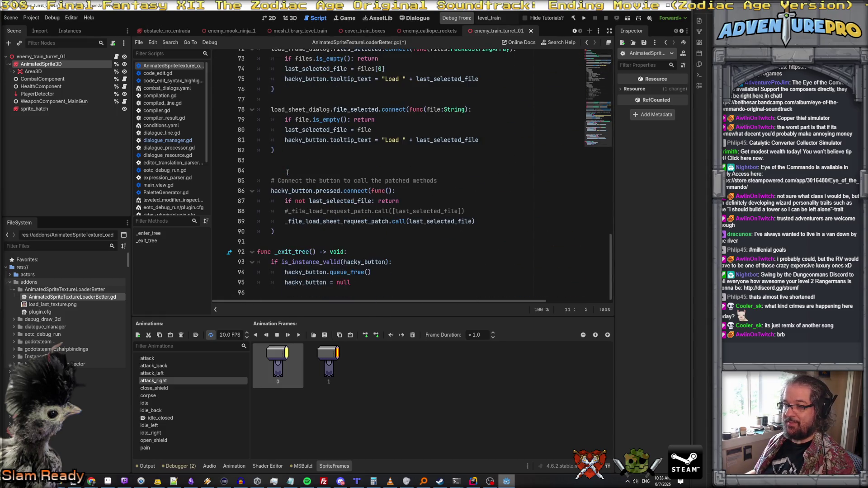
{"action": "scroll", "coordinate": [288, 172], "scroll_direction": "up", "scroll_amount": 20}
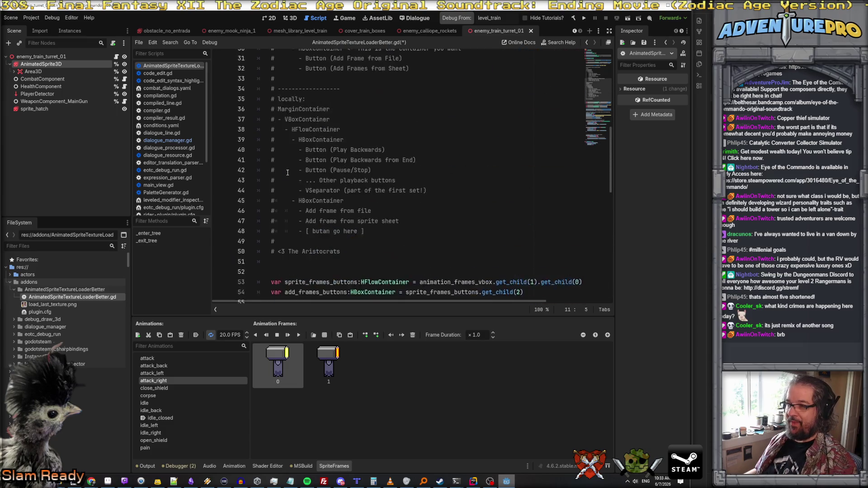
{"action": "scroll", "coordinate": [288, 172], "scroll_direction": "up", "scroll_amount": 1}
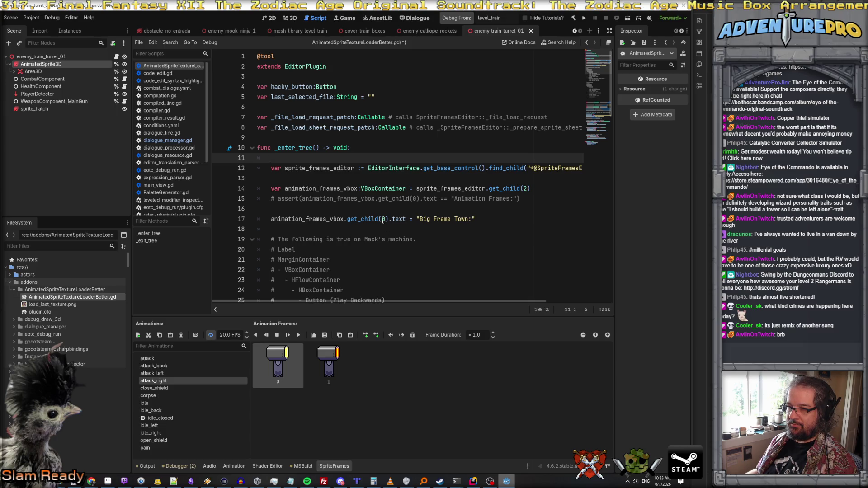
{"action": "mouse_move", "coordinate": [320, 219]}
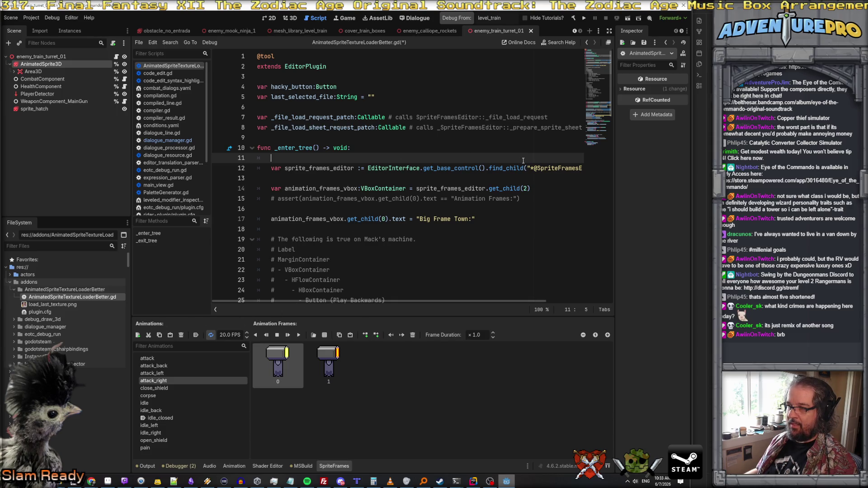
{"action": "scroll", "coordinate": [523, 161], "scroll_direction": "right", "scroll_amount": 2}
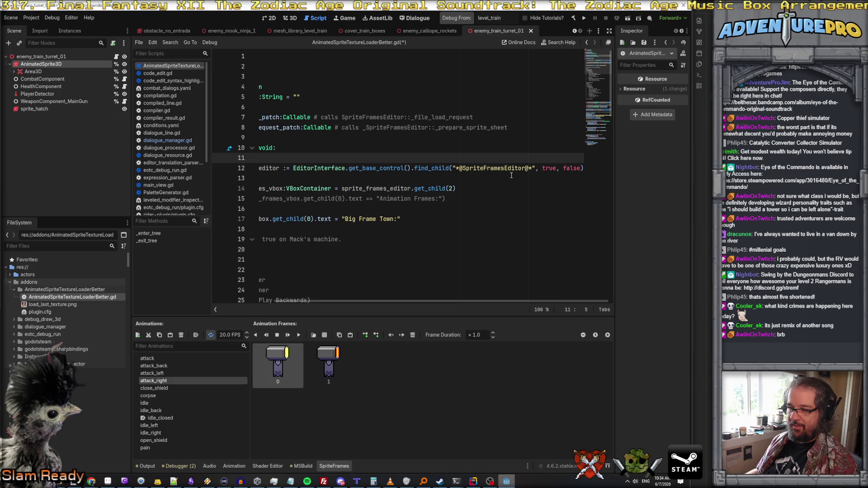
{"action": "scroll", "coordinate": [511, 175], "scroll_direction": "left", "scroll_amount": 2}
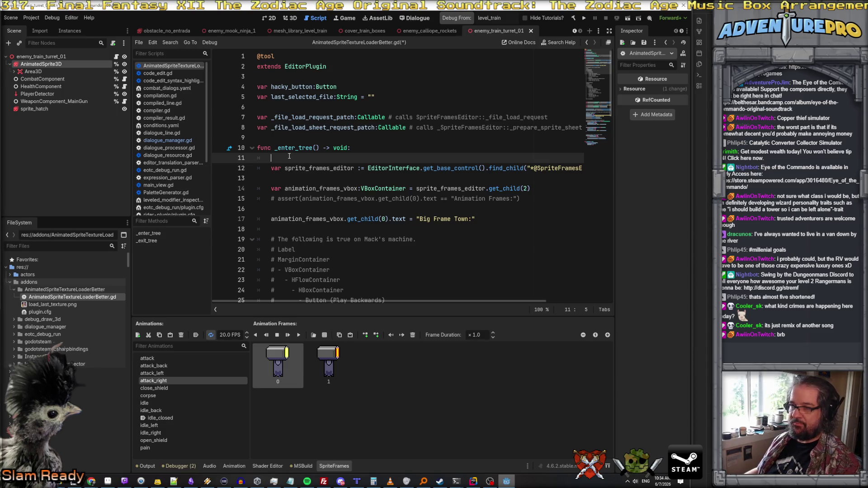
{"action": "type", "text": "print_debug(\"thn"}
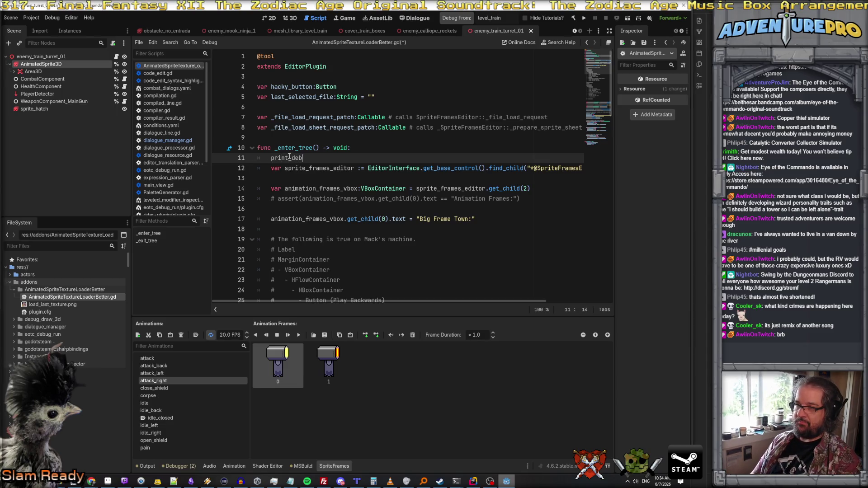
Finish print_debug("thing enter treeeee"), save the script, and show the output log
{"action": "key", "text": "BackSpace"}
{"action": "type", "text": "ing enter treee"}
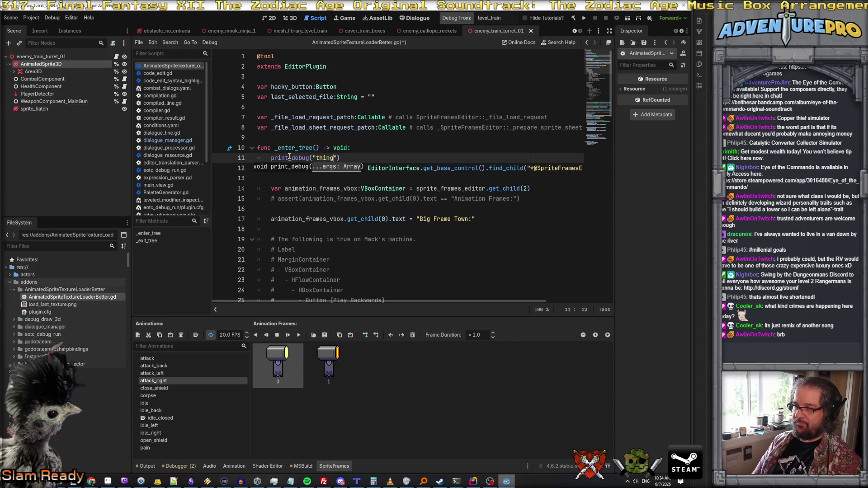
{"action": "type", "text": "ee"}
{"action": "key", "text": "End"}
{"action": "key", "text": "Return"}
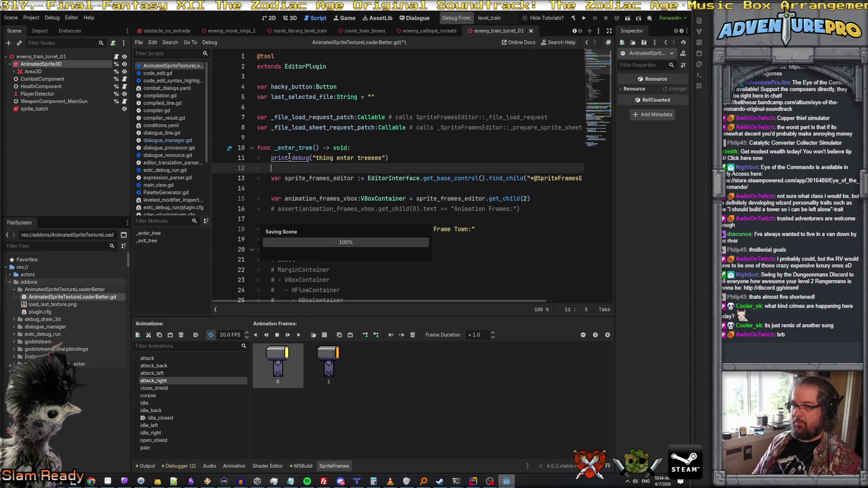
{"action": "key", "text": "ctrl+s"}
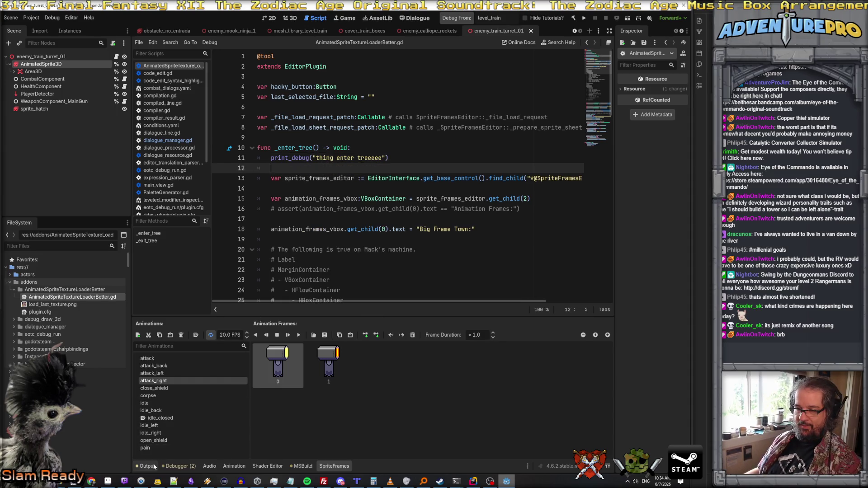
{"action": "left_click", "coordinate": [145, 466]}
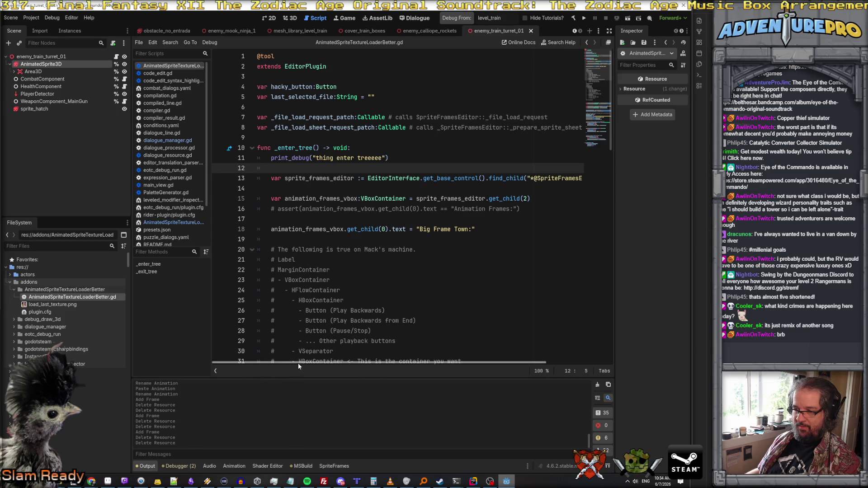
Enlarge the output log, inspect the two Debugger errors, then clear them
{"action": "left_click_drag", "start_coordinate": [302, 379], "coordinate": [318, 290]}
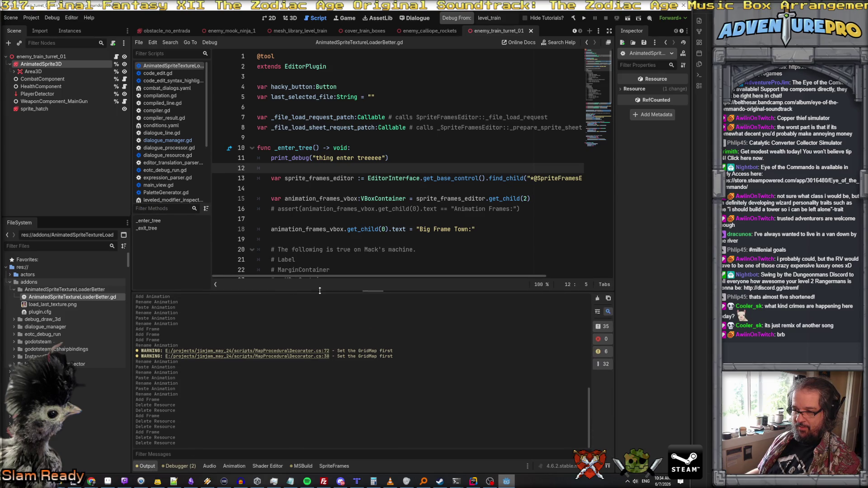
{"action": "scroll", "coordinate": [313, 304], "scroll_direction": "up", "scroll_amount": 5}
{"action": "scroll", "coordinate": [313, 305], "scroll_direction": "down", "scroll_amount": 5}
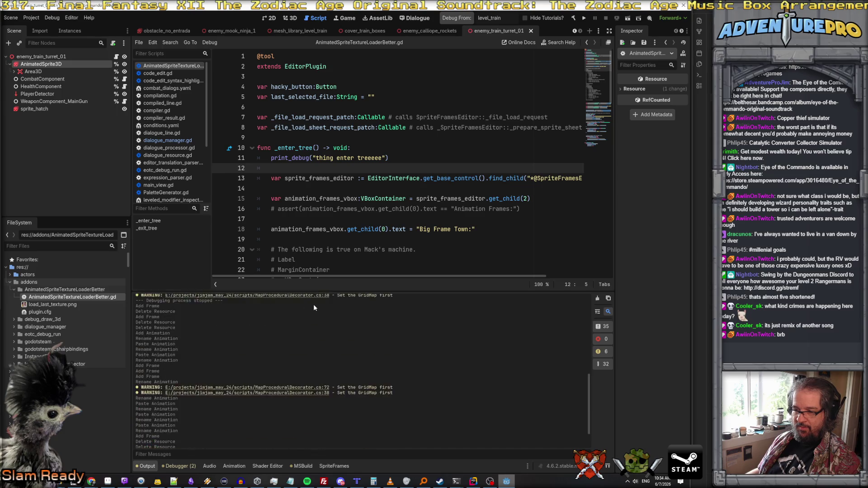
{"action": "left_click", "coordinate": [181, 466]}
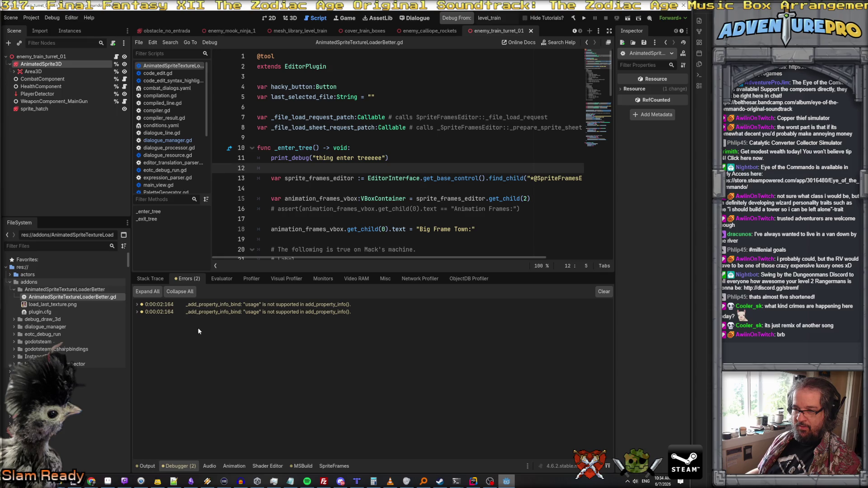
{"action": "left_click", "coordinate": [137, 312]}
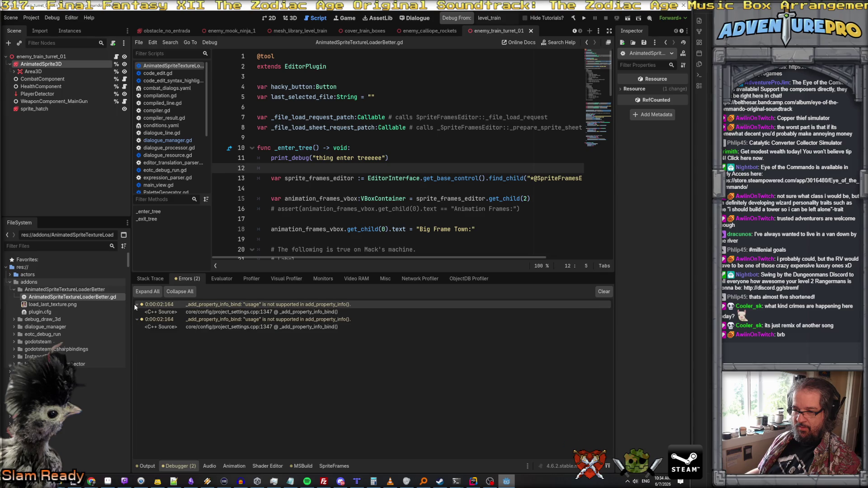
{"action": "left_click", "coordinate": [138, 312]}
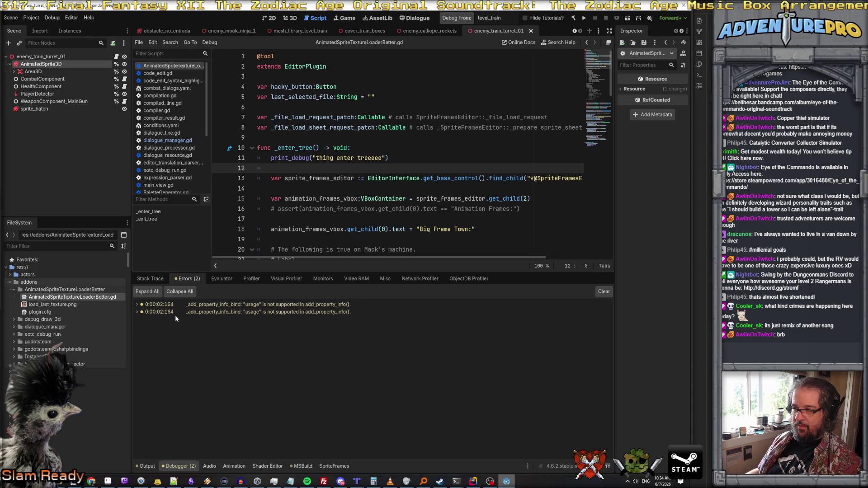
{"action": "left_click", "coordinate": [604, 291]}
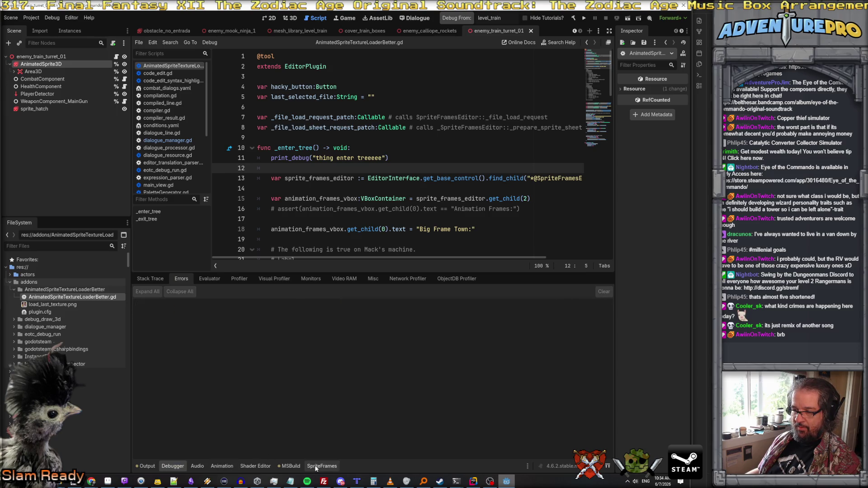
Cycle through the SpriteFrames, build log, shader and debugger panels, ending on the output log
{"action": "left_click", "coordinate": [315, 468]}
{"action": "left_click", "coordinate": [289, 466]}
{"action": "left_click", "coordinate": [255, 466]}
{"action": "left_click", "coordinate": [322, 466]}
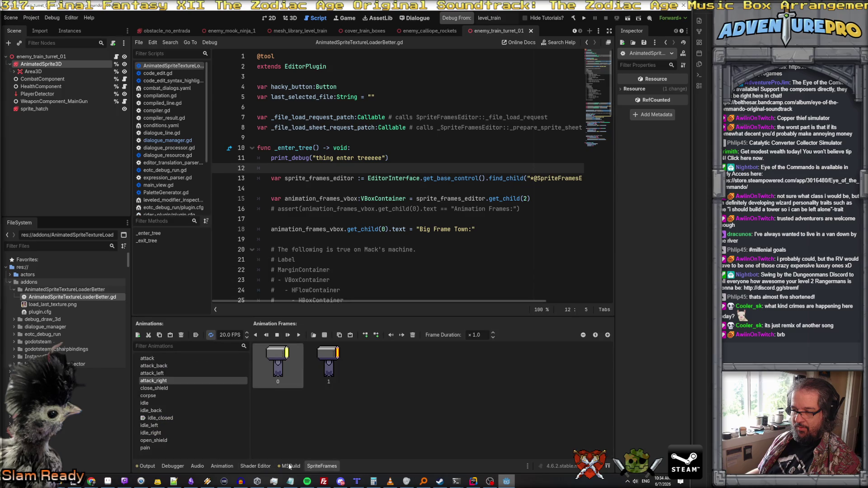
{"action": "left_click", "coordinate": [145, 466]}
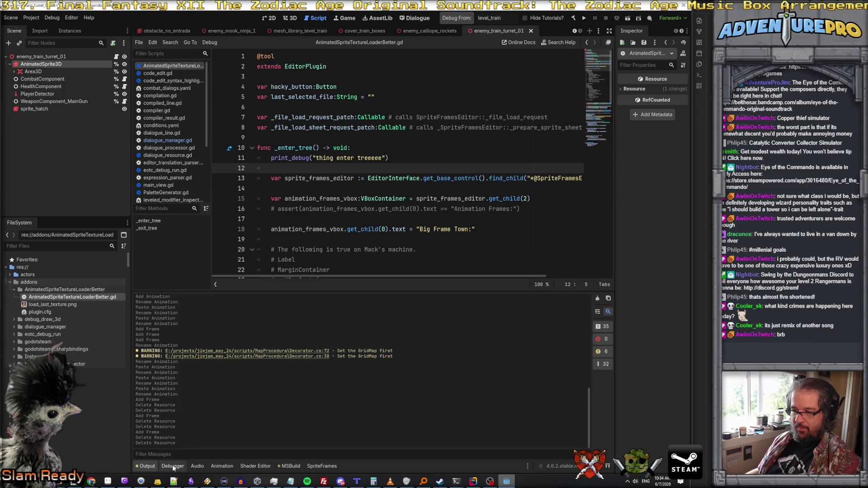
{"action": "left_click", "coordinate": [173, 467]}
{"action": "left_click", "coordinate": [145, 466]}
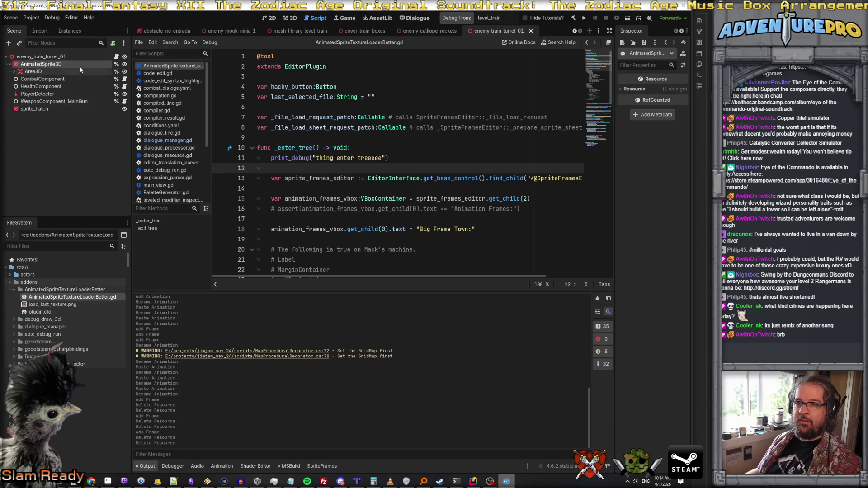
Switch to the enemy_calliope_rockets scene, select its AnimatedSprite3D, and review the bottom panels
{"action": "left_click", "coordinate": [69, 56]}
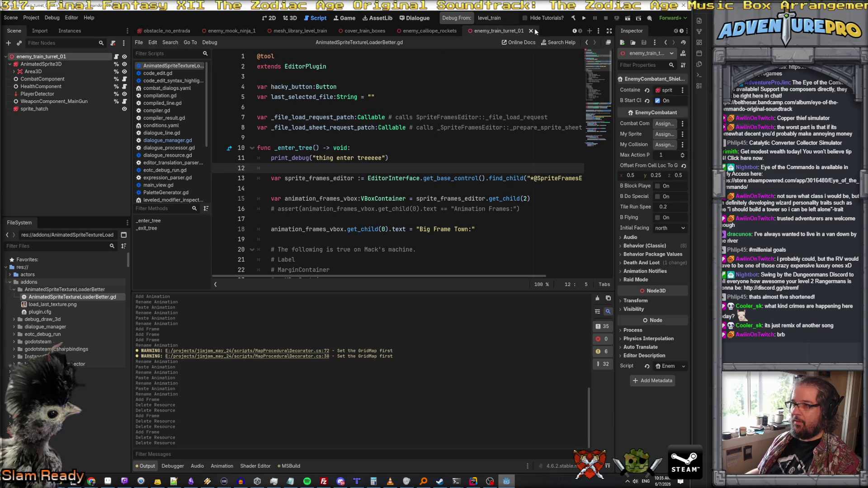
{"action": "left_click", "coordinate": [439, 31]}
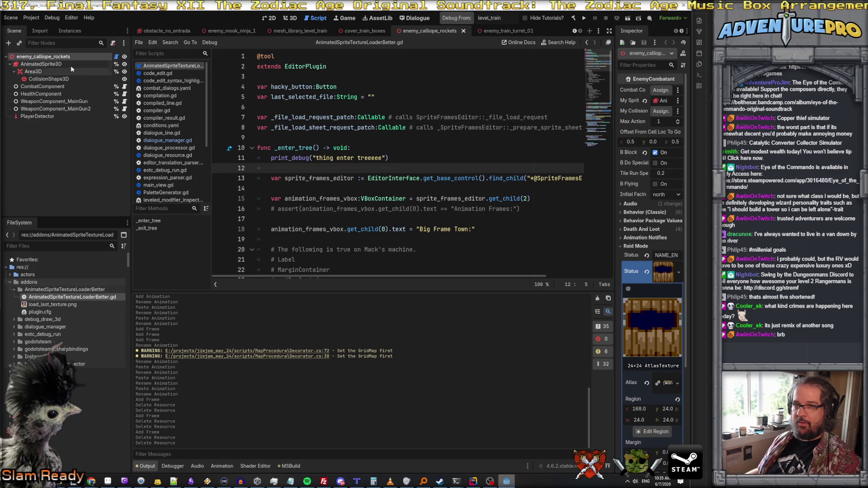
{"action": "left_click", "coordinate": [68, 65]}
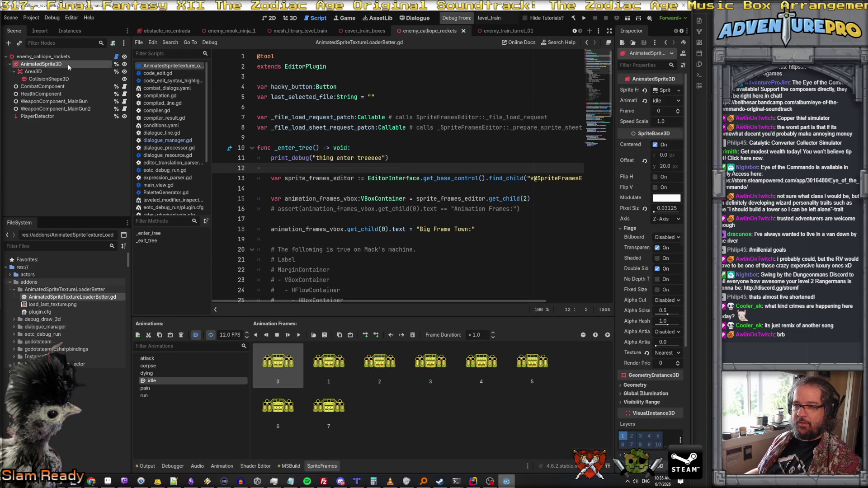
{"action": "left_click", "coordinate": [290, 466]}
{"action": "scroll", "coordinate": [259, 467], "scroll_direction": "down", "scroll_amount": 10}
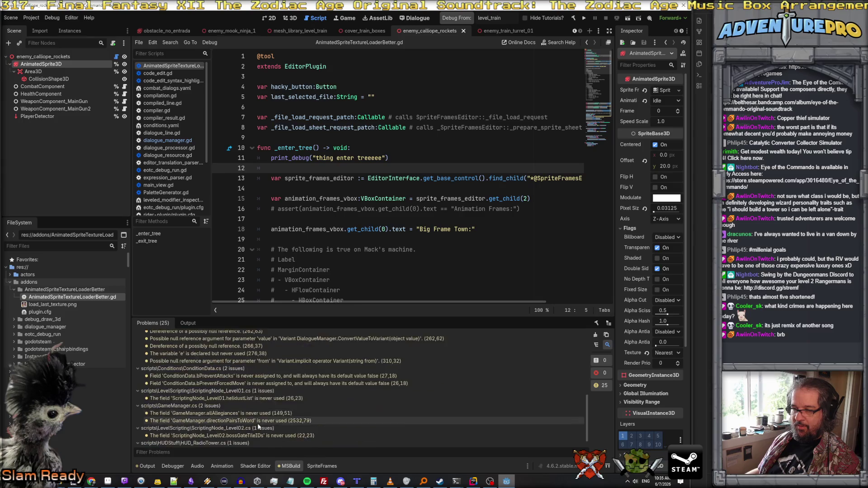
{"action": "left_click", "coordinate": [251, 466]}
{"action": "left_click", "coordinate": [222, 466]}
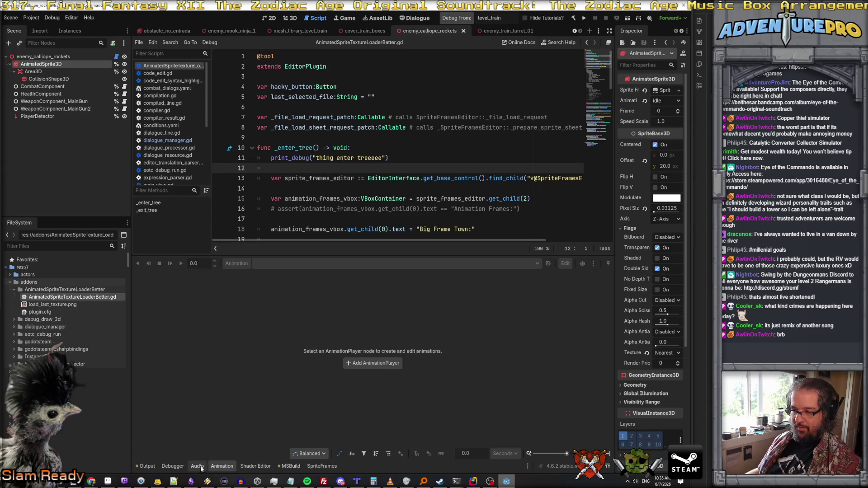
{"action": "left_click", "coordinate": [172, 466]}
{"action": "left_click", "coordinate": [153, 466]}
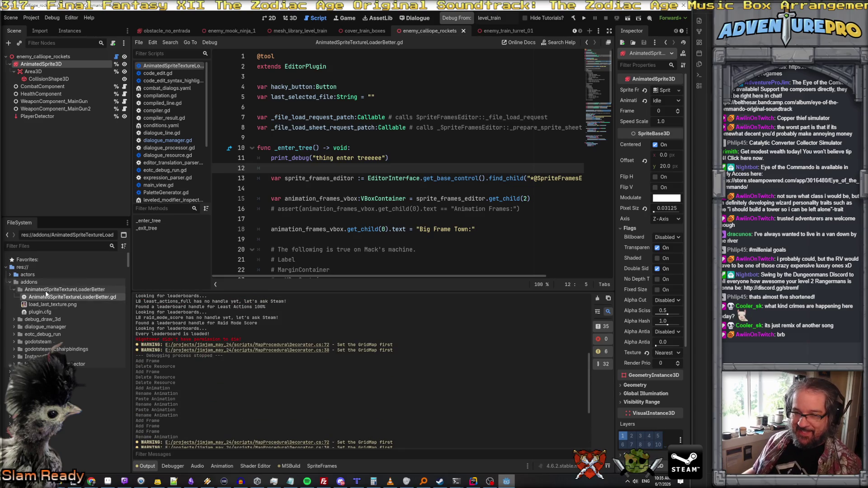
Compare the eotc_debug_run and AnimatedSpriteTextureLoaderBetter plugin.cfg files
{"action": "double_click", "coordinate": [44, 315]}
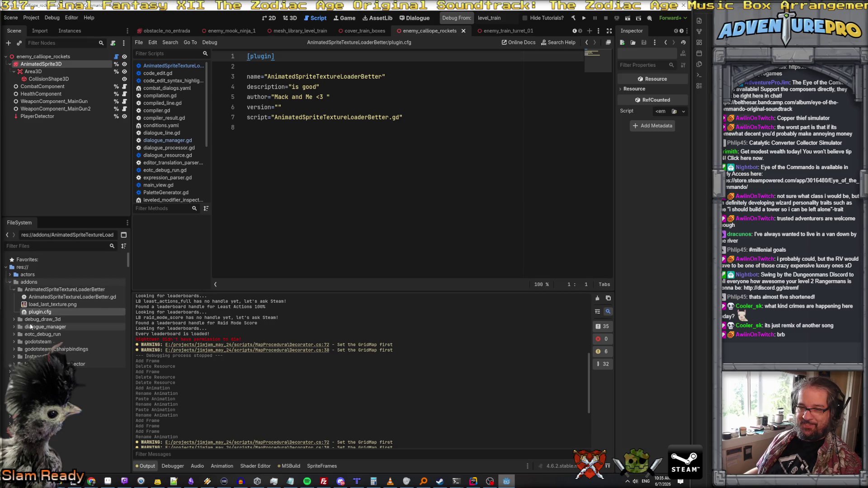
{"action": "left_click", "coordinate": [14, 319]}
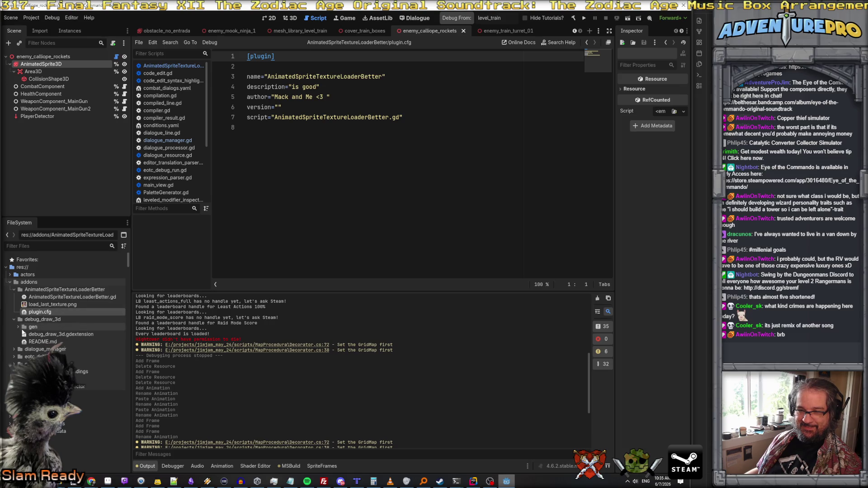
{"action": "left_click", "coordinate": [13, 357]}
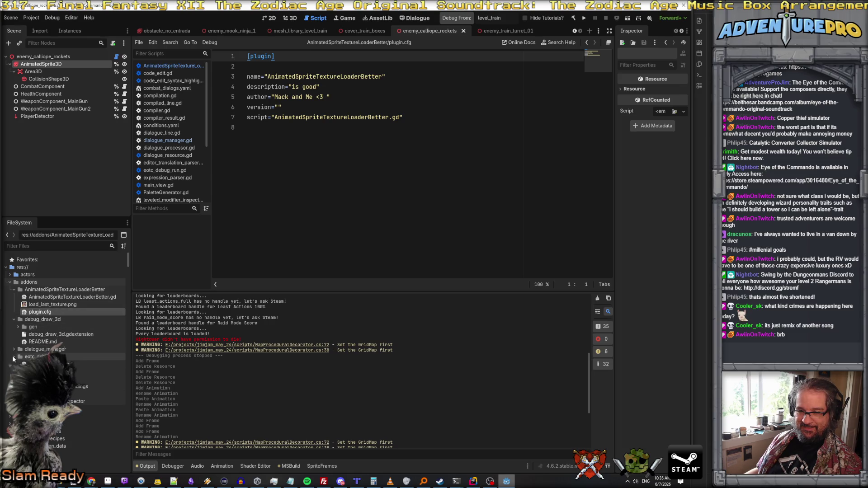
{"action": "double_click", "coordinate": [91, 372]}
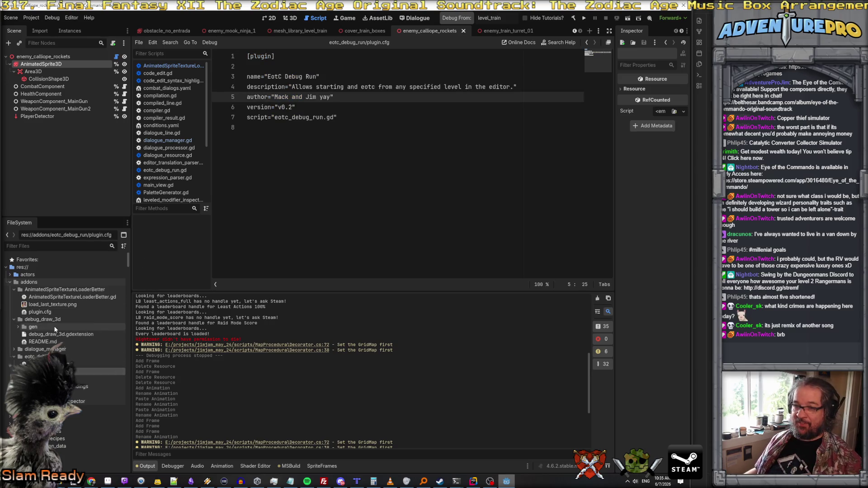
{"action": "left_click", "coordinate": [45, 311]}
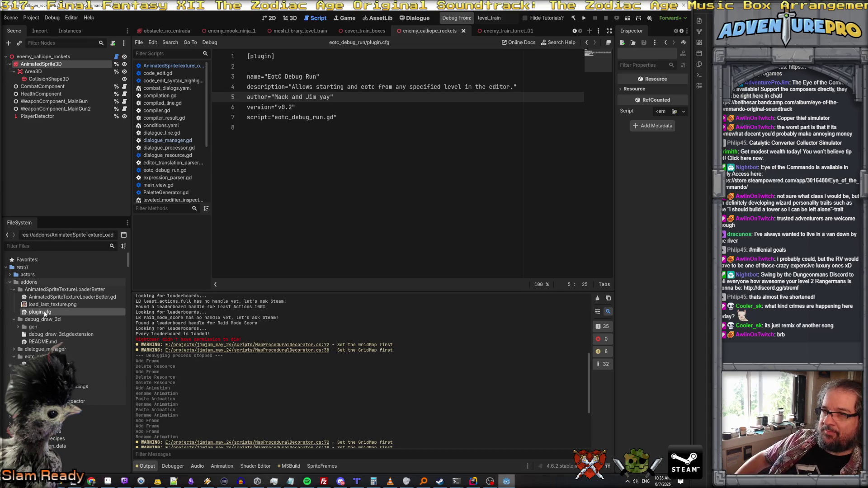
{"action": "double_click", "coordinate": [45, 310]}
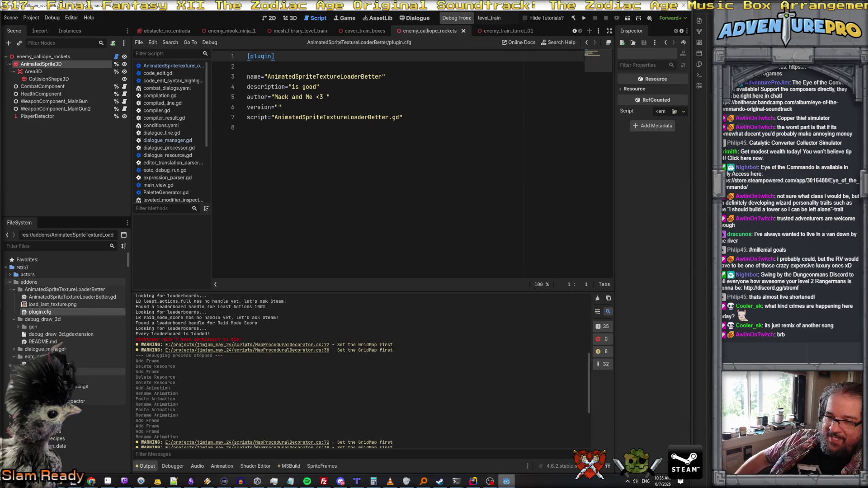
{"action": "double_click", "coordinate": [50, 371]}
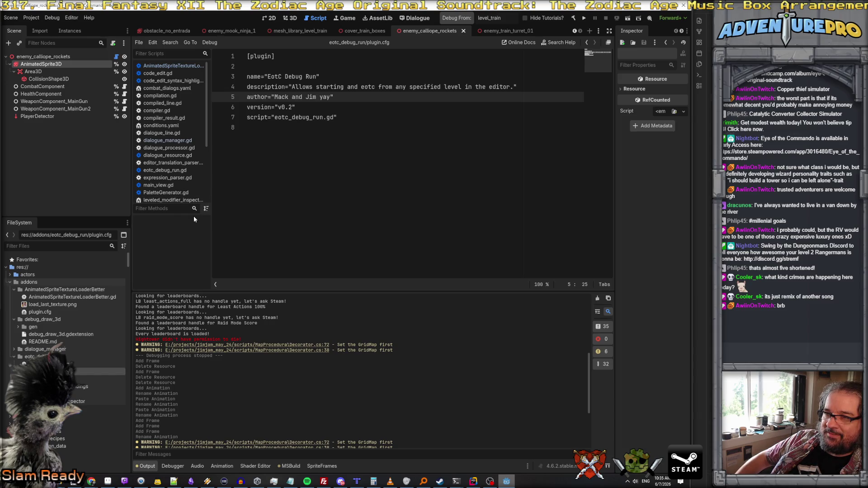
Look over eotc_debug_run.gd, then return to AnimatedSpriteTextureLoaderBetter.gd
{"action": "left_click", "coordinate": [55, 364]}
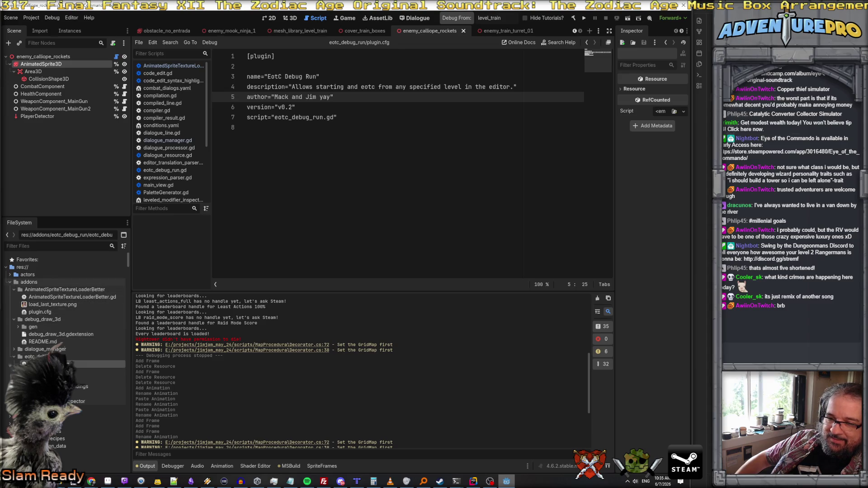
{"action": "double_click", "coordinate": [55, 364]}
{"action": "scroll", "coordinate": [450, 109], "scroll_direction": "up", "scroll_amount": 10}
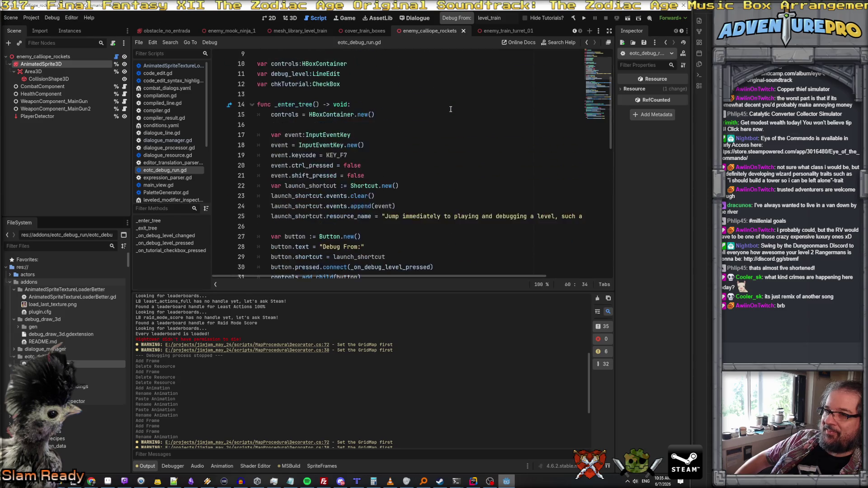
{"action": "scroll", "coordinate": [450, 109], "scroll_direction": "up", "scroll_amount": 3}
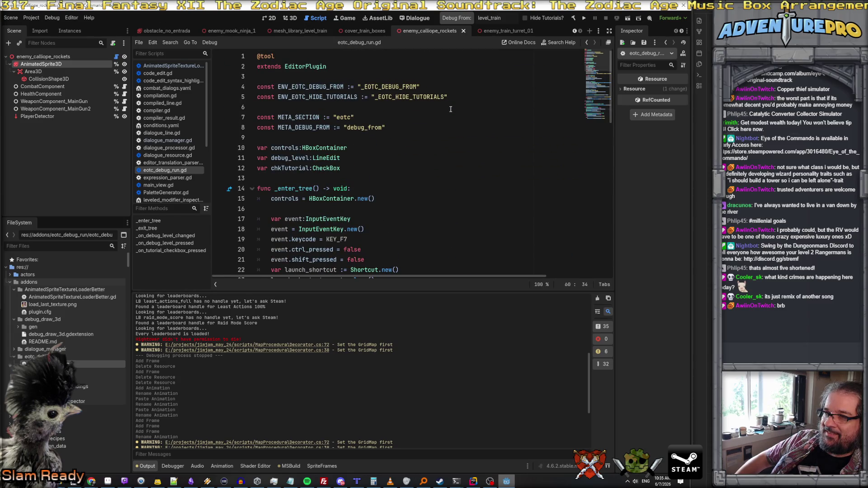
{"action": "double_click", "coordinate": [59, 298]}
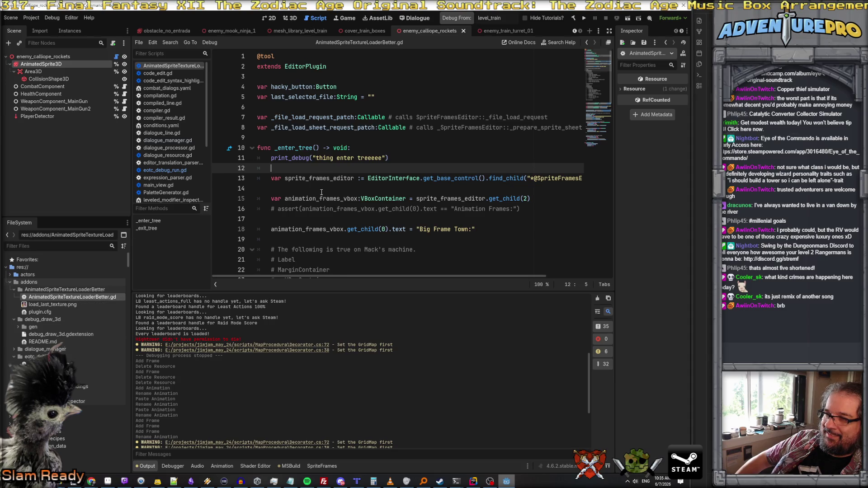
Scroll through the AnimatedSpriteTextureLoaderBetter.gd script and the output log
{"action": "scroll", "coordinate": [322, 192], "scroll_direction": "down", "scroll_amount": 1}
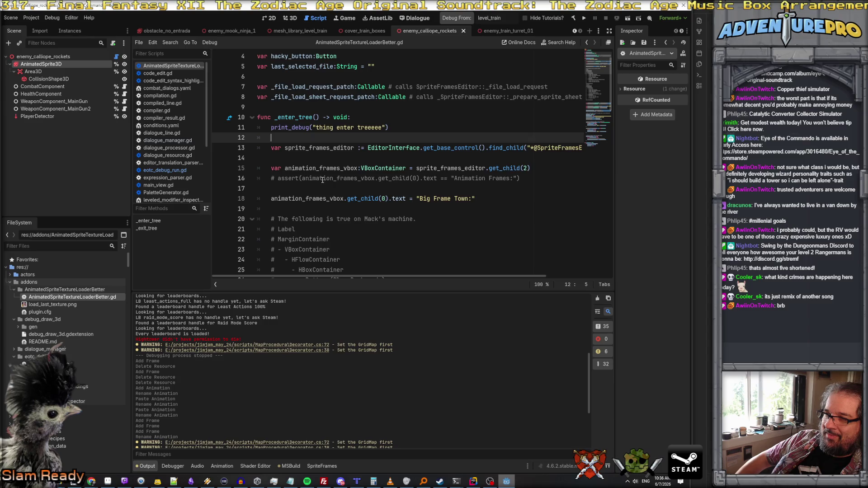
{"action": "scroll", "coordinate": [322, 180], "scroll_direction": "right", "scroll_amount": 3}
{"action": "scroll", "coordinate": [322, 179], "scroll_direction": "left", "scroll_amount": 3}
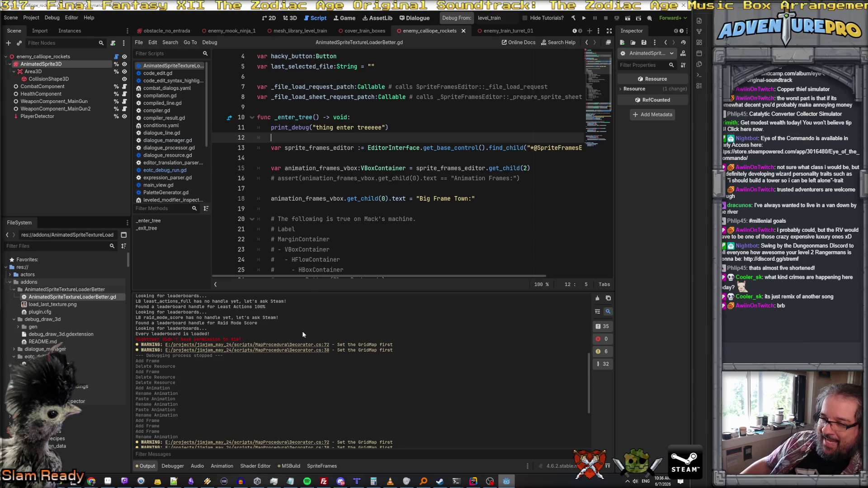
{"action": "scroll", "coordinate": [303, 330], "scroll_direction": "up", "scroll_amount": 10}
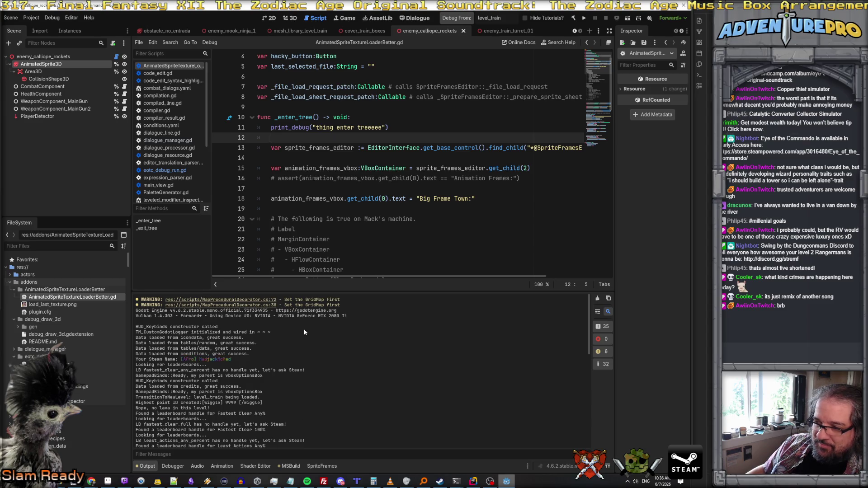
{"action": "scroll", "coordinate": [304, 333], "scroll_direction": "up", "scroll_amount": 15}
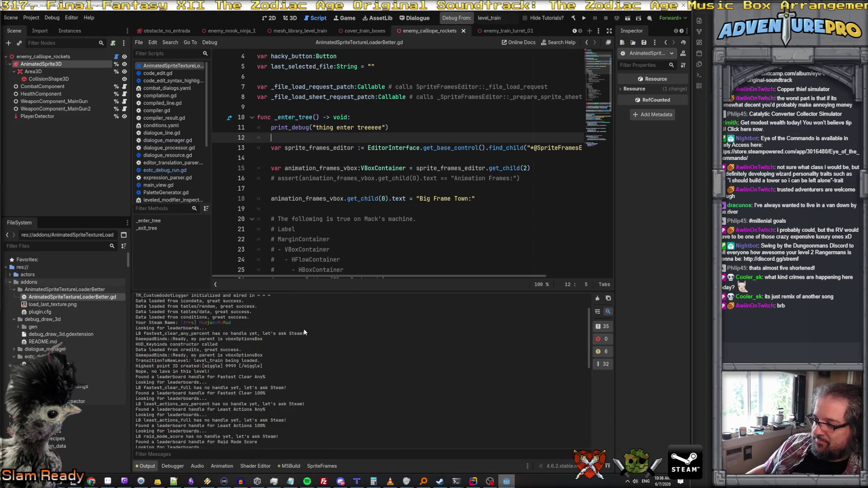
Check the Debugger's error list, then put the cursor on the commented assert on line 16
{"action": "left_click", "coordinate": [173, 466]}
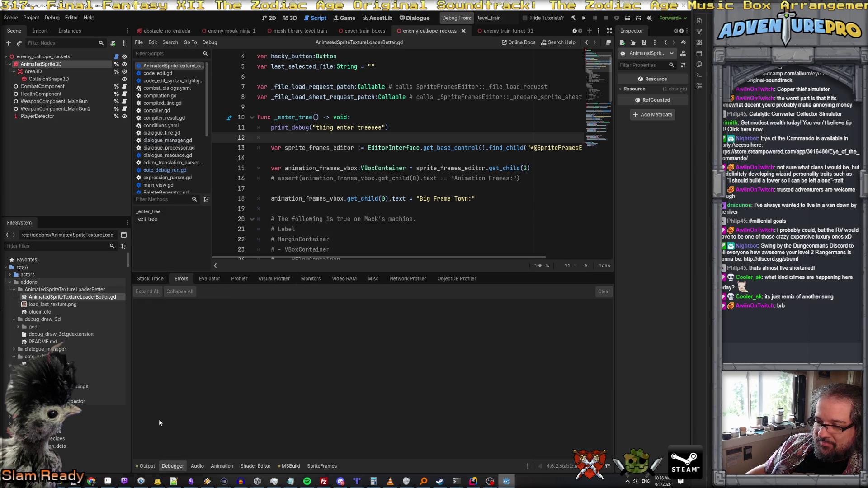
{"action": "left_click", "coordinate": [147, 466]}
{"action": "scroll", "coordinate": [181, 420], "scroll_direction": "down", "scroll_amount": 10}
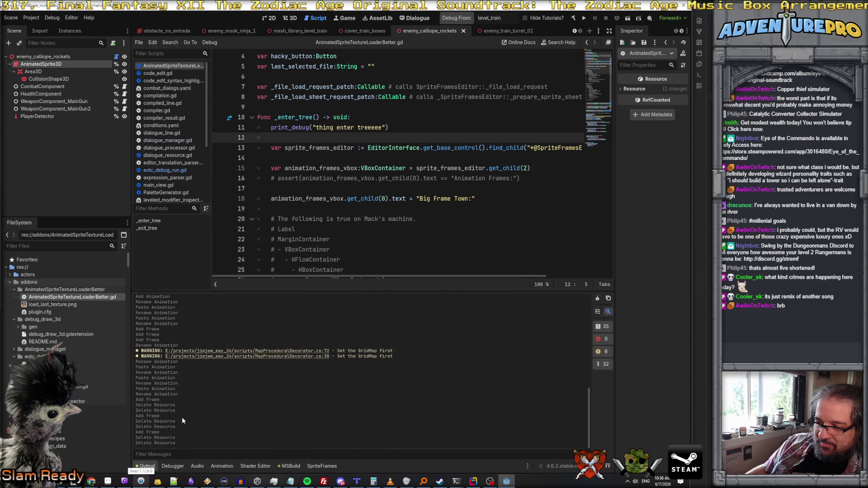
{"action": "scroll", "coordinate": [334, 209], "scroll_direction": "up", "scroll_amount": 3}
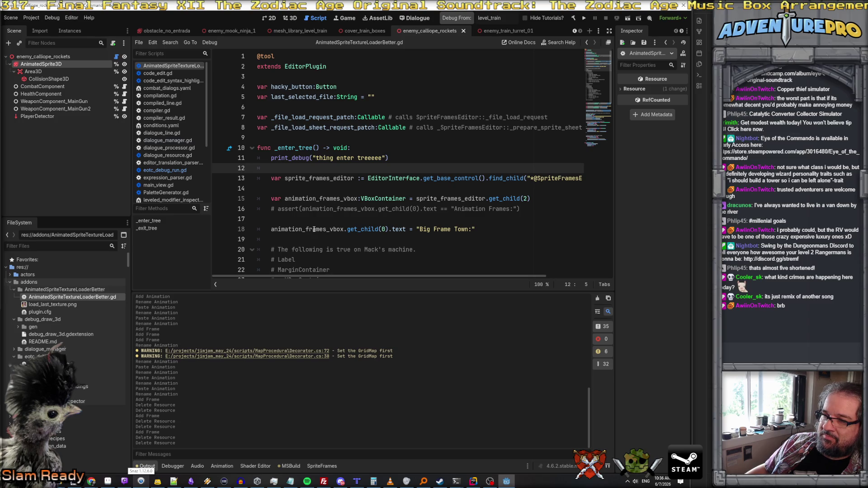
{"action": "left_click", "coordinate": [336, 229]}
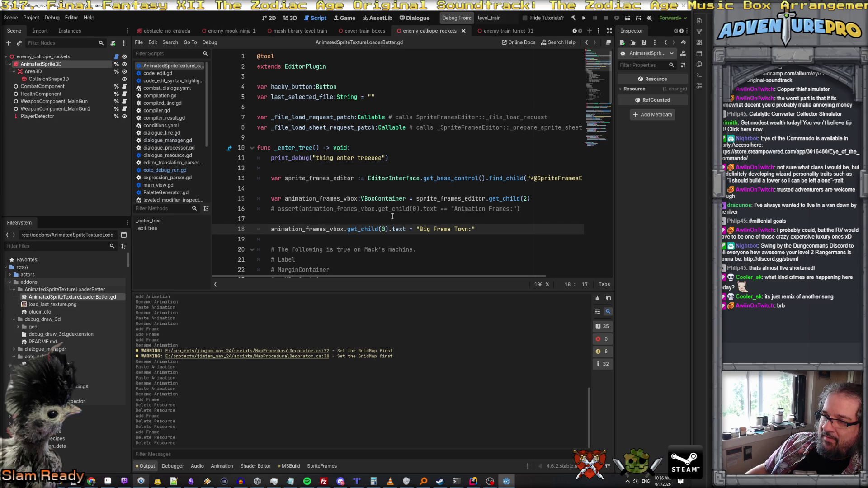
{"action": "left_click", "coordinate": [278, 210]}
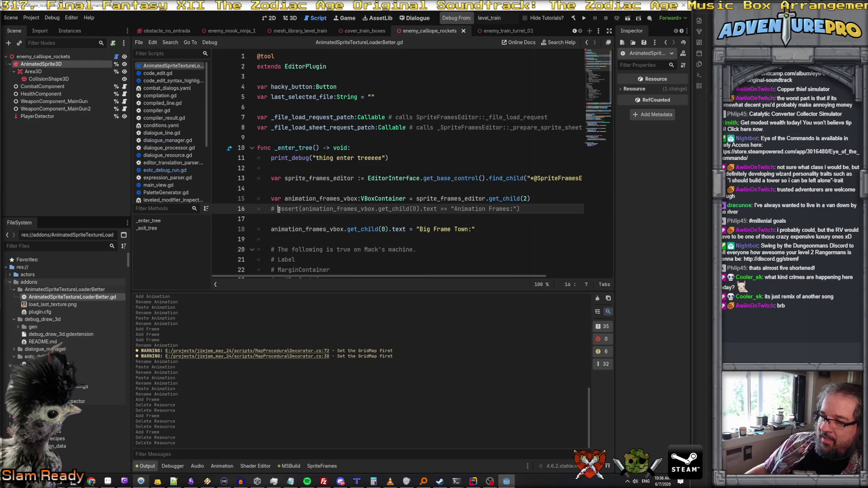
Uncomment the "Animation Frames:" assert on line 16, save the script, and return to the output log
{"action": "key", "text": "ctrl+k"}
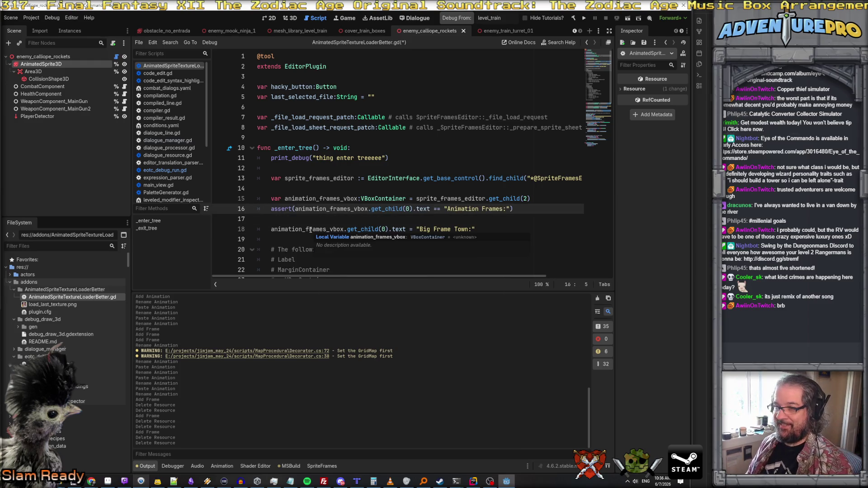
{"action": "key", "text": "ctrl+s"}
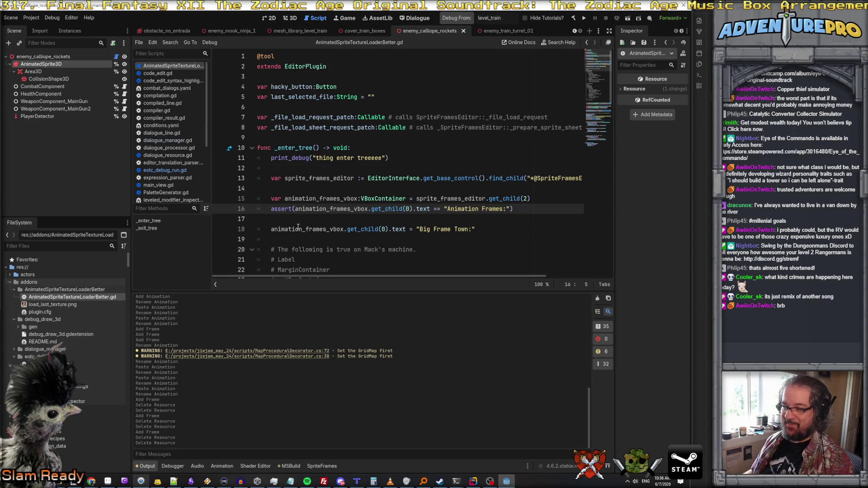
{"action": "left_click", "coordinate": [306, 466]}
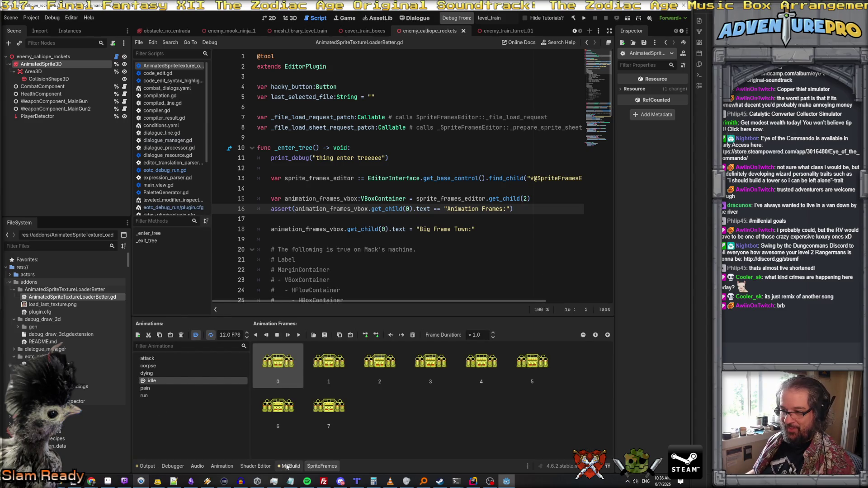
{"action": "left_click", "coordinate": [262, 466]}
{"action": "left_click", "coordinate": [147, 467]}
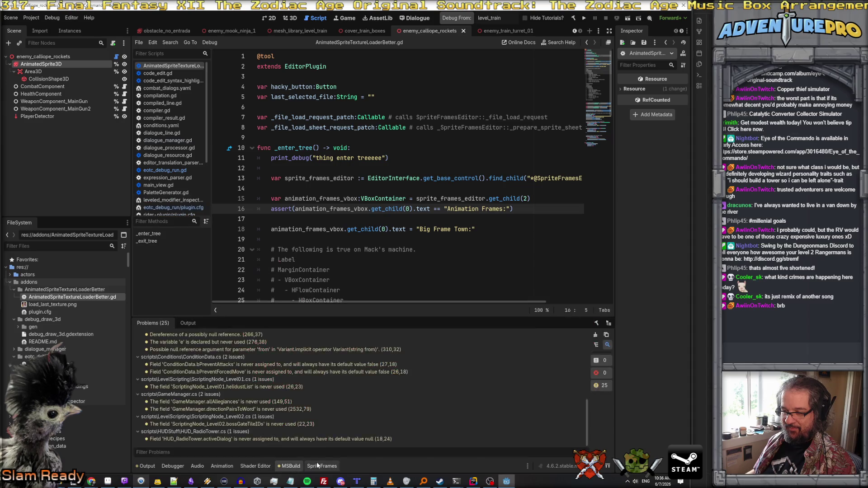
{"action": "left_click", "coordinate": [149, 467]}
{"action": "left_click", "coordinate": [148, 466]}
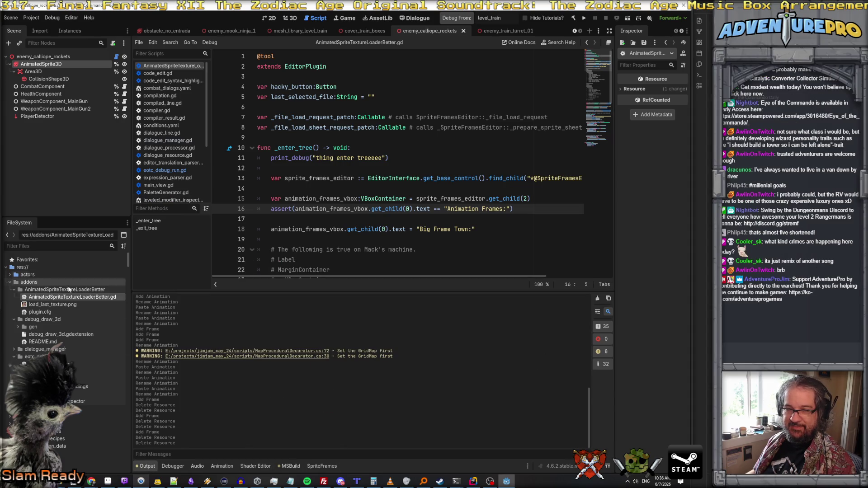
{"action": "left_click", "coordinate": [31, 18]}
{"action": "left_click", "coordinate": [46, 28]}
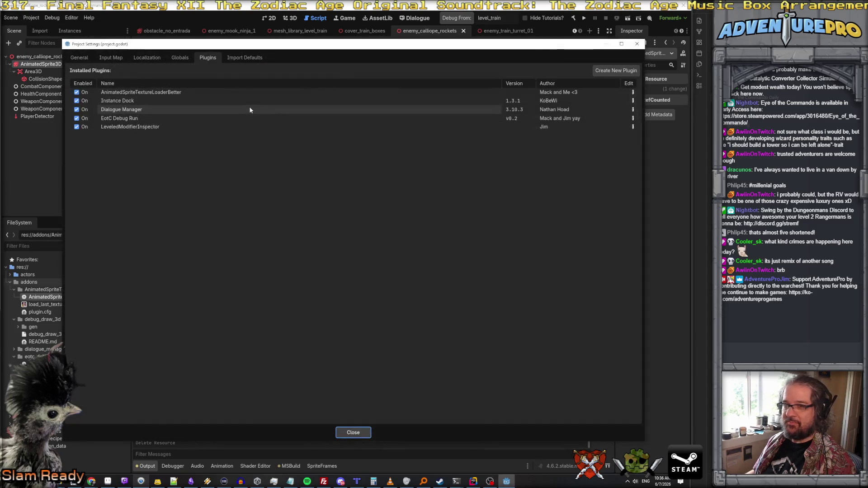
{"action": "left_click", "coordinate": [77, 92]}
{"action": "left_click", "coordinate": [353, 432]}
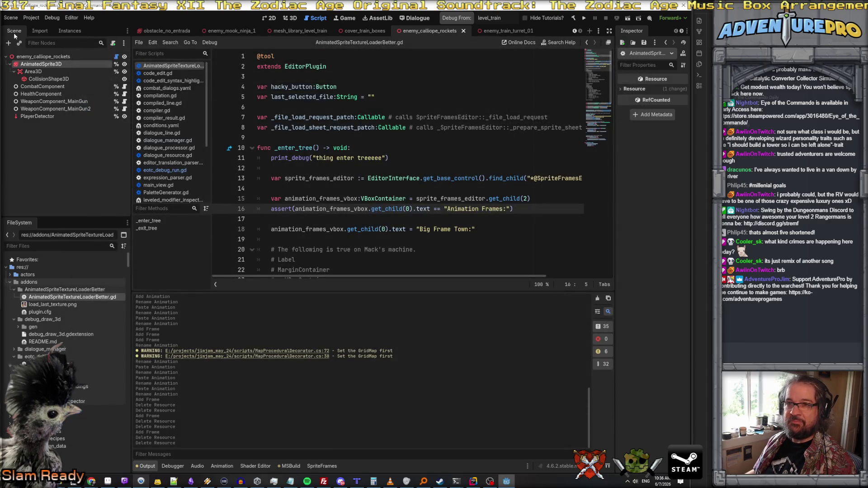
{"action": "left_click", "coordinate": [31, 18]}
{"action": "left_click", "coordinate": [45, 28]}
{"action": "left_click", "coordinate": [77, 93]}
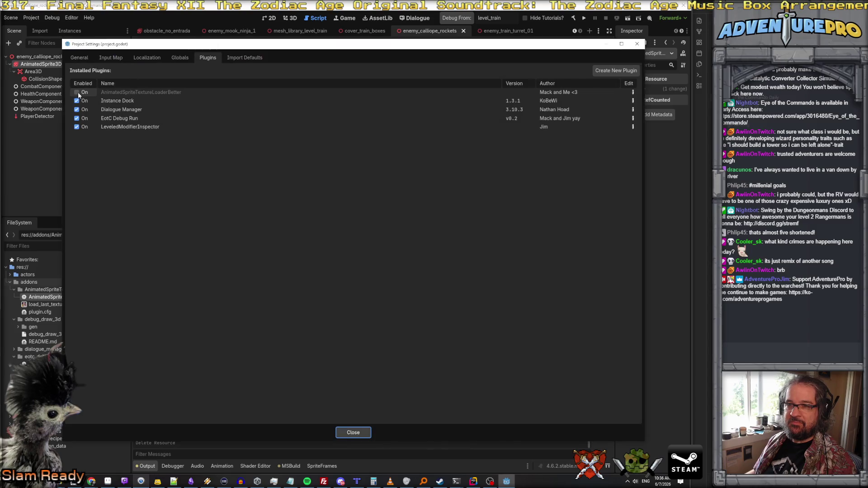
{"action": "left_click", "coordinate": [362, 433]}
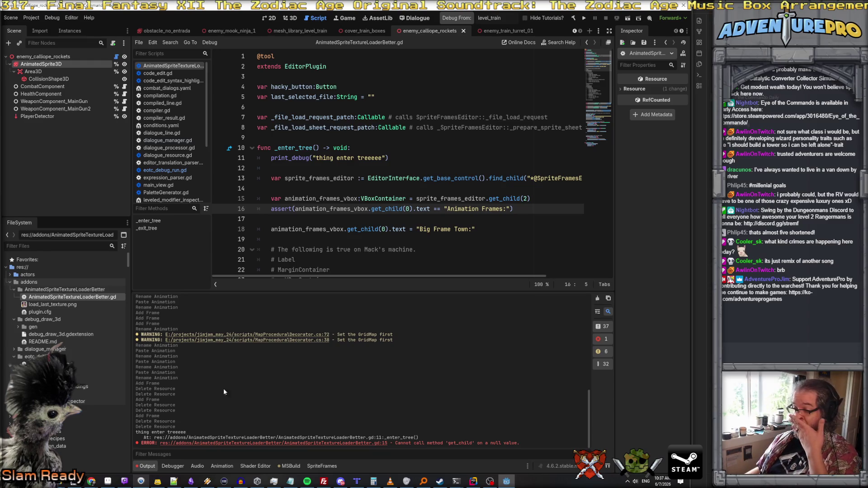
{"action": "left_click", "coordinate": [306, 198]}
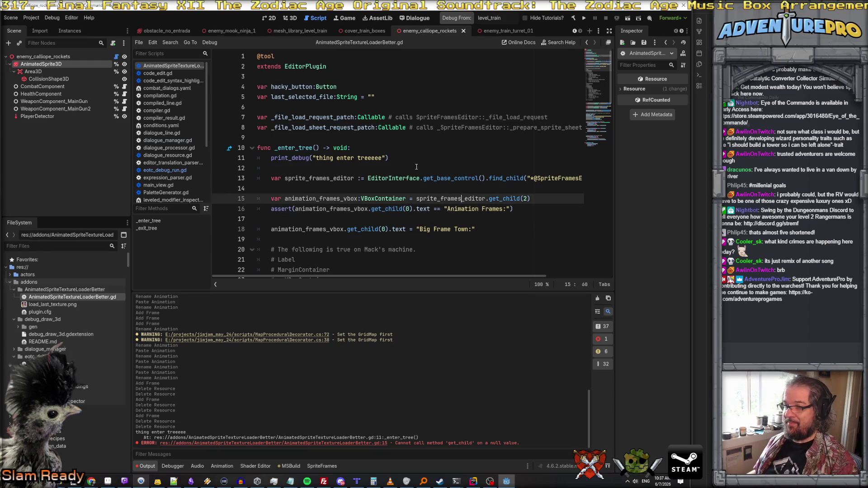
{"action": "left_click", "coordinate": [410, 160]}
{"action": "key", "text": "Home"}
{"action": "key", "text": "Home"}
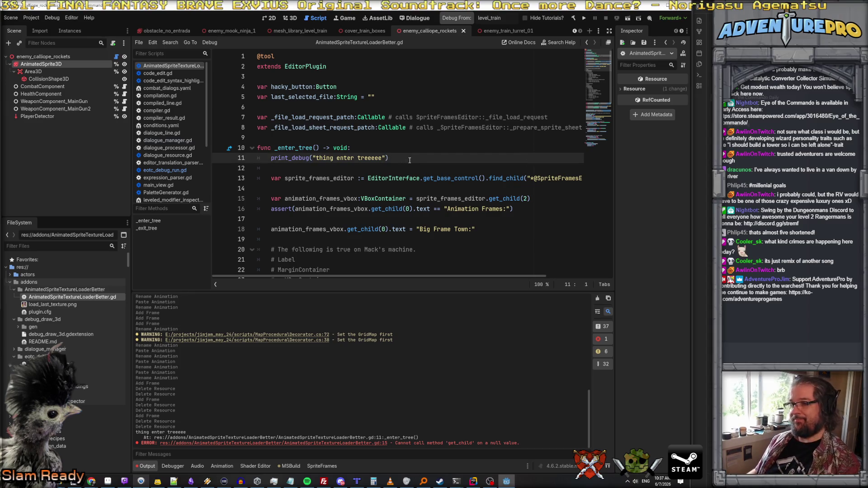
{"action": "scroll", "coordinate": [484, 179], "scroll_direction": "right", "scroll_amount": 3}
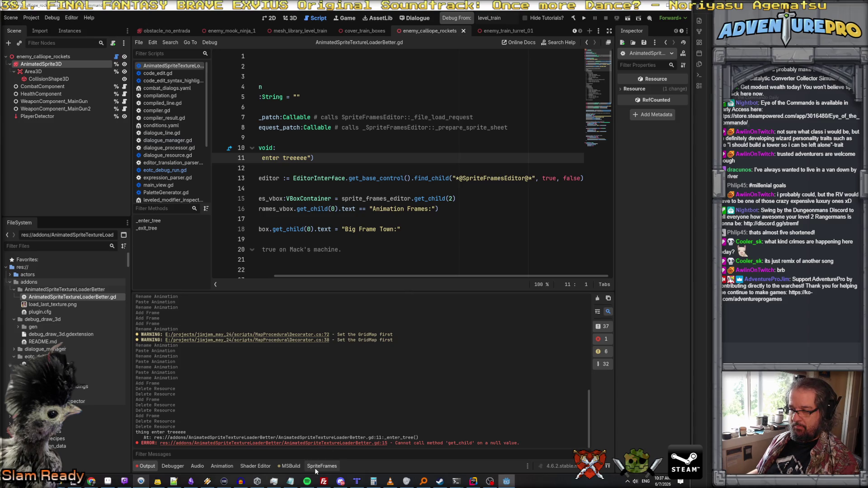
{"action": "left_click", "coordinate": [316, 470]}
Check the SpriteFrames panel's dock options without changes, then consult the find_child and get_base_control docs
{"action": "right_click", "coordinate": [318, 469]}
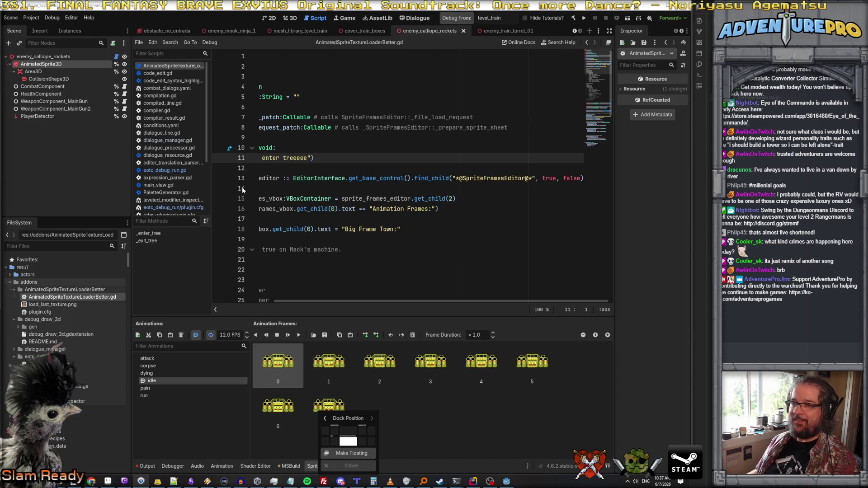
{"action": "left_click", "coordinate": [175, 69]}
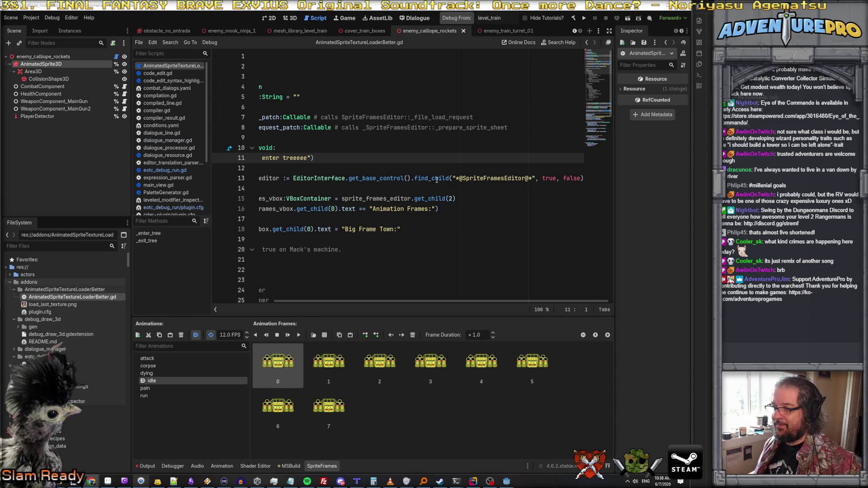
{"action": "mouse_move", "coordinate": [437, 181]}
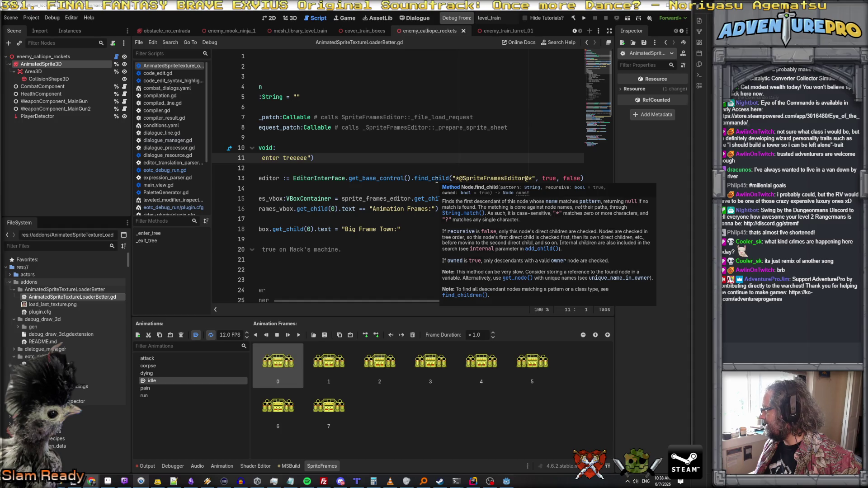
{"action": "mouse_move", "coordinate": [389, 177]}
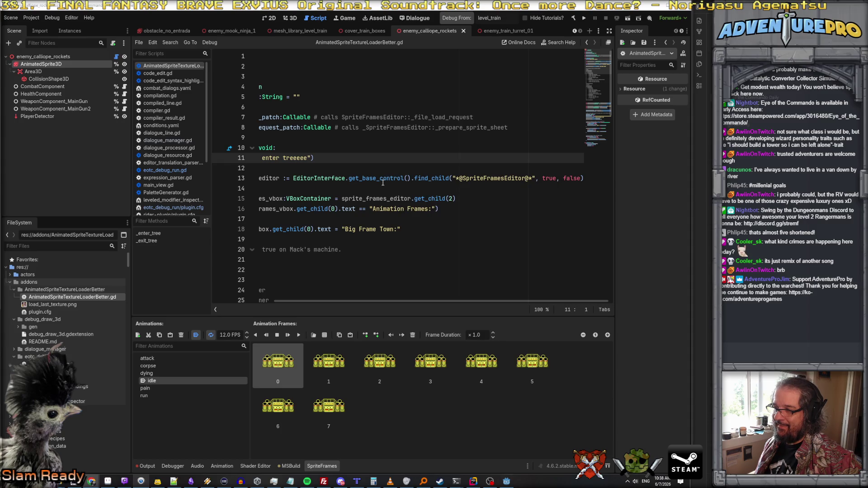
{"action": "scroll", "coordinate": [383, 182], "scroll_direction": "left", "scroll_amount": 3}
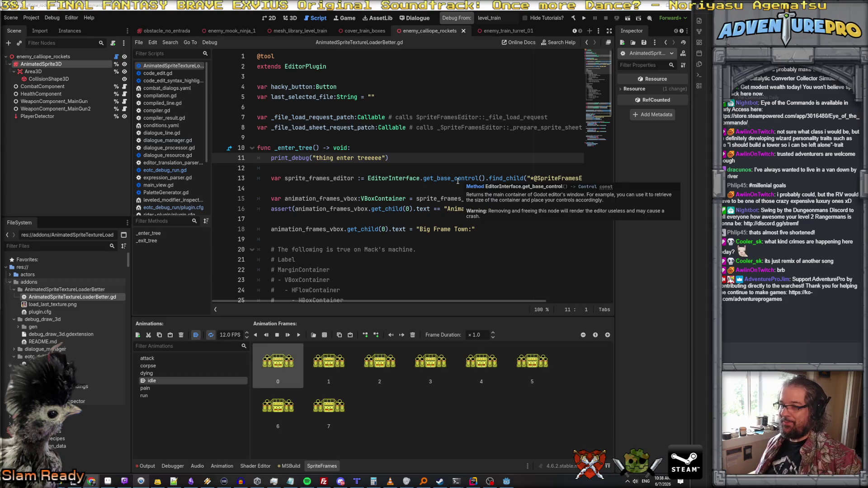
{"action": "scroll", "coordinate": [515, 193], "scroll_direction": "right", "scroll_amount": 3}
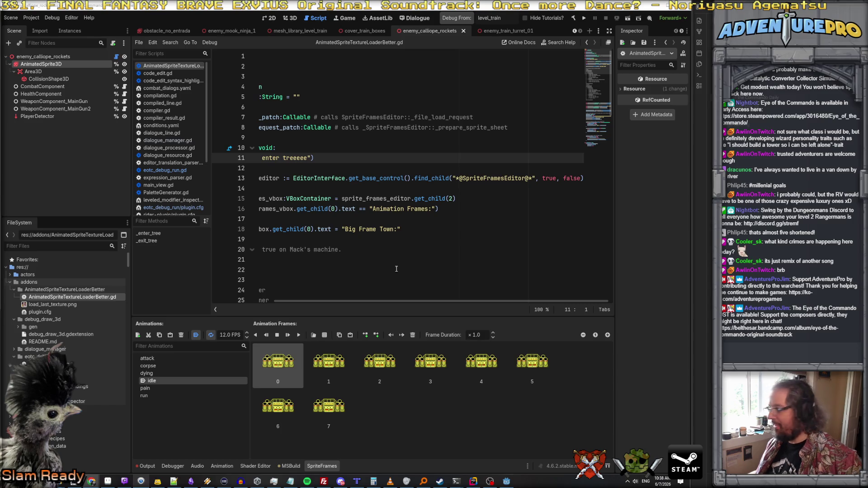
{"action": "left_click", "coordinate": [381, 168]}
{"action": "key", "text": "Return"}
{"action": "type", "text": "EditorBot"}
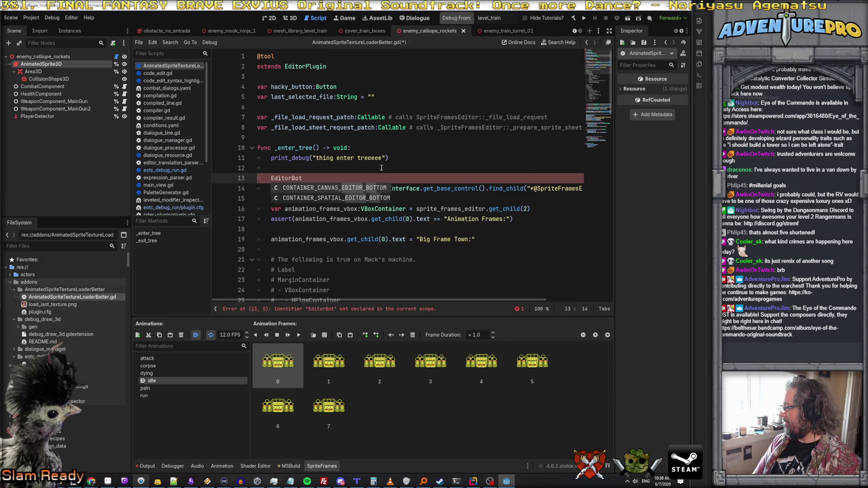
{"action": "key", "text": "BackSpace"}
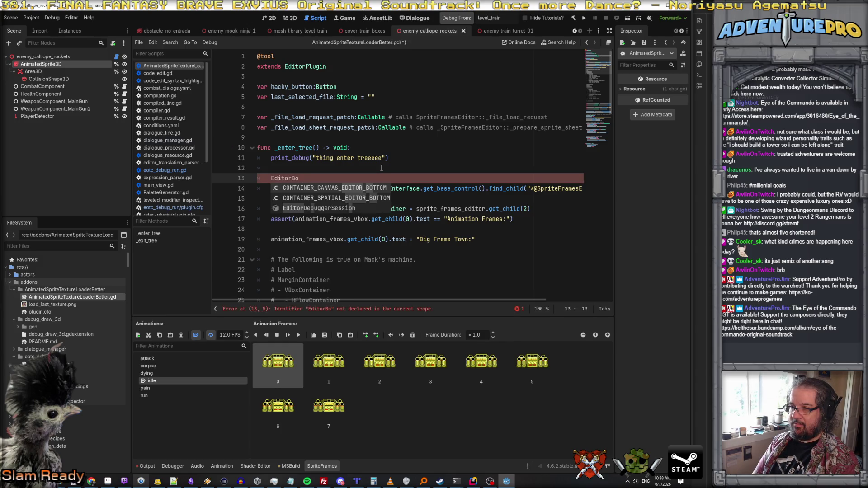
{"action": "key", "text": "BackSpace"}
{"action": "key", "text": "BackSpace"}
{"action": "key", "text": "BackSpace"}
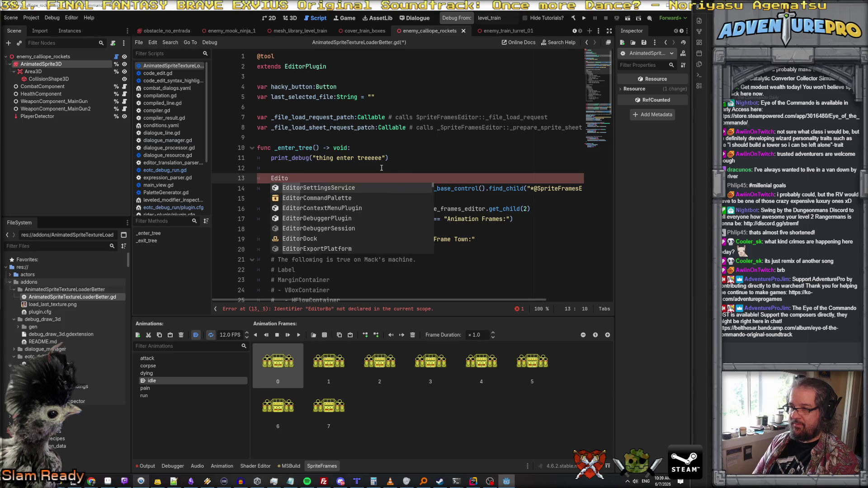
{"action": "key", "text": "BackSpace"}
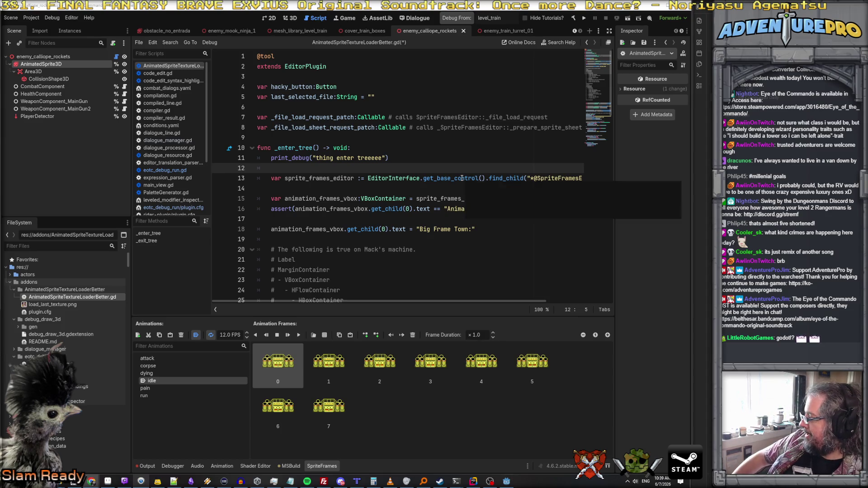
{"action": "mouse_move", "coordinate": [462, 178]}
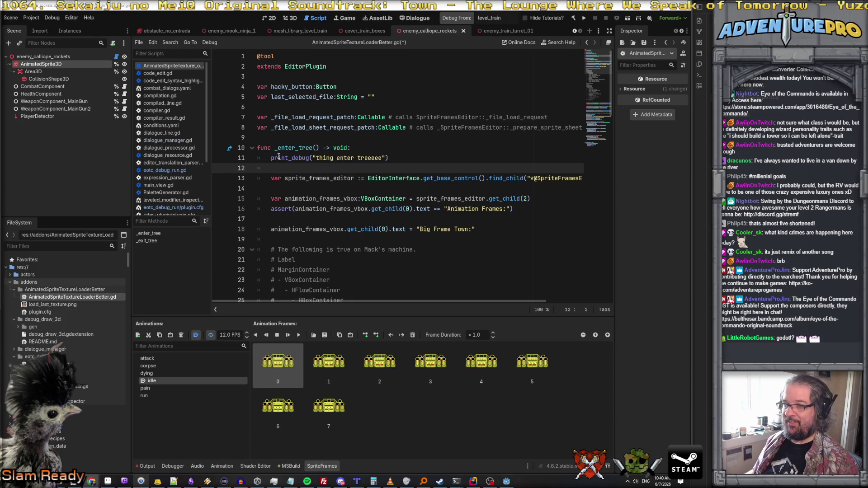
{"action": "left_click", "coordinate": [274, 139]}
Paste the _find_sprite_frames_editor_recursive function above _enter_tree
{"action": "key", "text": "Return"}
{"action": "key", "text": "Return"}
{"action": "type", "text": "func _find_sprite_frames_editor_recursive(node: Node) -> Control: \tif node.get_class() == \"SpriteFramesEditor\": \t\treturn node as Control \t \tfor child in node.get_children(): \t\tvar result = _find_sprite_frames_editor_recursive(child) \t\tif result != null: \t\t\treturn result \t\t \treturn null"}
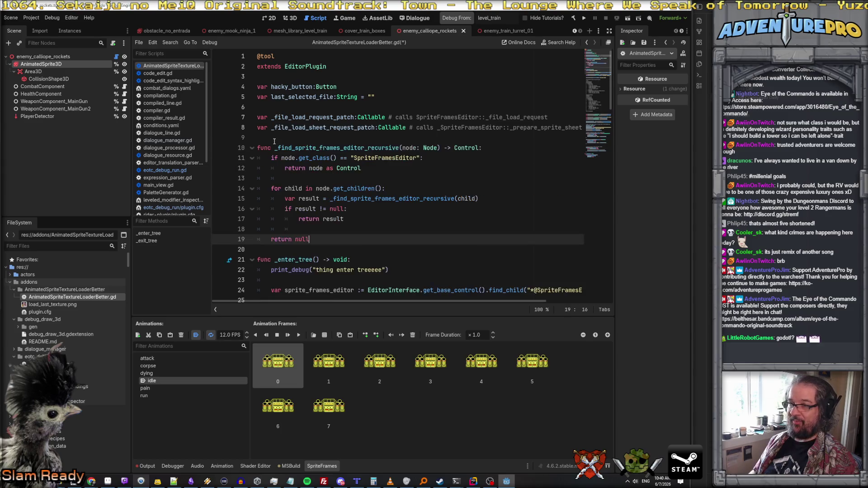
{"action": "scroll", "coordinate": [429, 195], "scroll_direction": "down", "scroll_amount": 1}
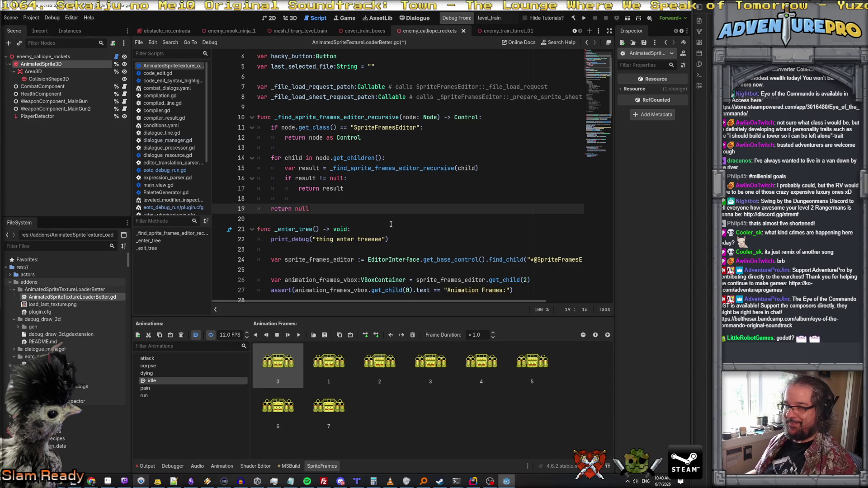
{"action": "scroll", "coordinate": [391, 224], "scroll_direction": "down", "scroll_amount": 1}
{"action": "left_click", "coordinate": [485, 230]}
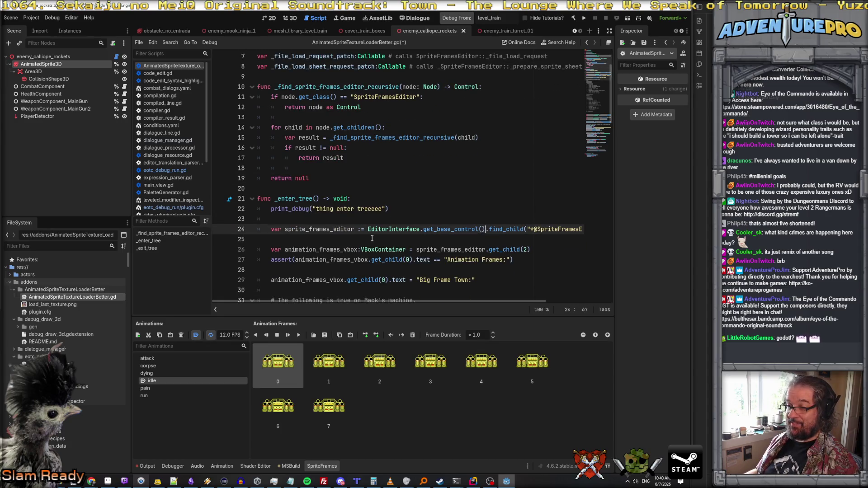
{"action": "left_click", "coordinate": [363, 217]}
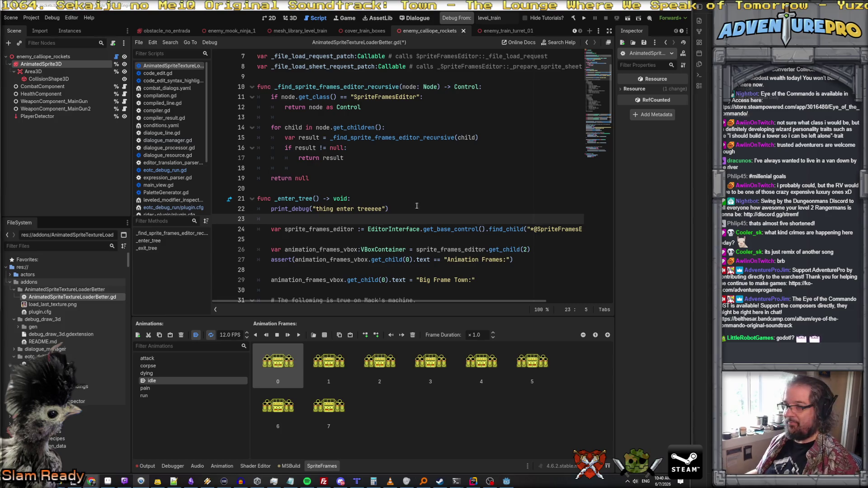
{"action": "scroll", "coordinate": [366, 167], "scroll_direction": "up", "scroll_amount": 2}
Paste the get_sprite_frames_editor function near the top of the script at line 10
{"action": "left_click", "coordinate": [302, 136]}
{"action": "key", "text": "Return"}
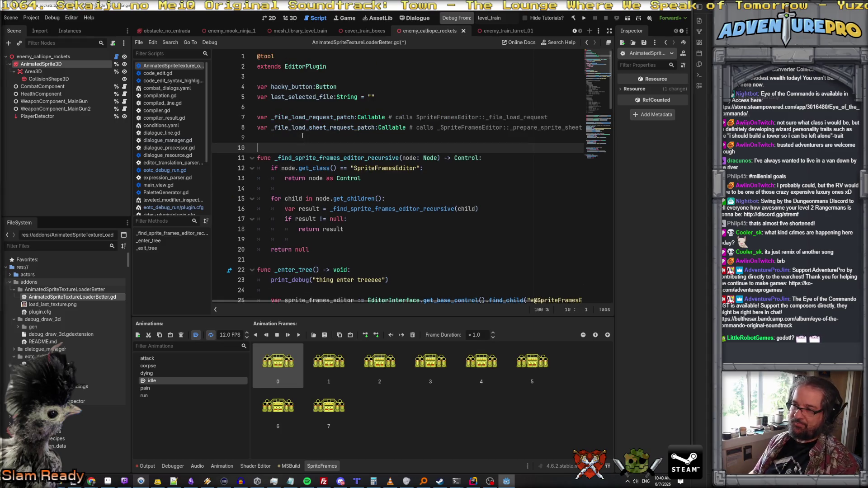
{"action": "type", "text": "func get_sprite_frames_editor() -> Control: \tvar editor_interface := get_editor_interface() \tvar base_control := editor_interface.get_base_control()  \t# Recursively search through the base control tree \treturn _find_sprite_frames_editor_recursive(base_control)"}
{"action": "scroll", "coordinate": [303, 135], "scroll_direction": "down", "scroll_amount": 3}
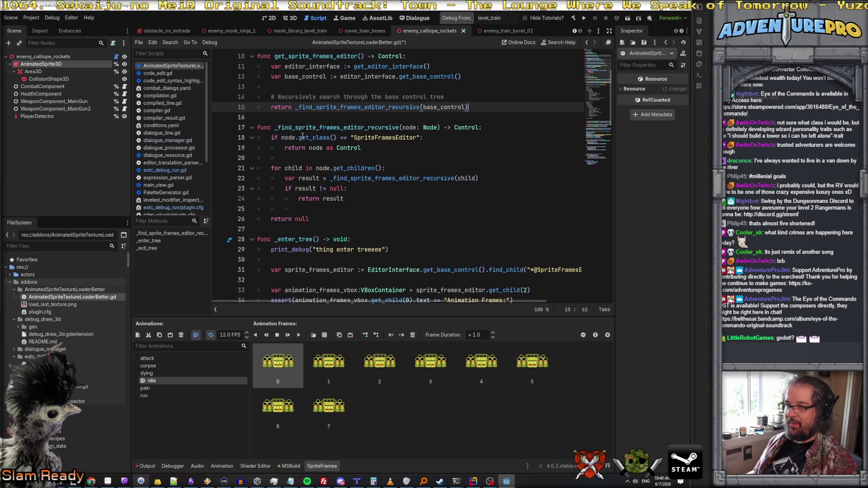
{"action": "scroll", "coordinate": [312, 91], "scroll_direction": "up", "scroll_amount": 1}
{"action": "left_click", "coordinate": [315, 86]}
{"action": "double_click", "coordinate": [315, 87]}
Comment out the old find_child sprite_frames_editor lookup on line 31
{"action": "scroll", "coordinate": [344, 149], "scroll_direction": "down", "scroll_amount": 3}
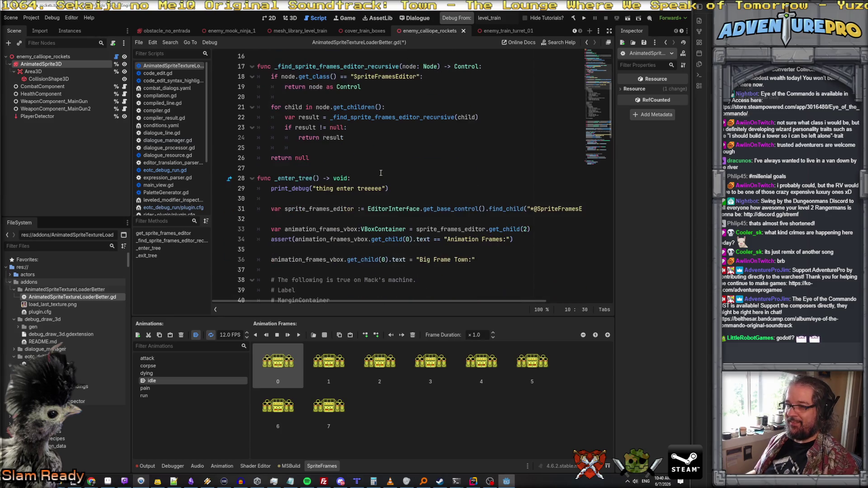
{"action": "left_click", "coordinate": [370, 209]}
{"action": "left_click", "coordinate": [367, 209]}
{"action": "left_click", "coordinate": [239, 208]}
{"action": "key", "text": "ctrl+k"}
{"action": "key", "text": "Up"}
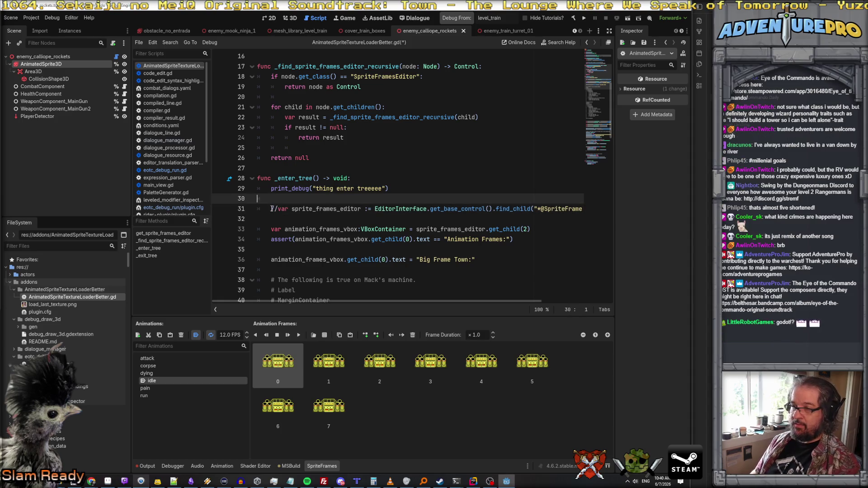
Add 'var sprite_frames_editor := get_sprite_frames_editor()' above the commented-out lookup
{"action": "key", "text": "Return"}
{"action": "key", "text": "Down"}
{"action": "key", "text": "ctrl+z"}
{"action": "left_click", "coordinate": [271, 208]}
{"action": "type", "text": "var sprt"}
{"action": "key", "text": "BackSpace"}
{"action": "type", "text": "ite_frames_editron = get_sprite_frames_editor"}
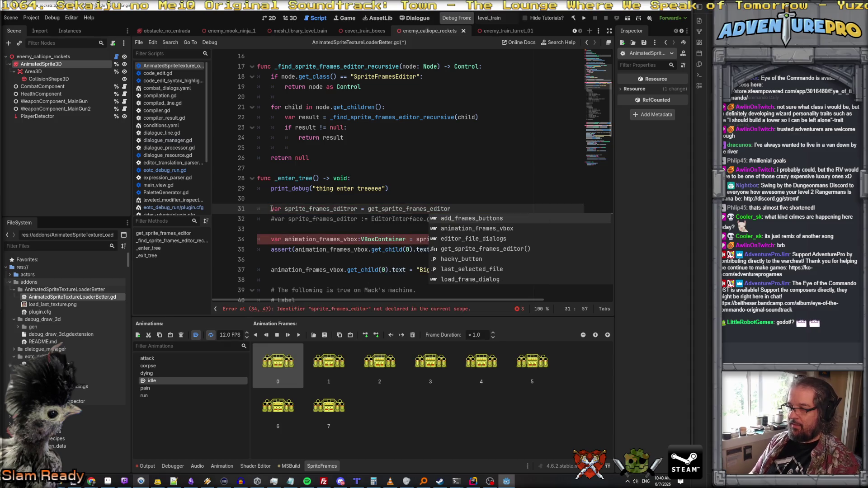
{"action": "type", "text": "()"}
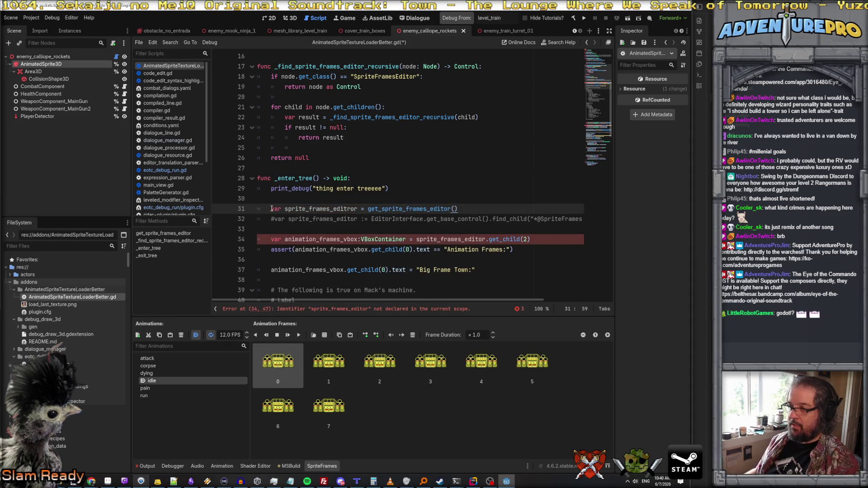
{"action": "left_click", "coordinate": [360, 210]}
{"action": "key", "text": "Right"}
{"action": "key", "text": "Right"}
{"action": "key", "text": "BackSpace"}
{"action": "key", "text": "Right"}
{"action": "key", "text": "Right"}
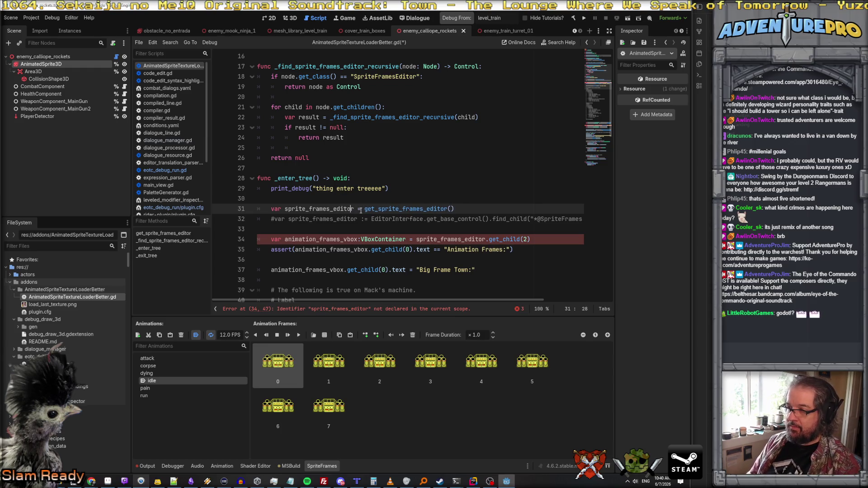
{"action": "type", "text": ":"}
{"action": "left_click", "coordinate": [475, 208]}
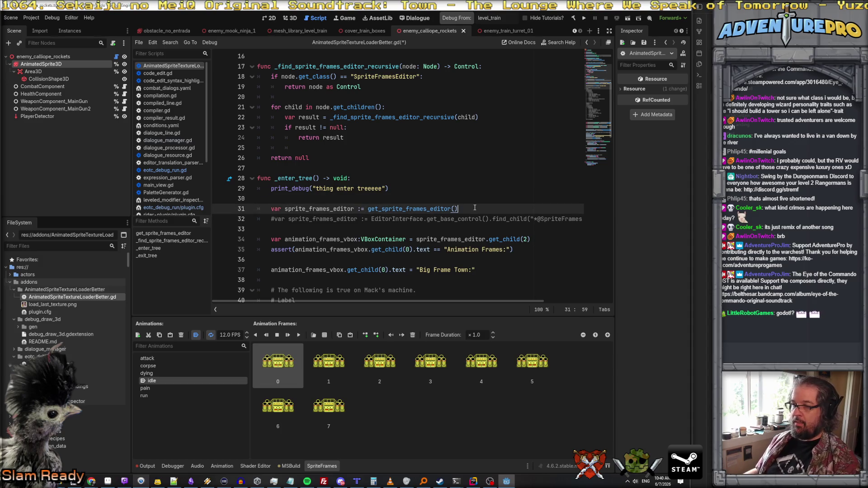
Save the plugin script and clear the output log
{"action": "key", "text": "ctrl+s"}
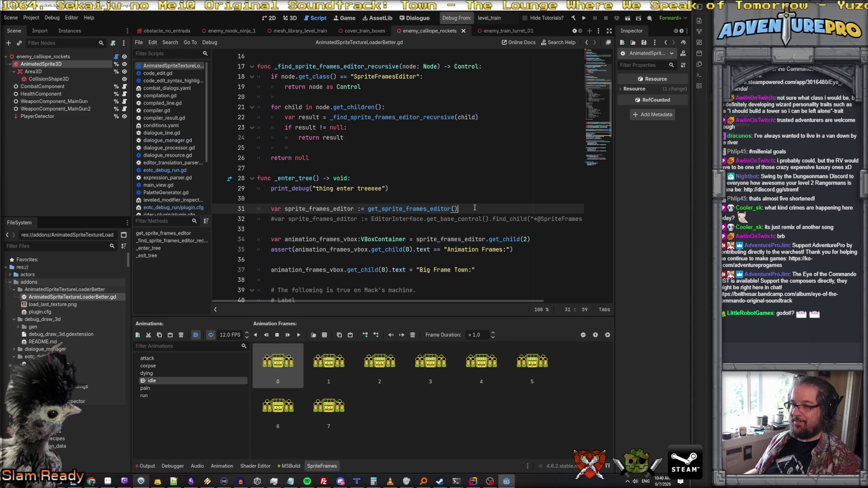
{"action": "left_click", "coordinate": [147, 466]}
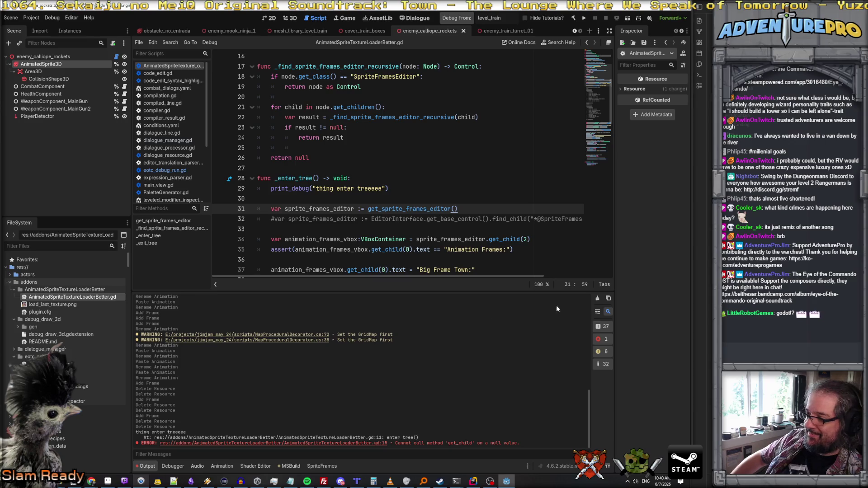
{"action": "left_click", "coordinate": [598, 298]}
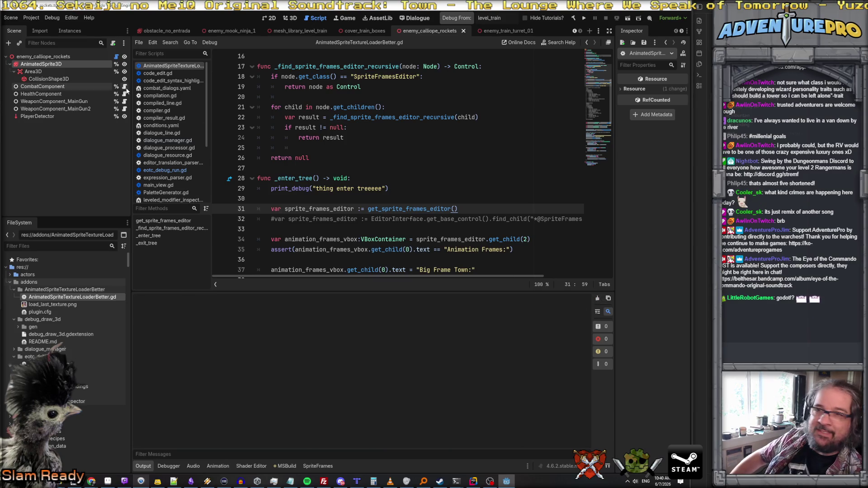
Disable and re-enable the AnimatedSpriteTextureLoaderBetter plugin in Project Settings > Plugins to reload it
{"action": "left_click", "coordinate": [39, 18]}
{"action": "left_click", "coordinate": [45, 29]}
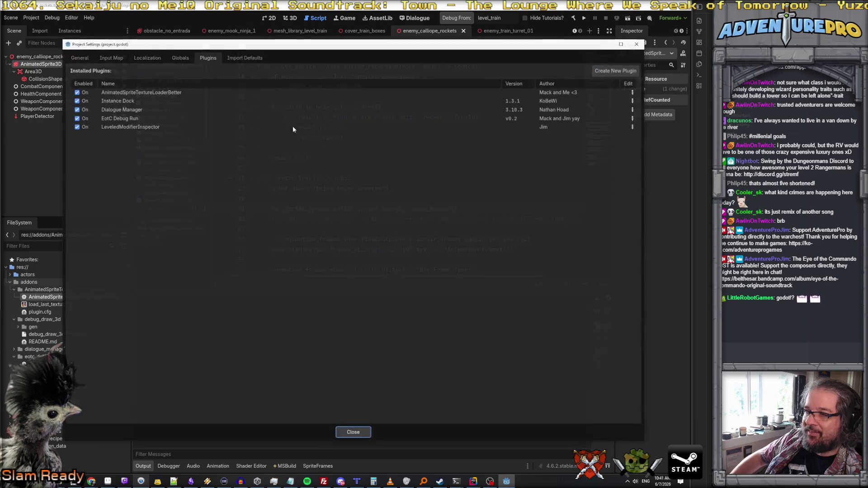
{"action": "left_click", "coordinate": [77, 92]}
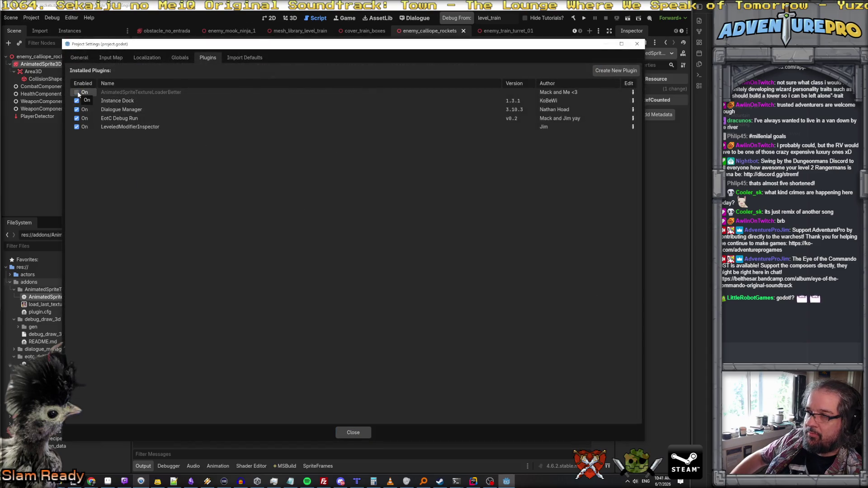
{"action": "left_click", "coordinate": [368, 432]}
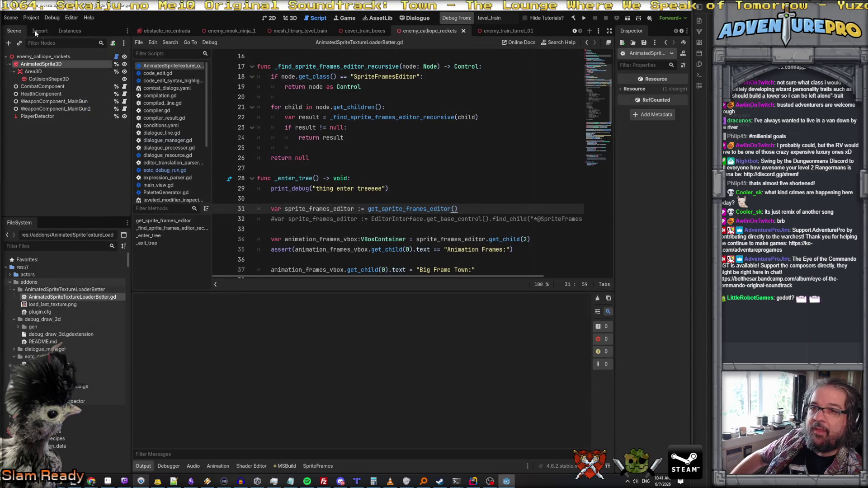
{"action": "left_click", "coordinate": [32, 18]}
{"action": "left_click", "coordinate": [41, 28]}
{"action": "left_click", "coordinate": [76, 92]}
{"action": "left_click", "coordinate": [354, 432]}
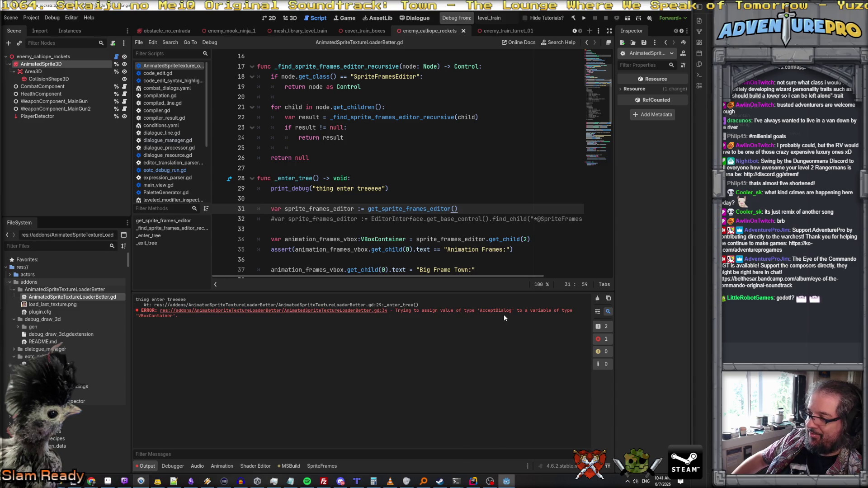
Jump to the erroring line 34 in the plugin script and read the surrounding code
{"action": "left_click", "coordinate": [280, 311]}
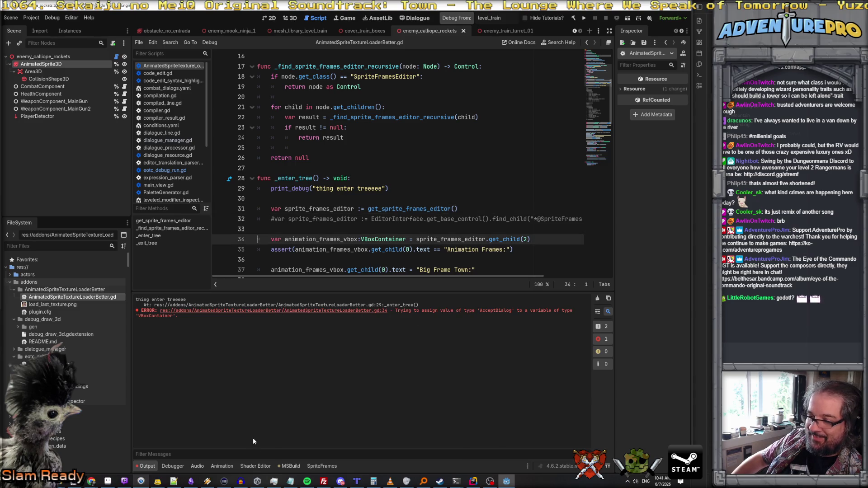
{"action": "scroll", "coordinate": [470, 210], "scroll_direction": "down", "scroll_amount": 1}
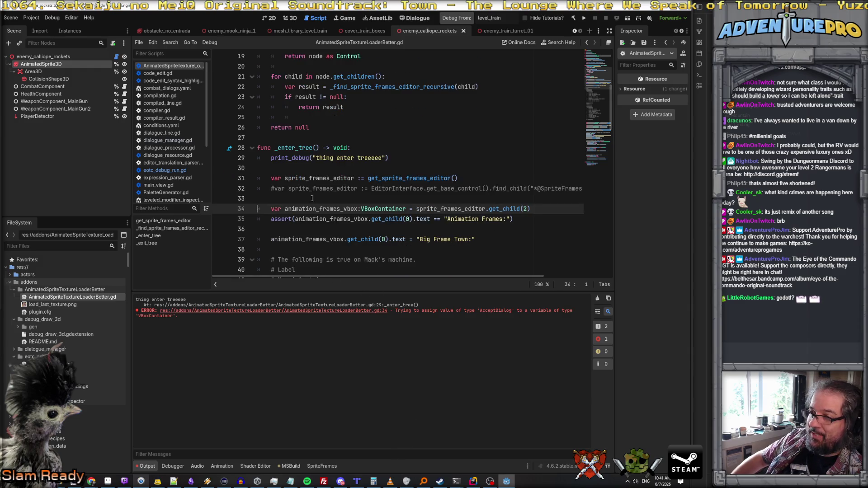
{"action": "scroll", "coordinate": [361, 224], "scroll_direction": "up", "scroll_amount": 5}
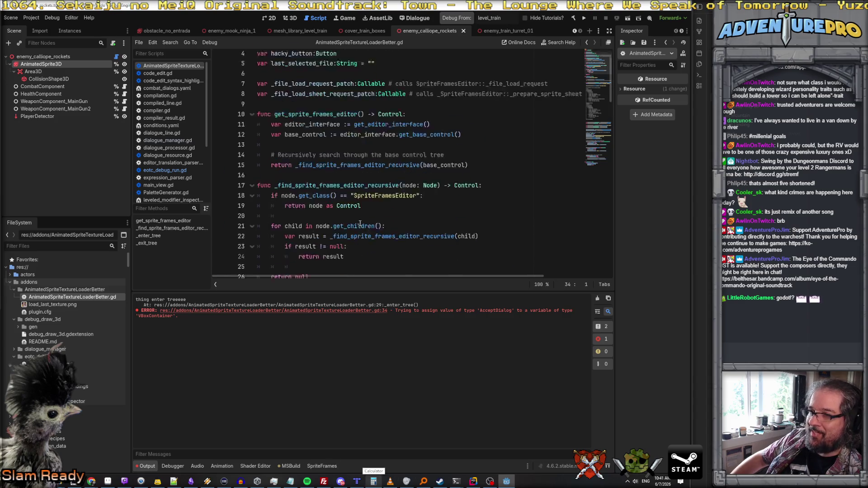
{"action": "scroll", "coordinate": [360, 223], "scroll_direction": "down", "scroll_amount": 10}
{"action": "scroll", "coordinate": [361, 223], "scroll_direction": "down", "scroll_amount": 2}
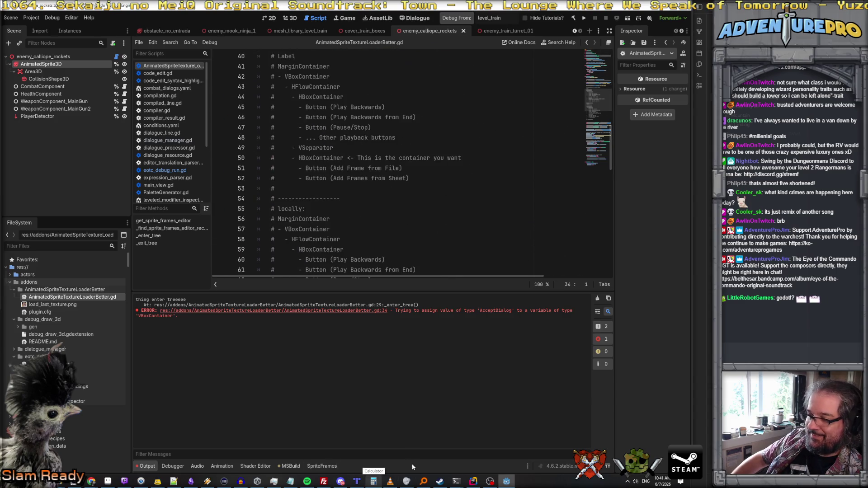
{"action": "scroll", "coordinate": [409, 251], "scroll_direction": "up", "scroll_amount": 7}
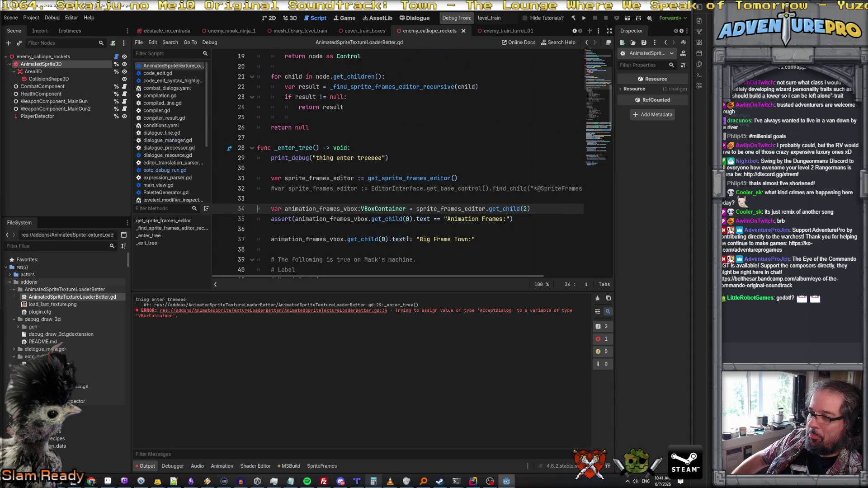
{"action": "scroll", "coordinate": [407, 239], "scroll_direction": "up", "scroll_amount": 4}
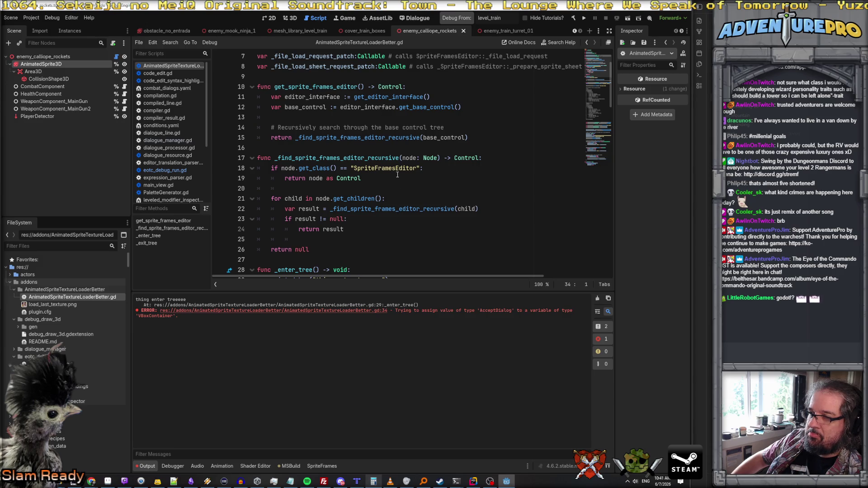
{"action": "scroll", "coordinate": [390, 204], "scroll_direction": "down", "scroll_amount": 1}
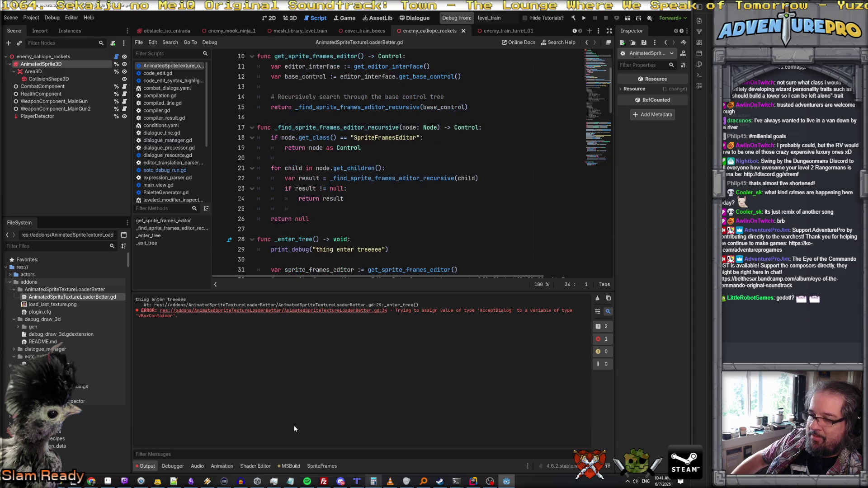
Show the SpriteFrames panel, review lines 30–33, then switch to the enemy_train_turret_01 scene
{"action": "left_click", "coordinate": [255, 466]}
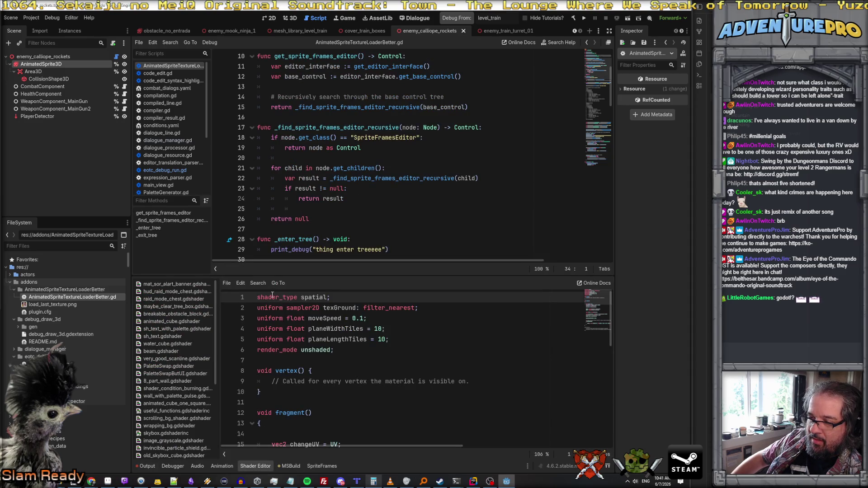
{"action": "left_click", "coordinate": [322, 466]}
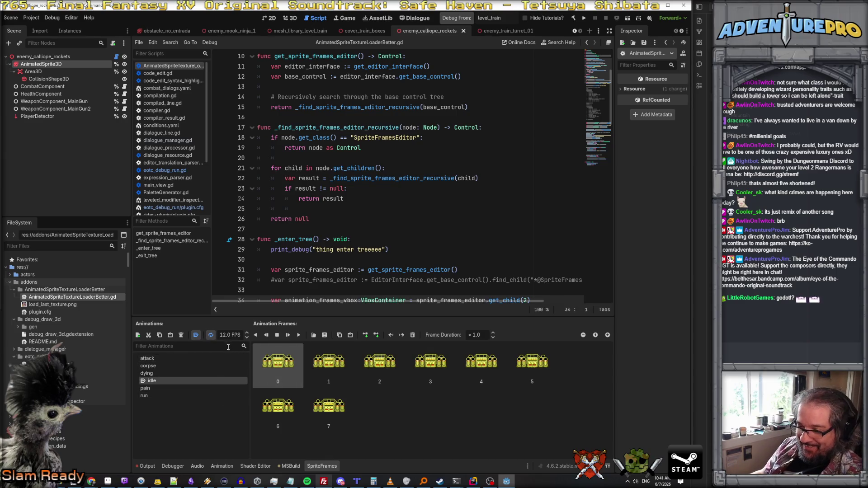
{"action": "scroll", "coordinate": [343, 262], "scroll_direction": "down", "scroll_amount": 3}
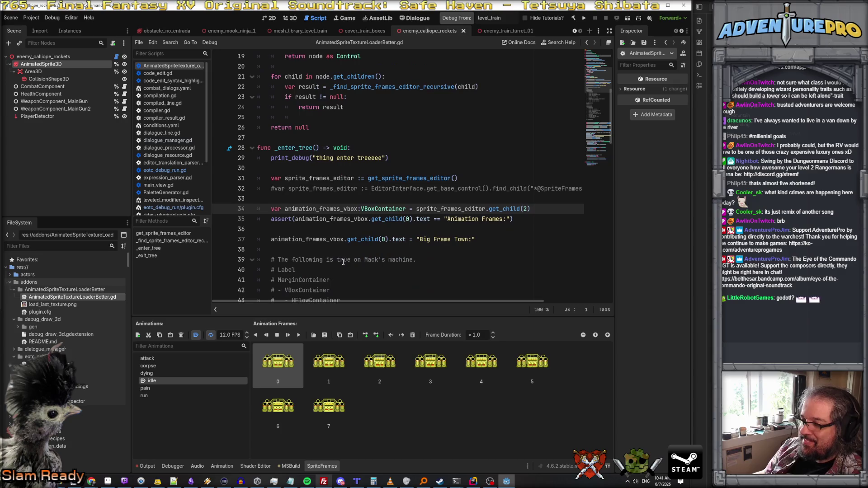
{"action": "left_click", "coordinate": [372, 200]}
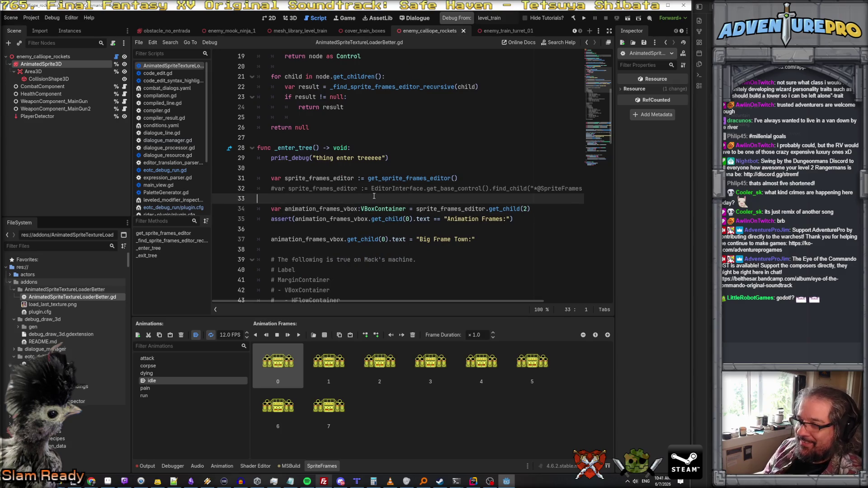
{"action": "left_click", "coordinate": [368, 159]}
{"action": "left_click", "coordinate": [368, 170]}
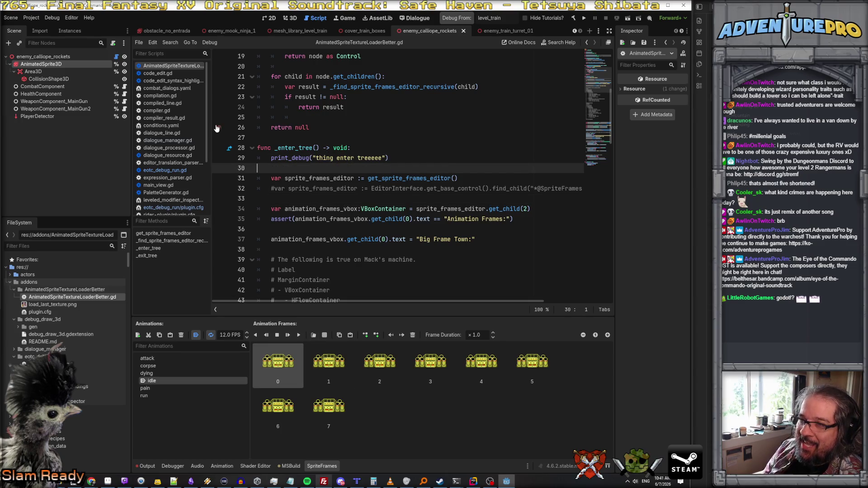
{"action": "left_click", "coordinate": [501, 30]}
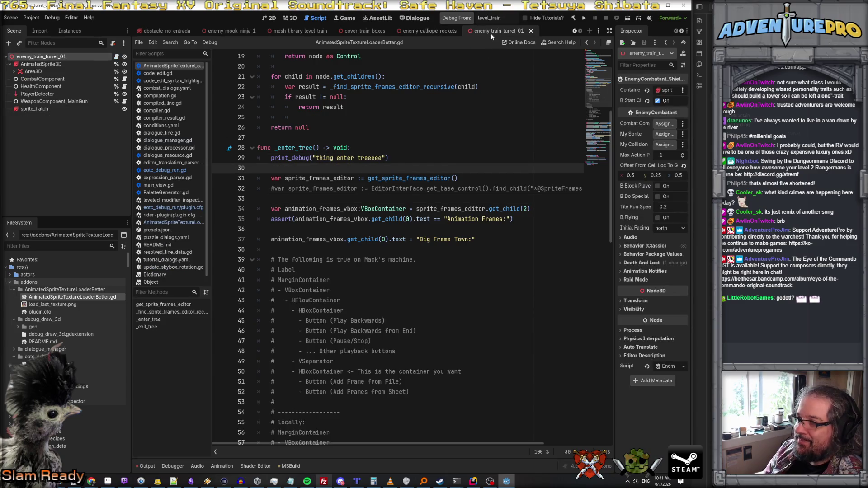
Show the turret in 3D, select its AnimatedSprite3D, and preview the four attack animations
{"action": "left_click", "coordinate": [290, 18]}
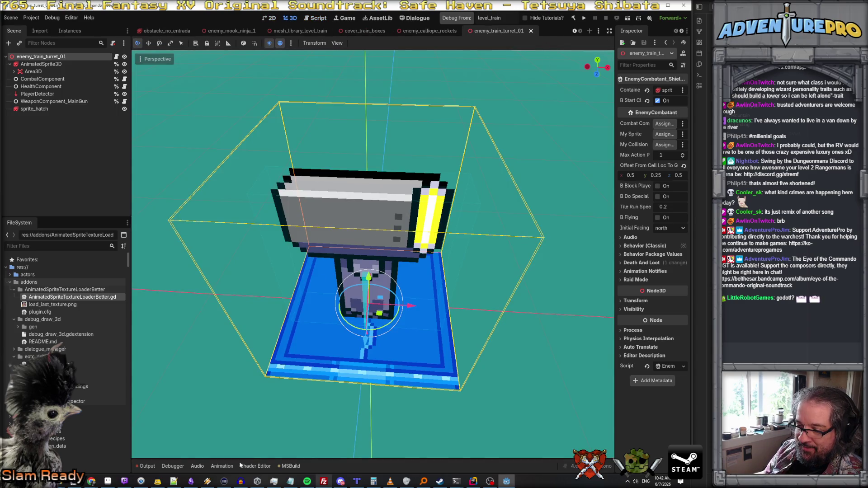
{"action": "left_click", "coordinate": [149, 466]}
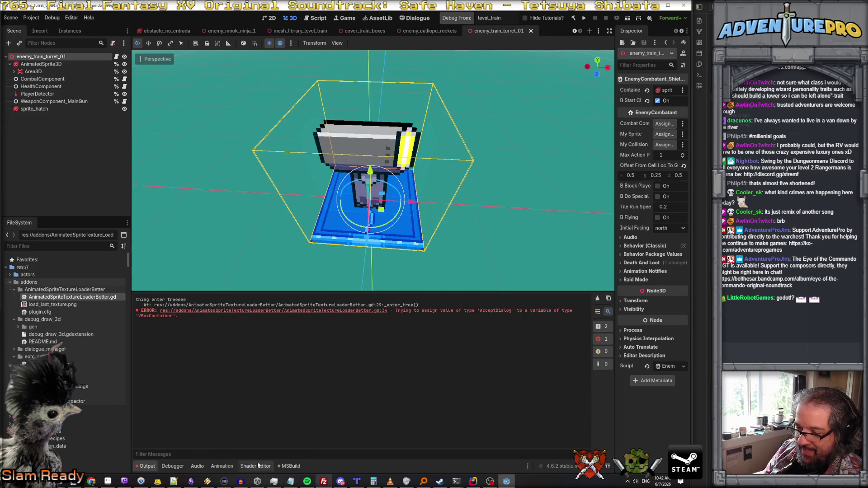
{"action": "left_click", "coordinate": [41, 64]}
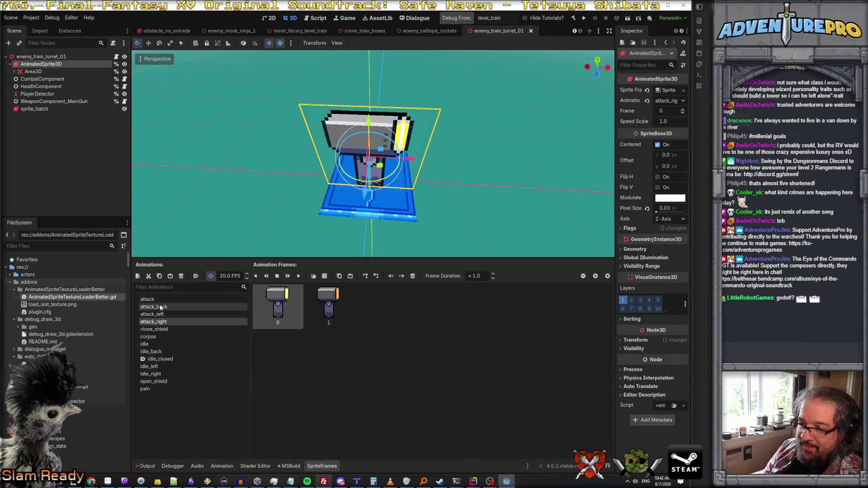
{"action": "left_click", "coordinate": [155, 300]}
{"action": "left_click", "coordinate": [159, 307]}
{"action": "left_click", "coordinate": [161, 314]}
{"action": "left_click", "coordinate": [159, 321]}
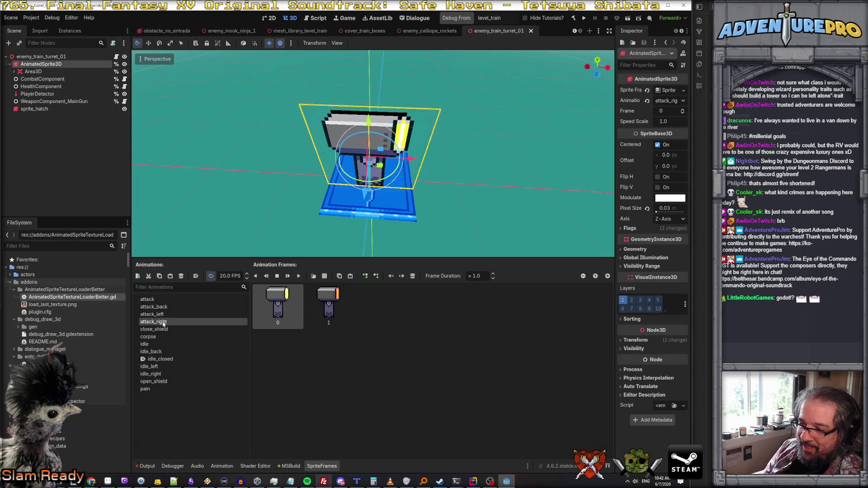
Preview the idle, idle_back, idle_left, idle_right, open_shield and close_shield animations, ending on pain
{"action": "left_click", "coordinate": [153, 344]}
{"action": "left_click", "coordinate": [156, 351]}
{"action": "left_click", "coordinate": [156, 366]}
{"action": "left_click", "coordinate": [159, 374]}
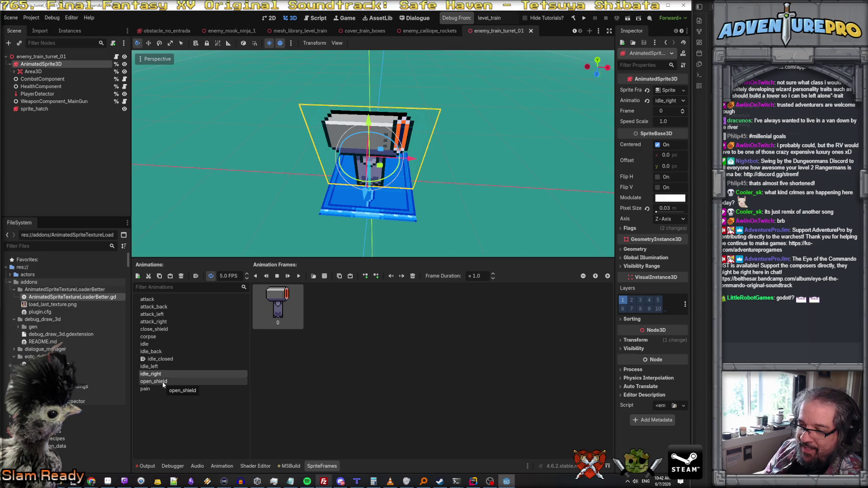
{"action": "left_click", "coordinate": [163, 383]}
{"action": "left_click", "coordinate": [166, 329]}
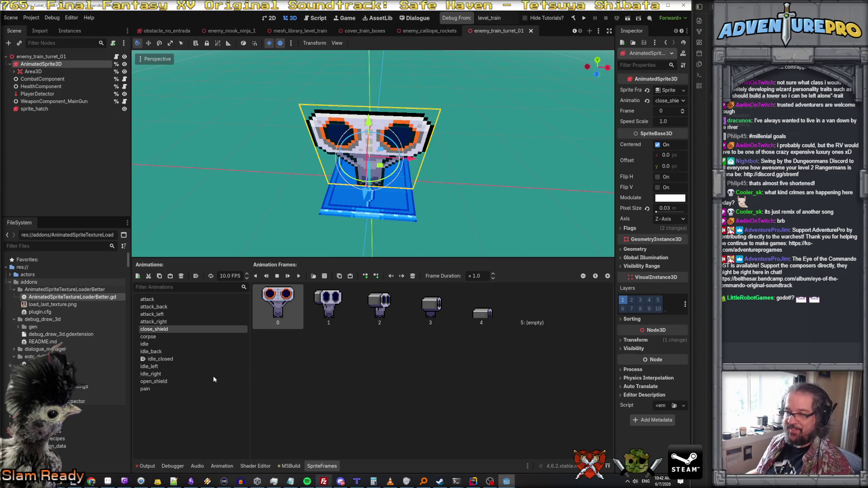
{"action": "left_click", "coordinate": [152, 390]}
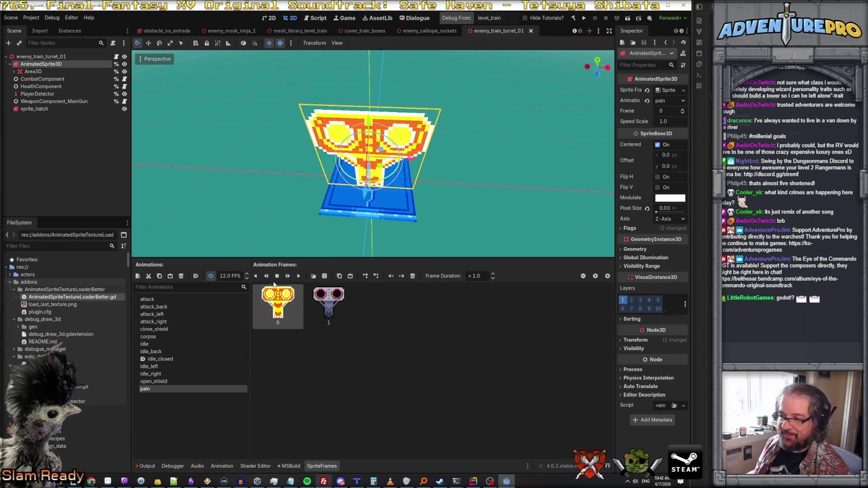
Copy the turret's pain animation and paste it three times as duplicates
{"action": "left_click", "coordinate": [168, 277]}
{"action": "left_click", "coordinate": [167, 278]}
{"action": "left_click", "coordinate": [168, 278]}
{"action": "left_click", "coordinate": [153, 397]}
Rename the first two pain copies to pain_left and pain_right
{"action": "left_click", "coordinate": [154, 397]}
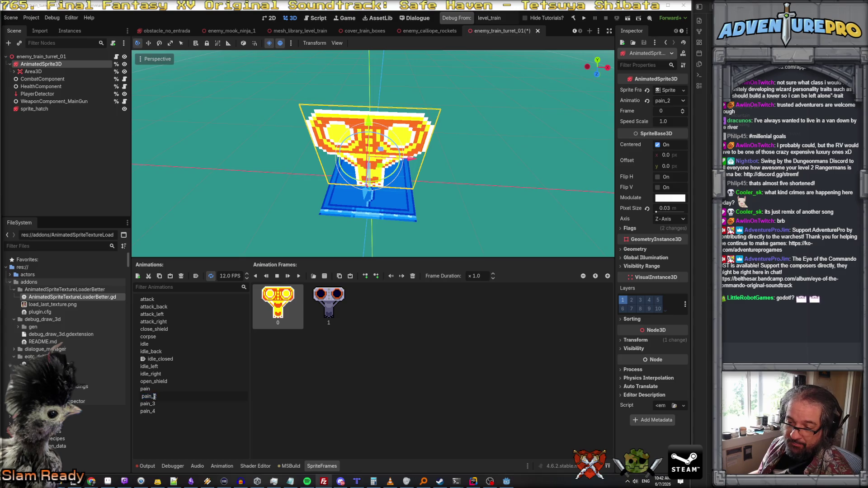
{"action": "key", "text": "Return"}
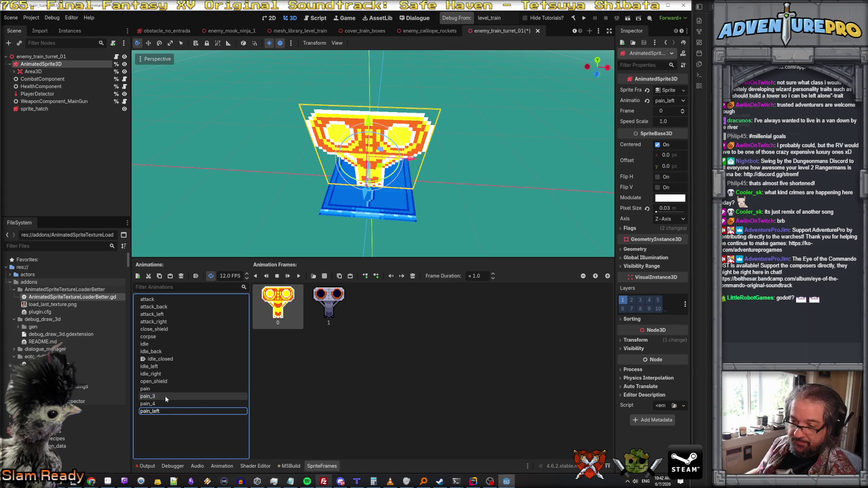
{"action": "left_click", "coordinate": [153, 398]}
{"action": "left_click", "coordinate": [155, 396]}
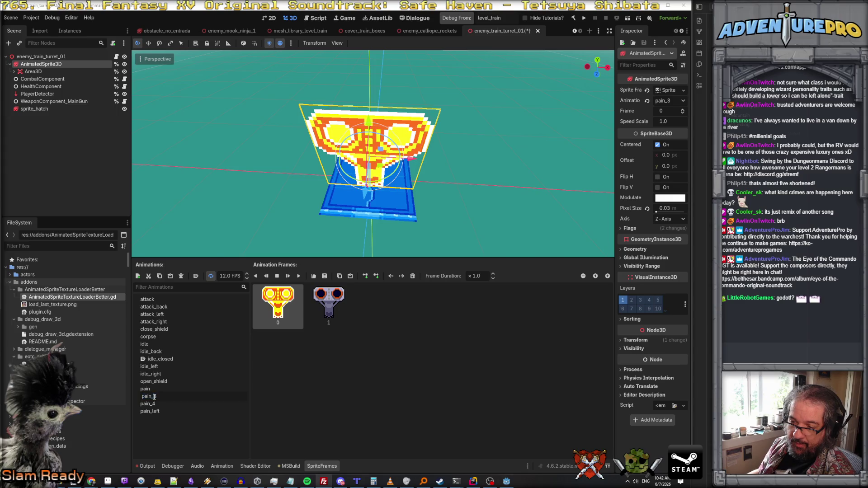
{"action": "type", "text": "rght"}
{"action": "key", "text": "Return"}
Rename the third copy pain_back and open the turret sprite sheet to add its frames
{"action": "left_click", "coordinate": [154, 398]}
{"action": "left_click", "coordinate": [154, 397]}
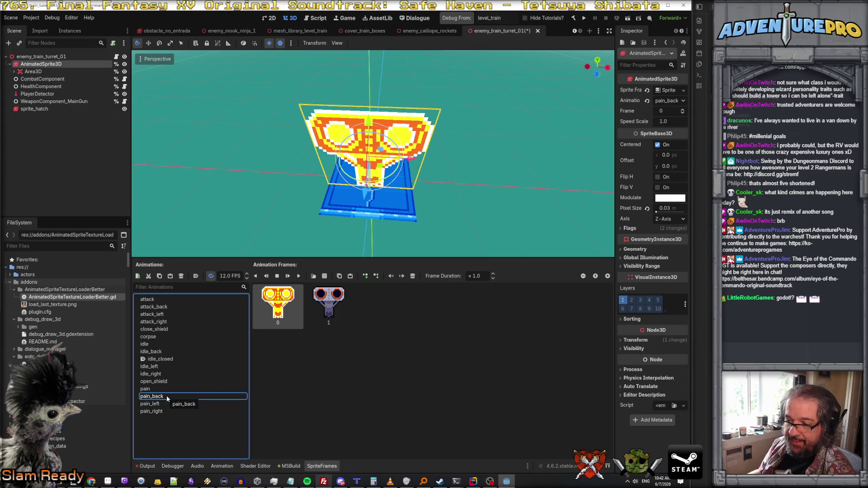
{"action": "key", "text": "Return"}
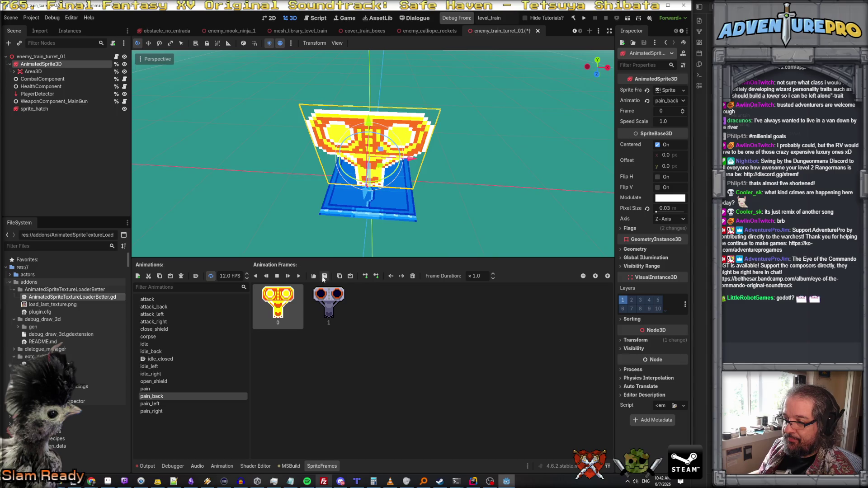
{"action": "left_click", "coordinate": [324, 276]}
{"action": "left_click", "coordinate": [523, 357]}
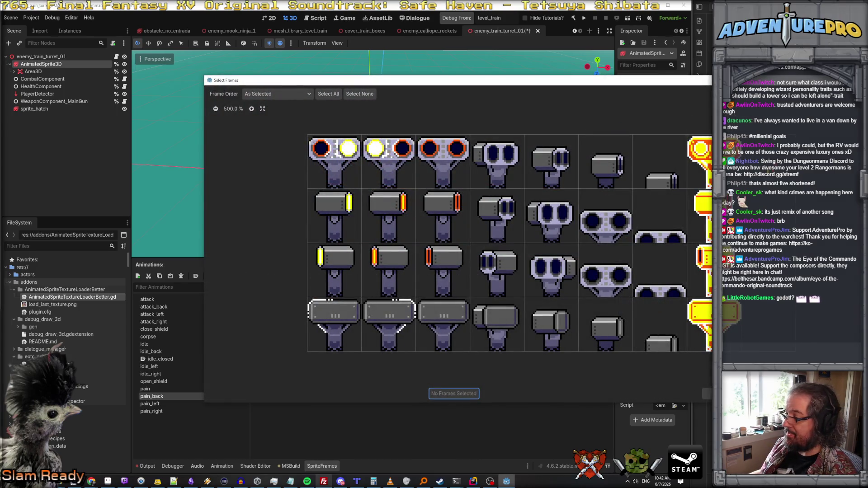
Give pain_back a grey turret frame from the sheet and delete its two original frames
{"action": "left_click", "coordinate": [687, 336]}
{"action": "left_click", "coordinate": [437, 394]}
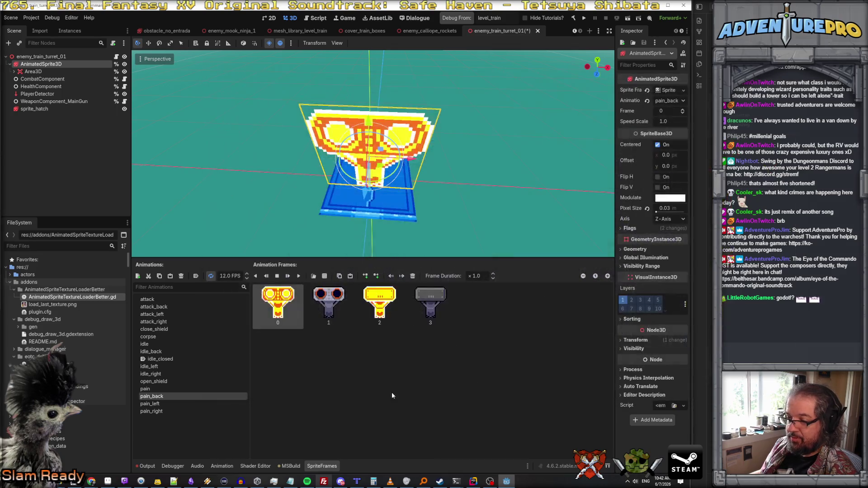
{"action": "key", "text": "Delete"}
{"action": "key", "text": "Delete"}
Add a grey turret frame from the sprite sheet to pain_left and remove its old two frames
{"action": "left_click", "coordinate": [188, 403]}
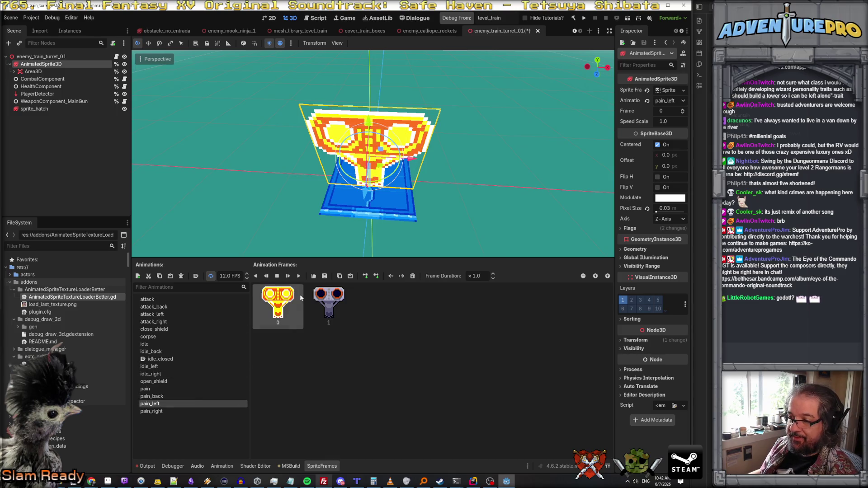
{"action": "left_click", "coordinate": [325, 276]}
{"action": "double_click", "coordinate": [586, 316]}
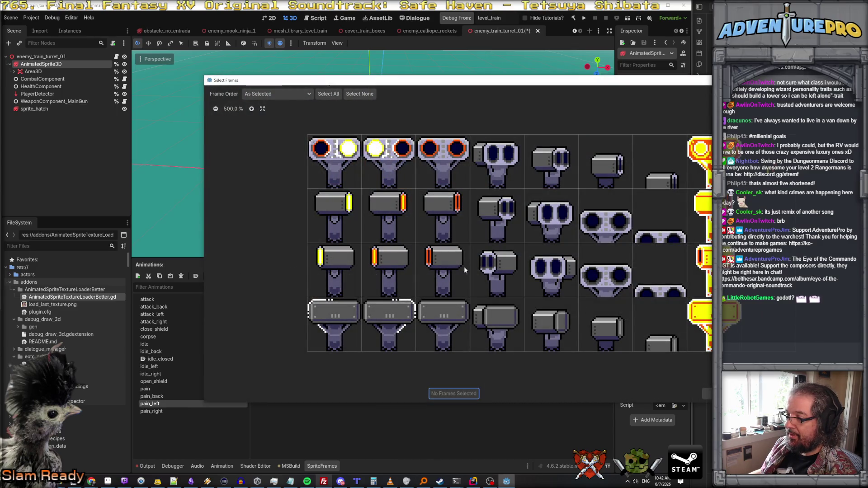
{"action": "left_click", "coordinate": [445, 265]}
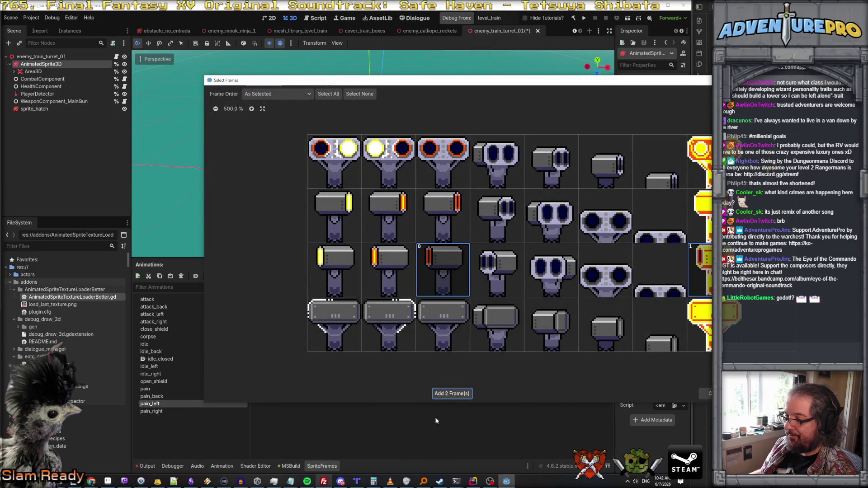
{"action": "left_click", "coordinate": [451, 393]}
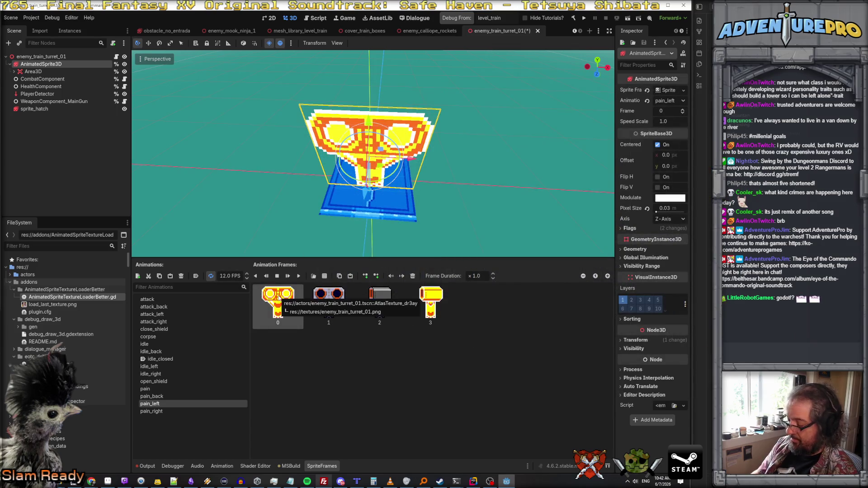
{"action": "key", "text": "Delete"}
{"action": "key", "text": "Delete"}
Add the far-right and second turret frames to pain_right, replacing its old two frames
{"action": "left_click", "coordinate": [153, 412]}
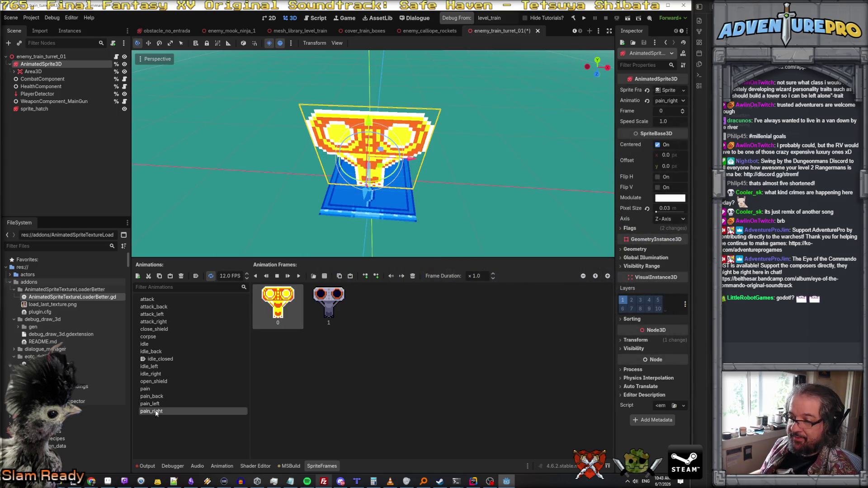
{"action": "left_click", "coordinate": [325, 276]}
{"action": "double_click", "coordinate": [550, 287]}
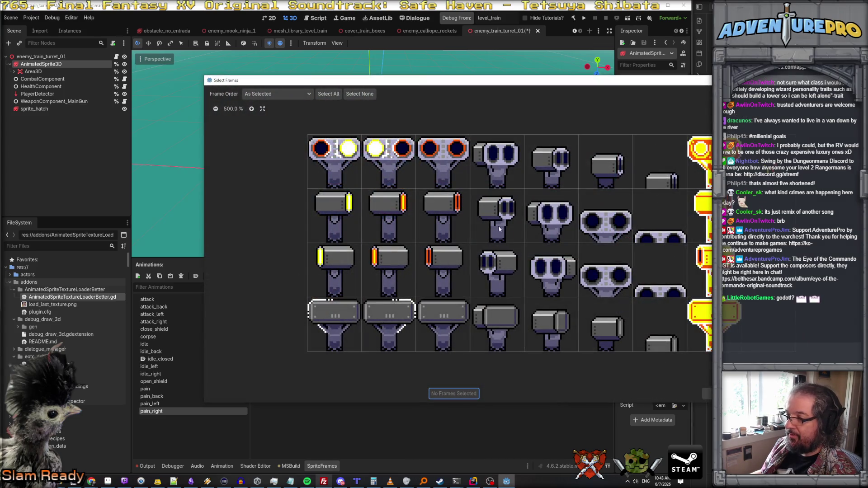
{"action": "left_click", "coordinate": [455, 207]}
{"action": "left_click", "coordinate": [461, 217]}
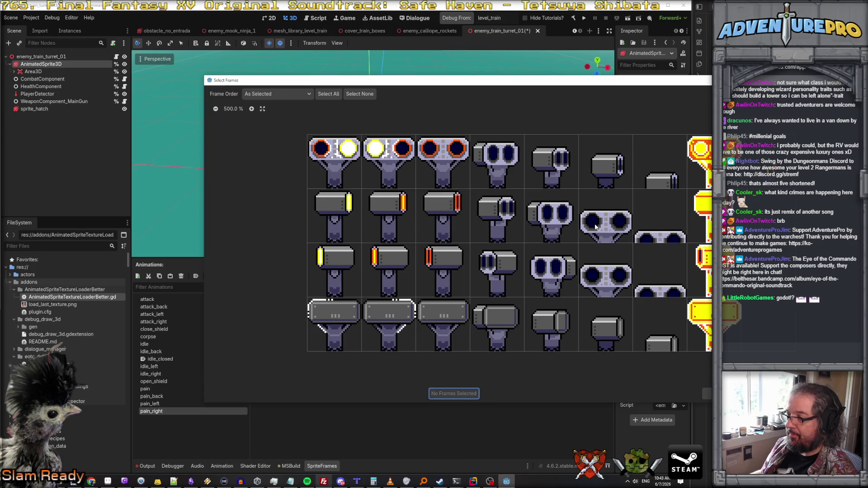
{"action": "left_click", "coordinate": [700, 217]}
{"action": "left_click", "coordinate": [447, 226]}
{"action": "left_click", "coordinate": [448, 392]}
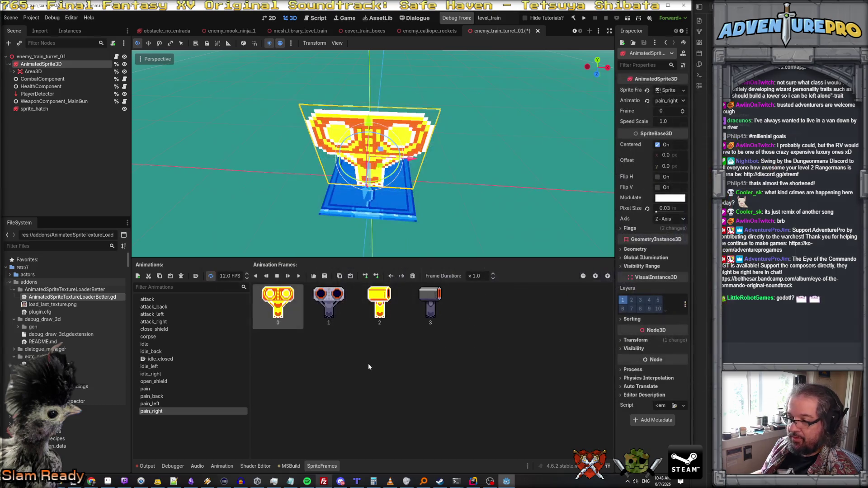
{"action": "key", "text": "Delete"}
{"action": "key", "text": "Delete"}
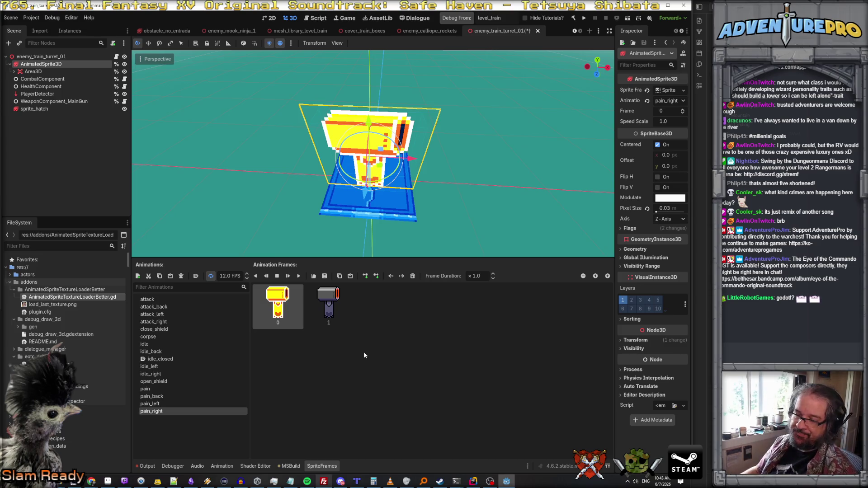
Save the turret scene, check the output log and review the AnimatedSprite3D animations
{"action": "key", "text": "ctrl+s"}
{"action": "left_click", "coordinate": [147, 466]}
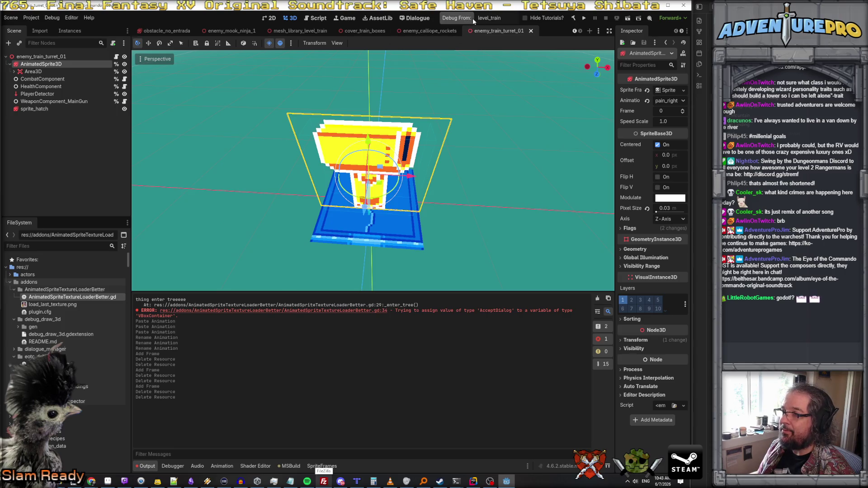
{"action": "left_click", "coordinate": [33, 71]}
{"action": "left_click", "coordinate": [40, 64]}
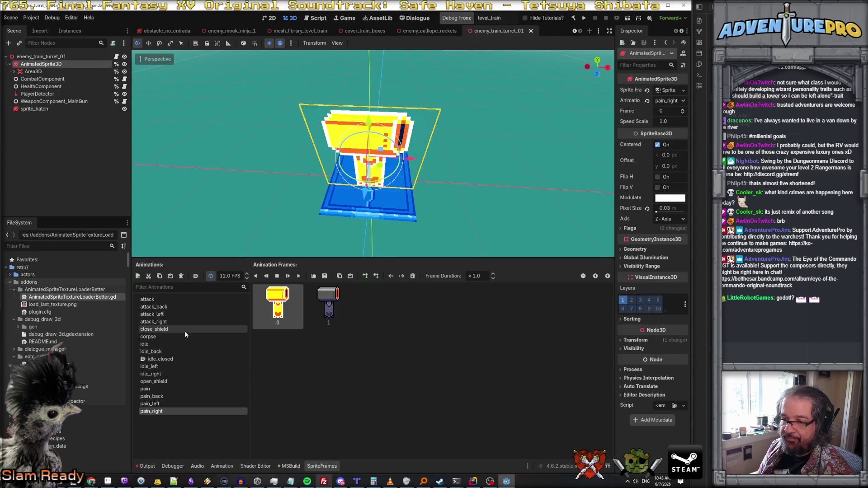
{"action": "left_click", "coordinate": [168, 360]}
{"action": "left_click", "coordinate": [468, 17]}
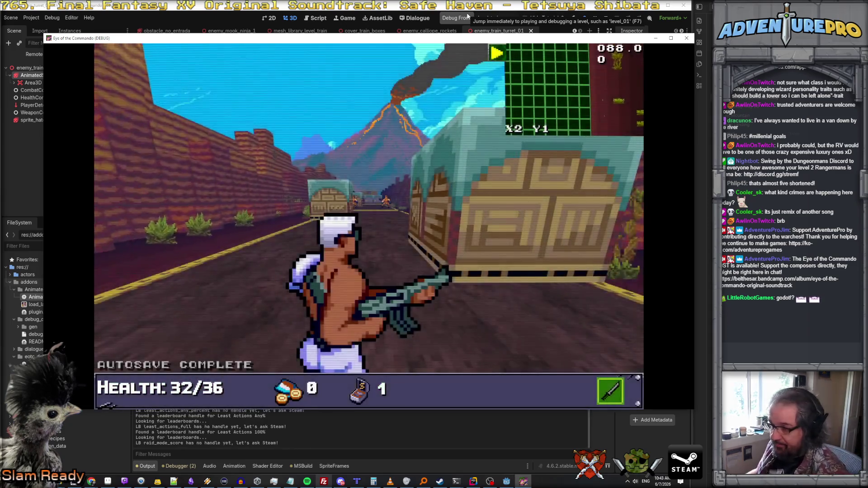
Enter the console cheats UNDYING, GIVEAMMO 99 and GIVEITEM FLAME in the running game
{"action": "key", "text": "grave"}
{"action": "type", "text": "UNDYIN"}
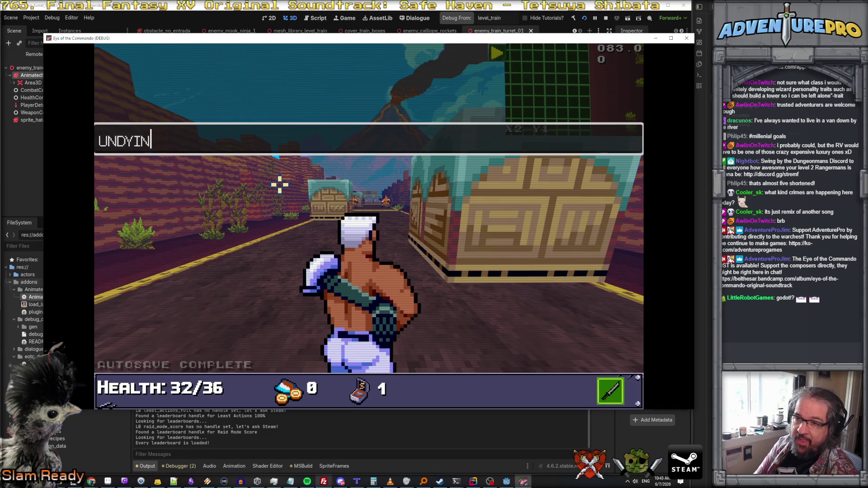
{"action": "type", "text": "G"}
{"action": "key", "text": "Return"}
{"action": "type", "text": "GIVEAMMO 99"}
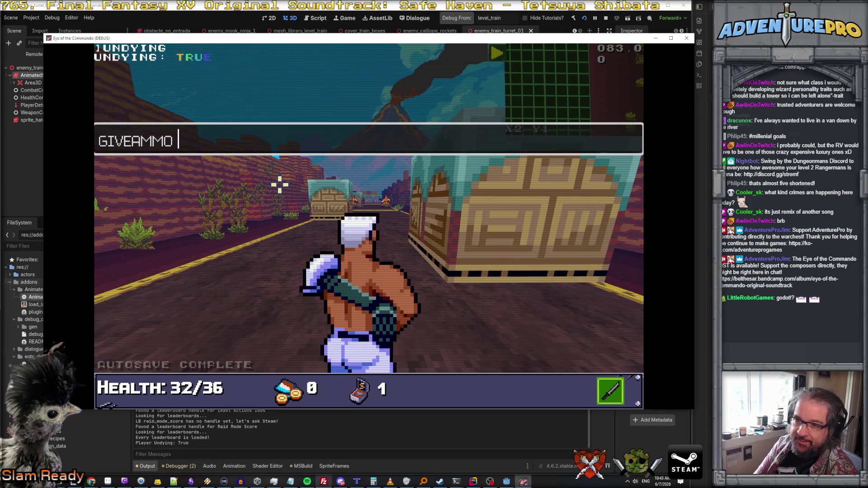
{"action": "key", "text": "Return"}
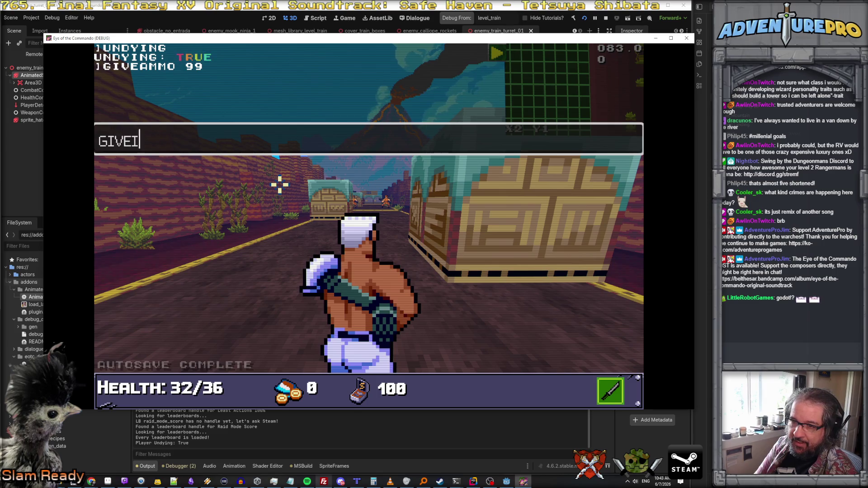
{"action": "key", "text": "Return"}
{"action": "key", "text": "grave"}
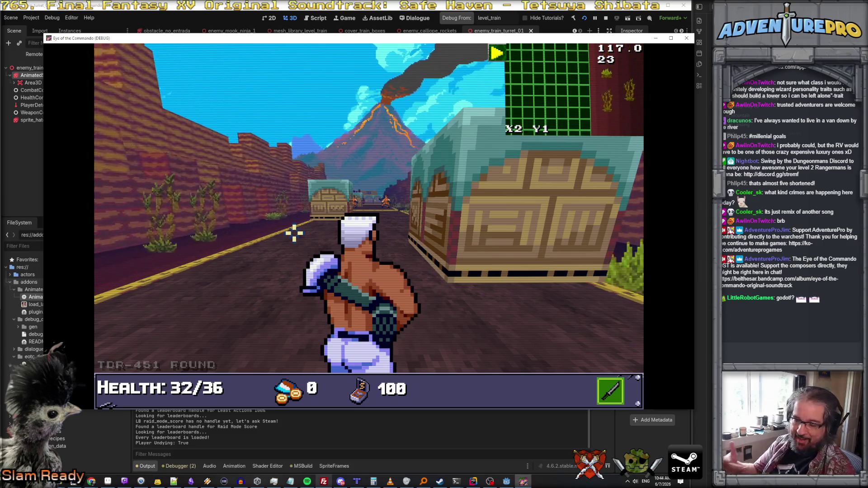
{"action": "key", "text": "grave"}
{"action": "type", "text": "TP 40"}
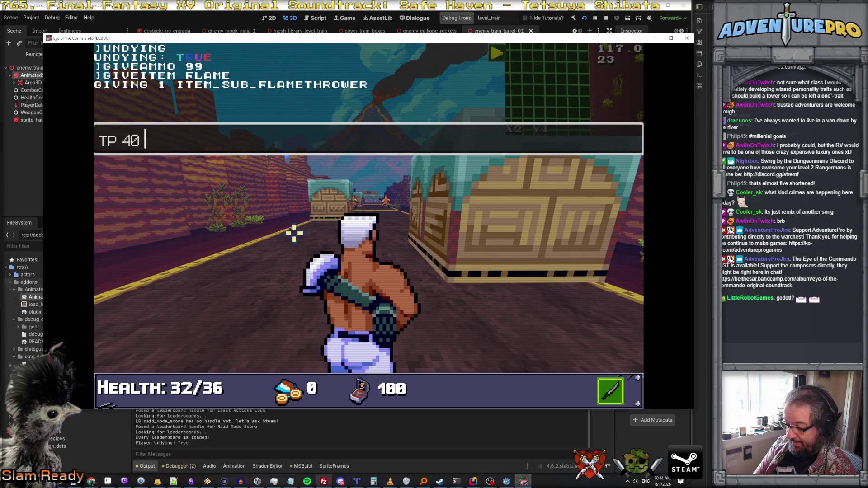
Teleport the player to TP 40 9 and equip the TDR-451 as the sub weapon
{"action": "type", "text": "9"}
{"action": "key", "text": "Return"}
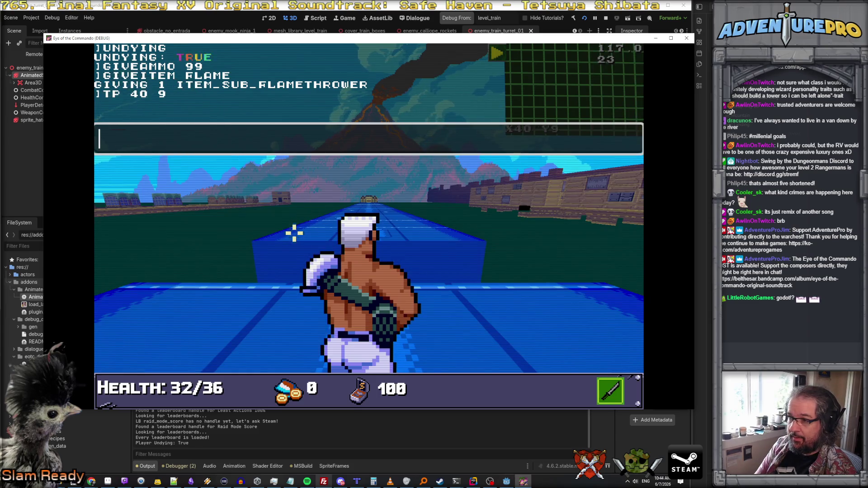
{"action": "key", "text": "grave"}
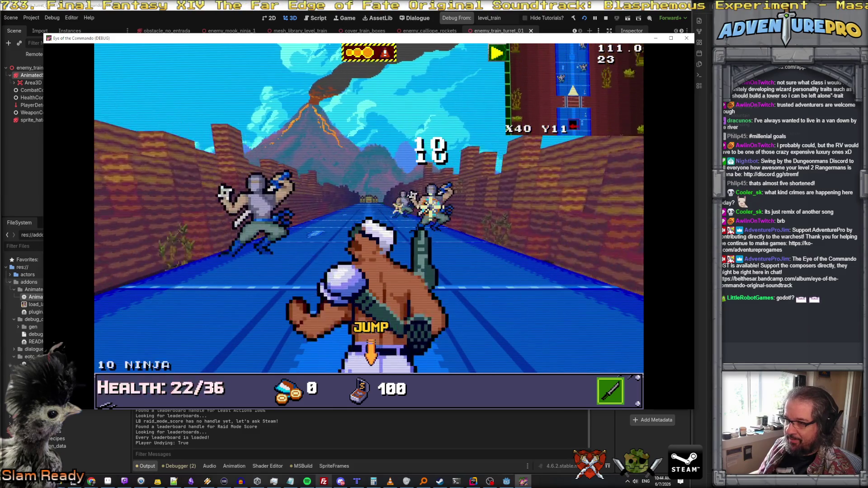
{"action": "key", "text": "Tab"}
{"action": "left_click", "coordinate": [140, 224]}
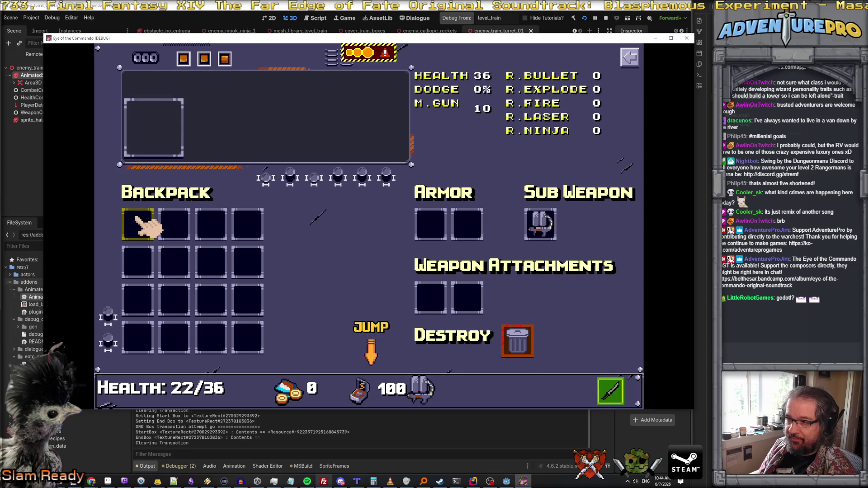
{"action": "key", "text": "Tab"}
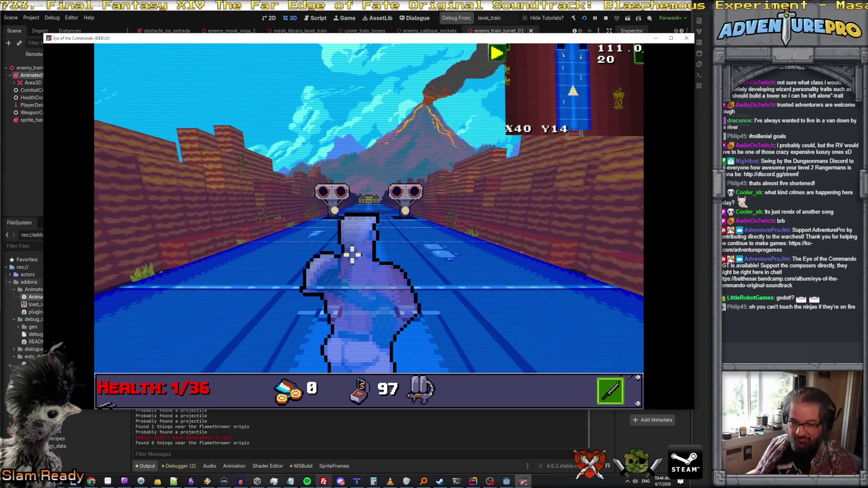
Fire at the turrets on the train until they are destroyed
{"action": "left_click", "coordinate": [341, 194]}
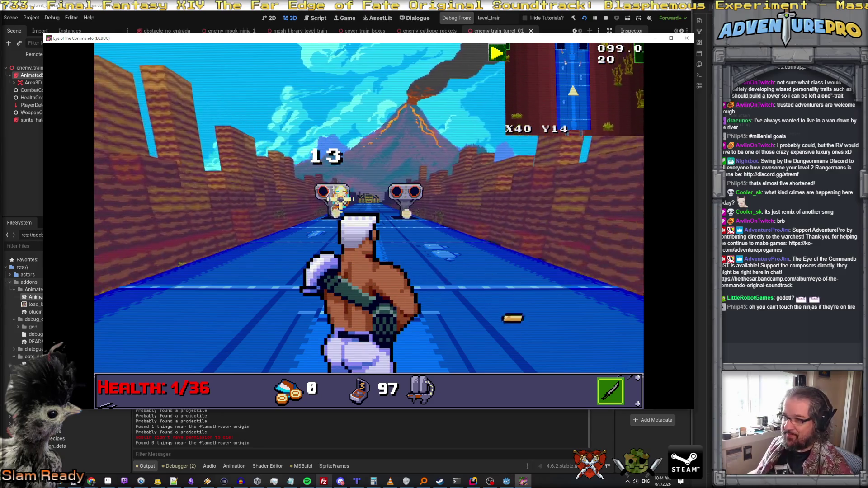
{"action": "left_click", "coordinate": [344, 196]}
{"action": "left_click", "coordinate": [367, 199]}
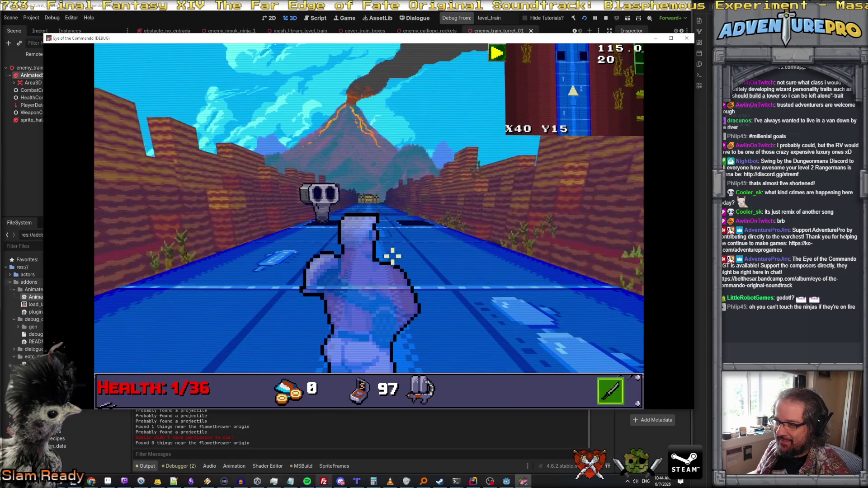
{"action": "left_click", "coordinate": [380, 244]}
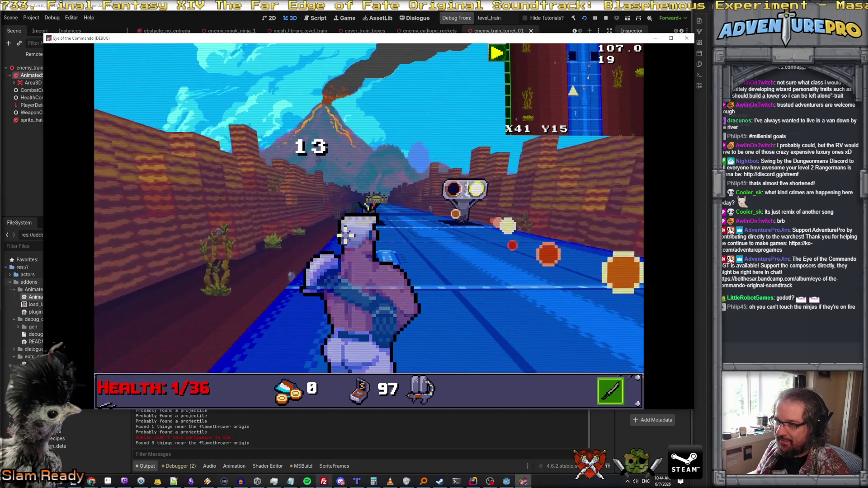
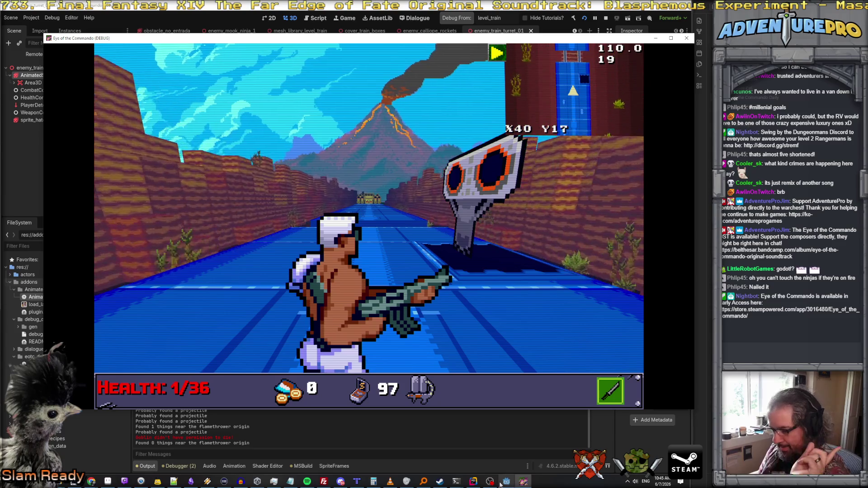
Return to Rider and scroll through EnemyCombatant_ShieldedWallCannon.cs
{"action": "left_click", "coordinate": [474, 481]}
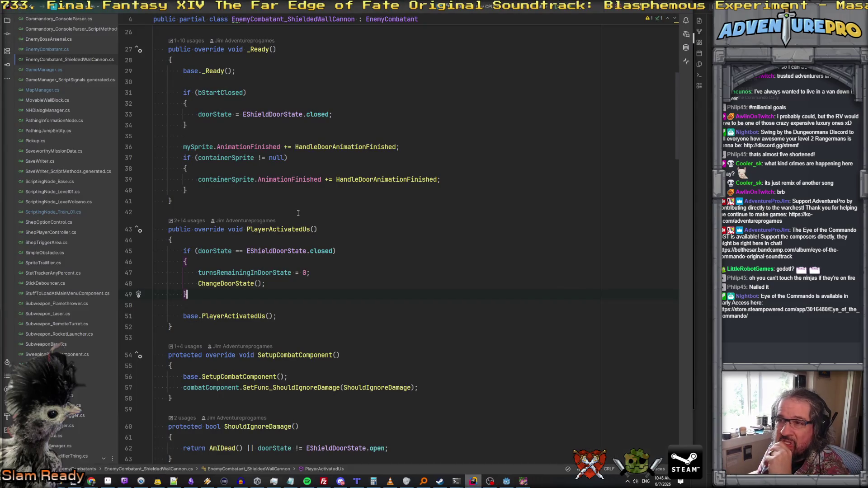
{"action": "scroll", "coordinate": [298, 209], "scroll_direction": "down", "scroll_amount": 1}
{"action": "scroll", "coordinate": [298, 209], "scroll_direction": "down", "scroll_amount": 13}
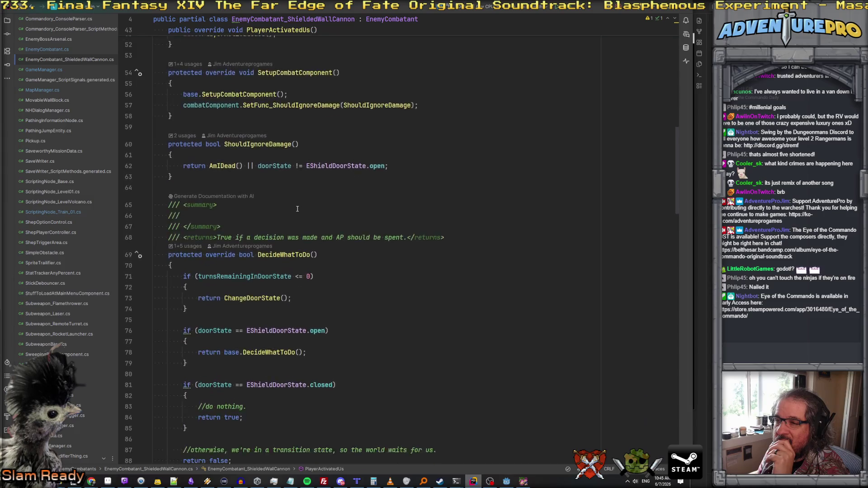
{"action": "scroll", "coordinate": [297, 209], "scroll_direction": "down", "scroll_amount": 12}
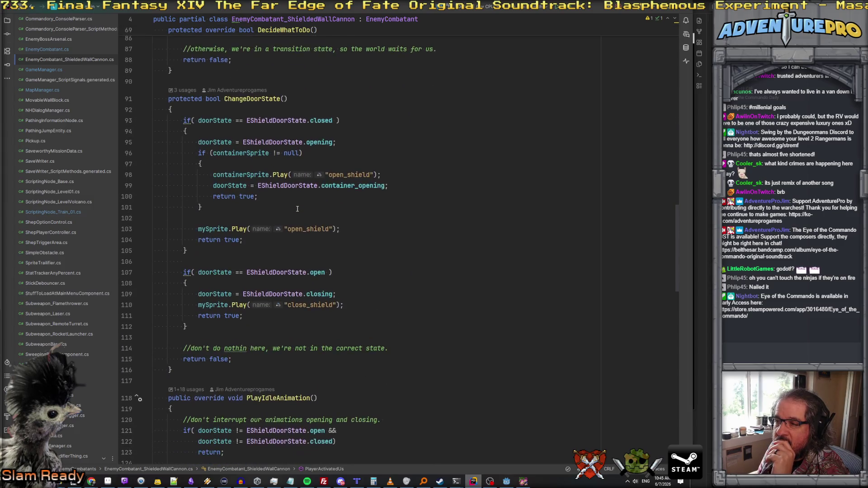
{"action": "scroll", "coordinate": [297, 208], "scroll_direction": "up", "scroll_amount": 3}
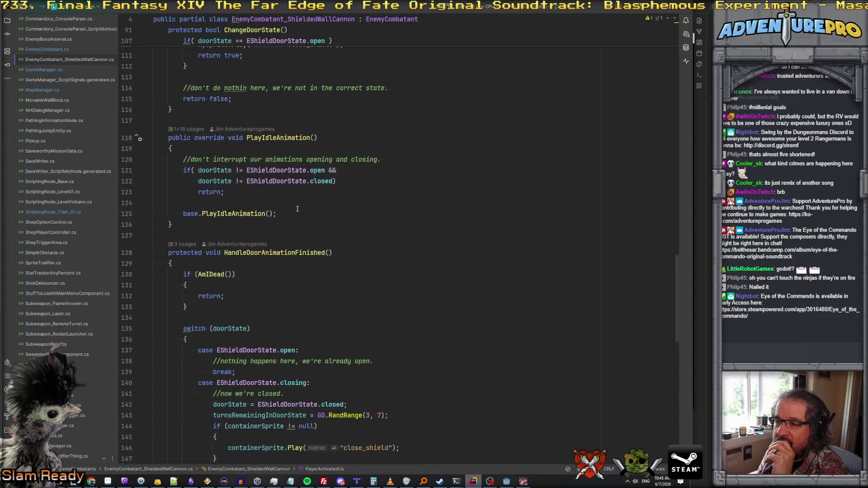
{"action": "scroll", "coordinate": [297, 209], "scroll_direction": "down", "scroll_amount": 1}
Inspect the base PlayIdleAnimation declaration and its GetIdleAnimationName call
{"action": "left_click", "coordinate": [241, 213]}
{"action": "scroll", "coordinate": [240, 199], "scroll_direction": "down", "scroll_amount": 1}
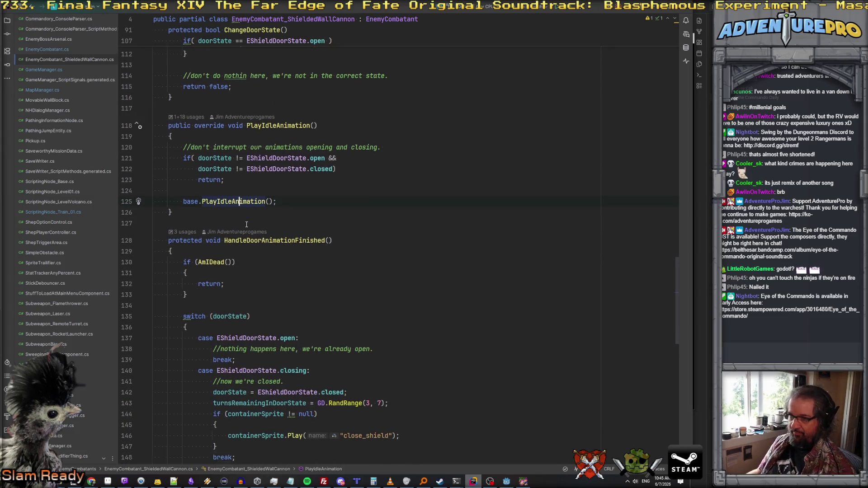
{"action": "left_click", "coordinate": [240, 181], "text": "ctrl"}
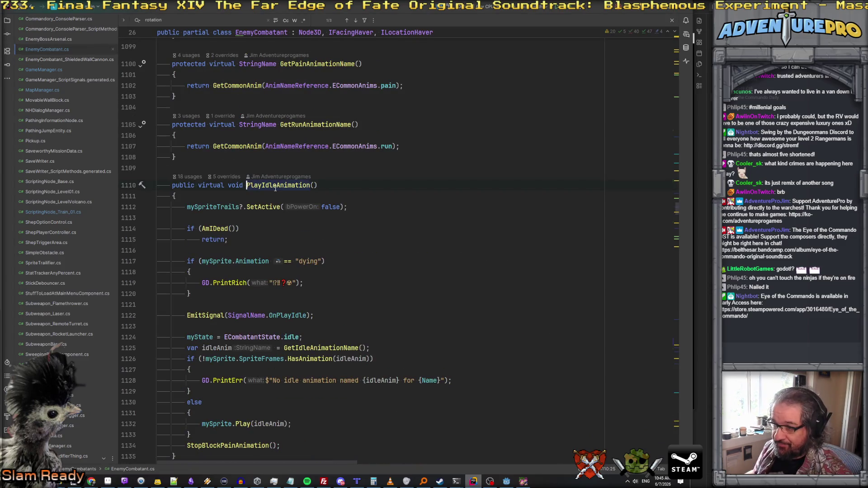
{"action": "scroll", "coordinate": [272, 199], "scroll_direction": "down", "scroll_amount": 1}
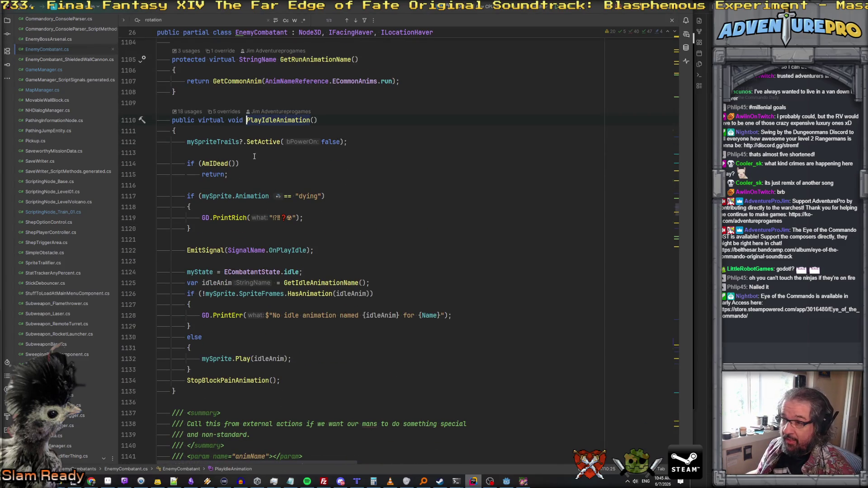
{"action": "scroll", "coordinate": [254, 156], "scroll_direction": "down", "scroll_amount": 4}
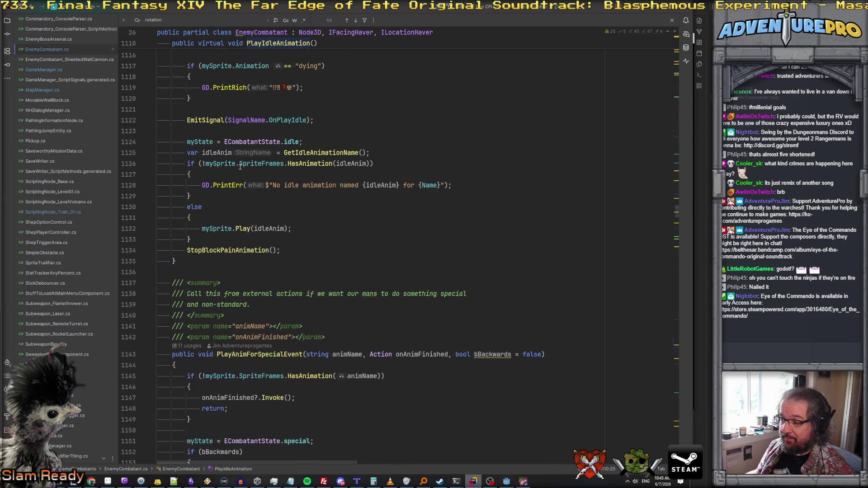
{"action": "left_click", "coordinate": [313, 153]}
Go back to the shielded wall cannon file's GetIdleAnimationName override returning idleClosedName
{"action": "left_click", "coordinate": [281, 43], "text": "ctrl"}
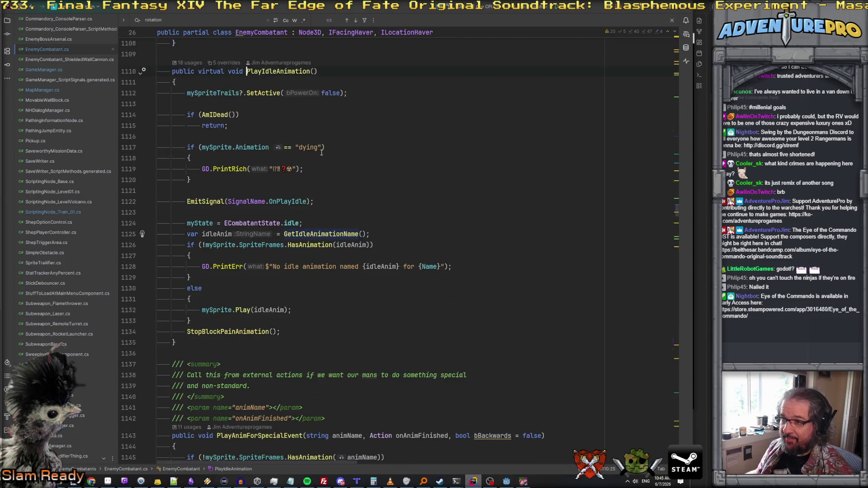
{"action": "left_click", "coordinate": [330, 164]}
{"action": "scroll", "coordinate": [330, 164], "scroll_direction": "down", "scroll_amount": 7}
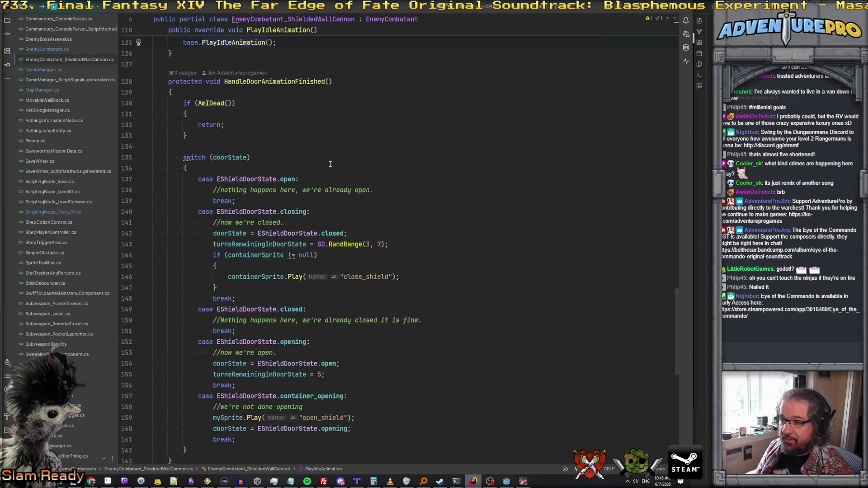
{"action": "scroll", "coordinate": [330, 165], "scroll_direction": "up", "scroll_amount": 4}
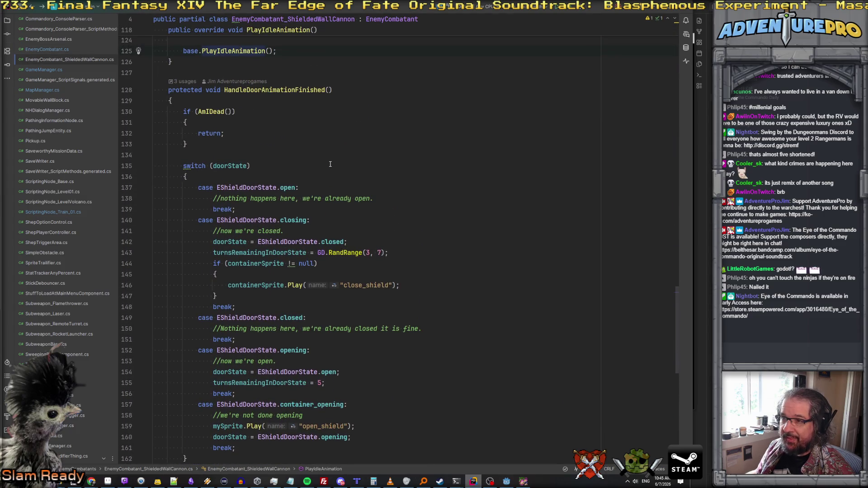
{"action": "scroll", "coordinate": [330, 164], "scroll_direction": "down", "scroll_amount": 9}
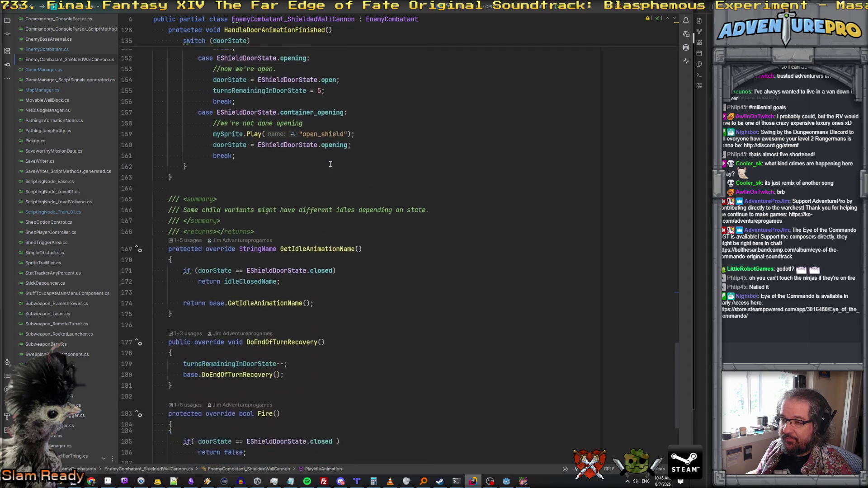
{"action": "scroll", "coordinate": [330, 164], "scroll_direction": "down", "scroll_amount": 3}
{"action": "left_click", "coordinate": [318, 161]}
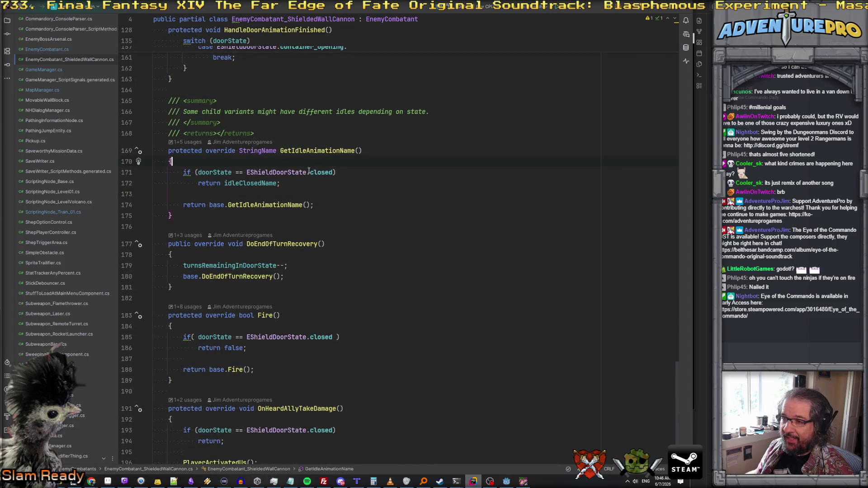
{"action": "scroll", "coordinate": [276, 207], "scroll_direction": "down", "scroll_amount": 3}
{"action": "scroll", "coordinate": [284, 202], "scroll_direction": "up", "scroll_amount": 2}
Breakpoint line 174, then attach the .NET debugger to the 'Eye of the Commando (DEBUG)' process
{"action": "left_click", "coordinate": [285, 190]}
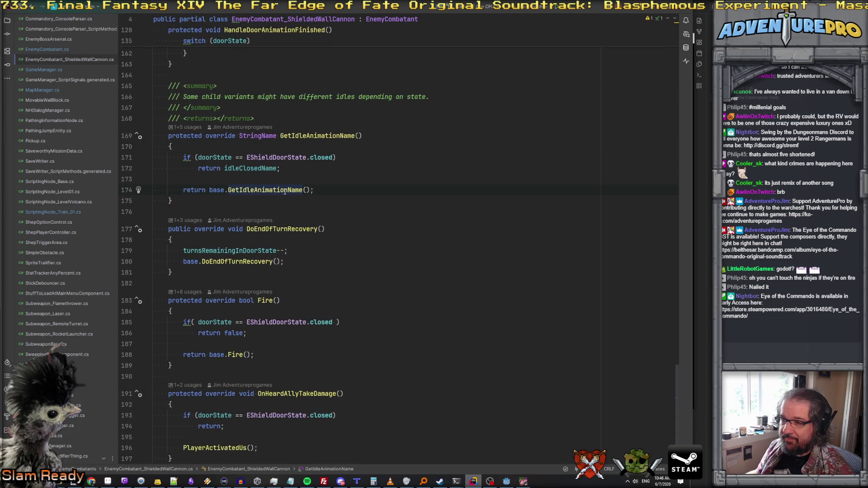
{"action": "key", "text": "F9"}
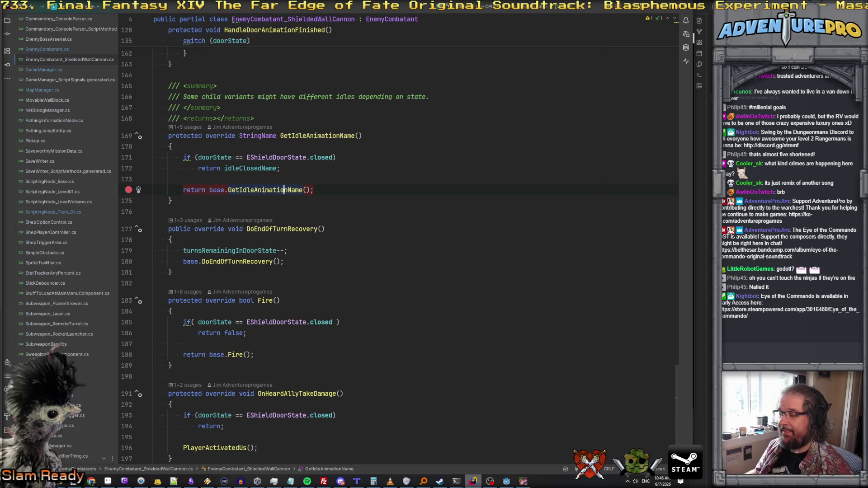
{"action": "left_click", "coordinate": [580, 8]}
{"action": "left_click", "coordinate": [593, 29]}
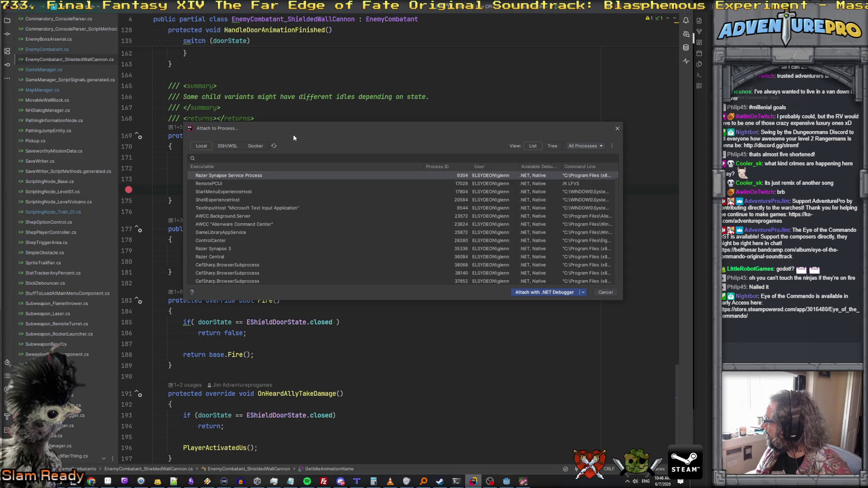
{"action": "scroll", "coordinate": [271, 218], "scroll_direction": "down", "scroll_amount": 3}
{"action": "scroll", "coordinate": [272, 222], "scroll_direction": "down", "scroll_amount": 6}
{"action": "left_click", "coordinate": [280, 224]}
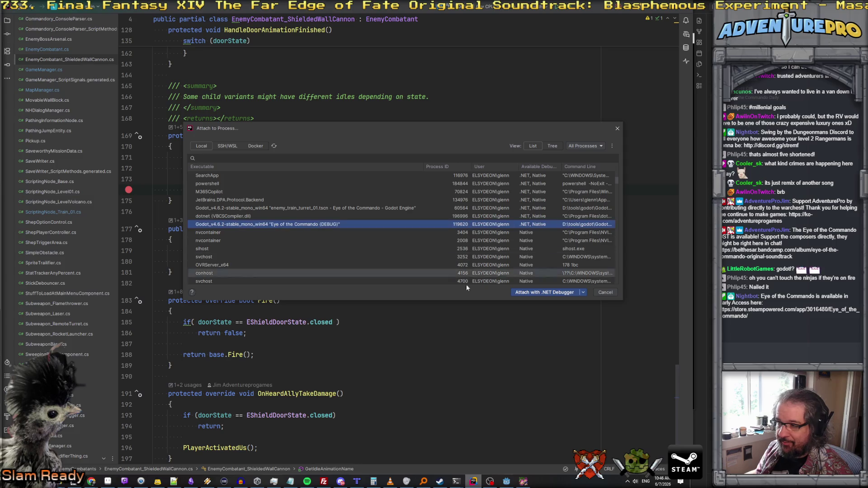
{"action": "left_click", "coordinate": [545, 292]}
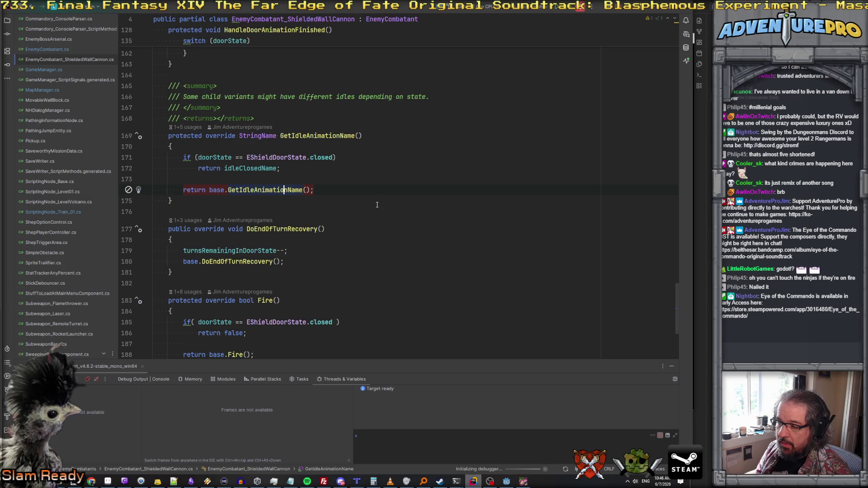
Step into GetIdleAnimationName and GetCommonAnim, over to line 1068, then into GetAnimRelativeToPlayer
{"action": "mouse_move", "coordinate": [255, 193]}
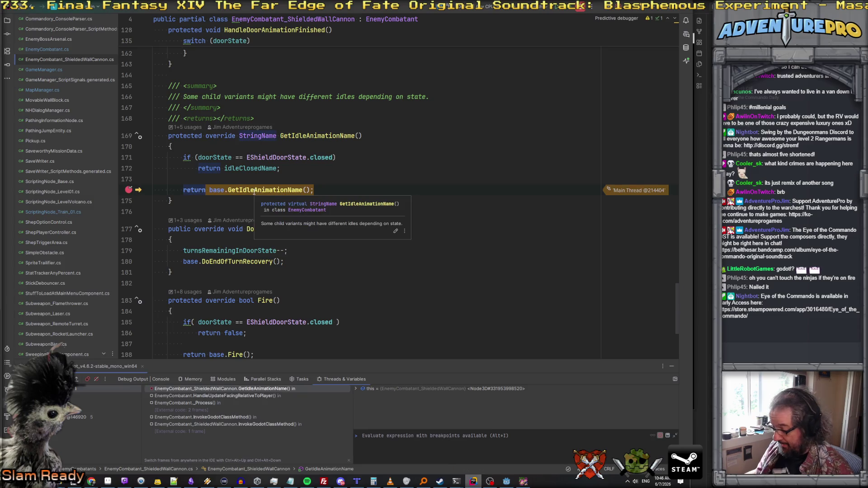
{"action": "key", "text": "F11"}
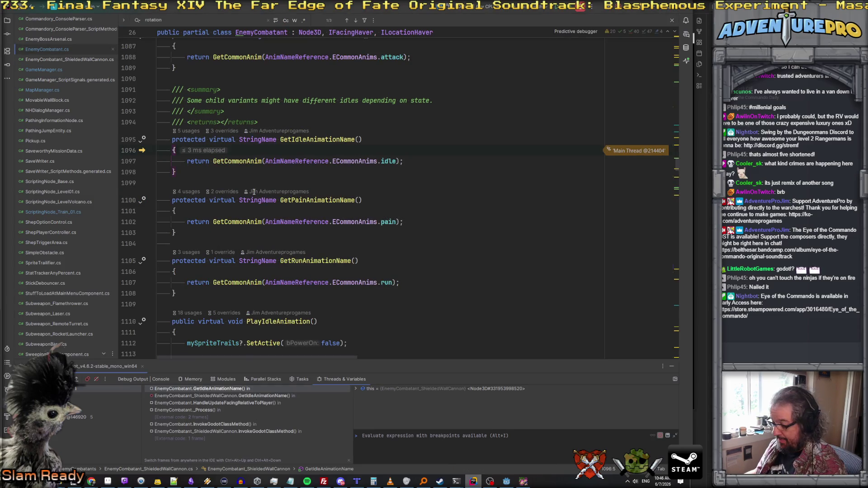
{"action": "key", "text": "F11"}
{"action": "key", "text": "F11"}
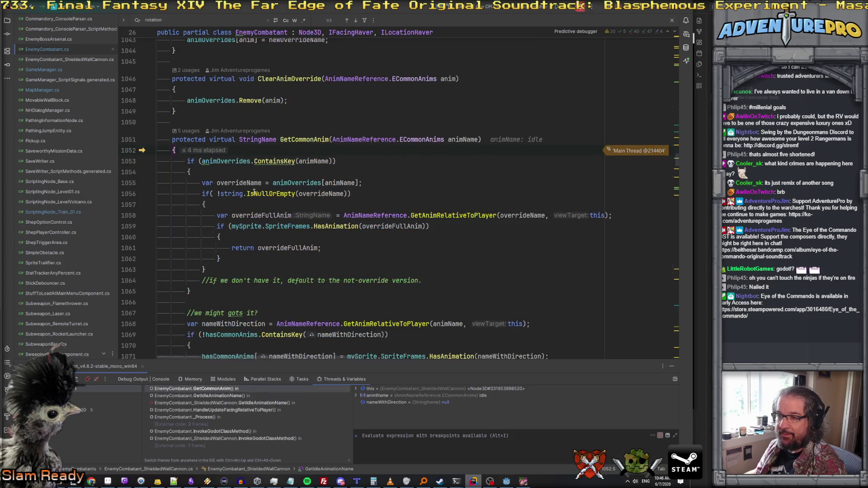
{"action": "key", "text": "F10"}
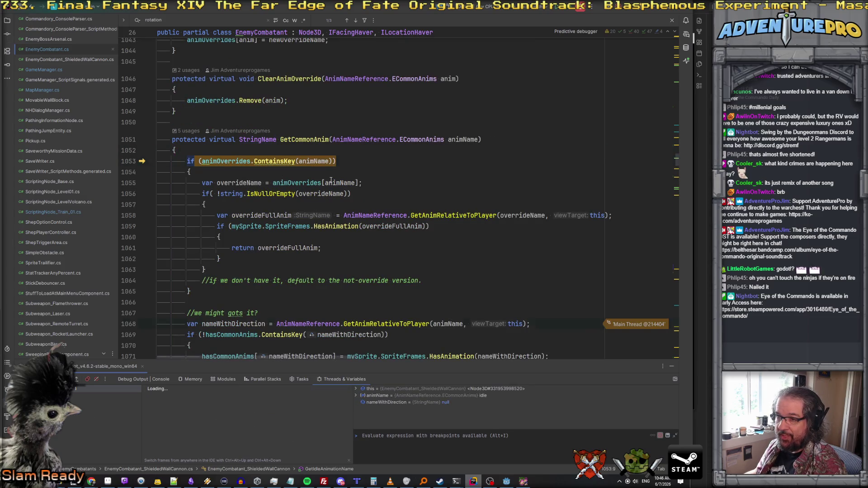
{"action": "scroll", "coordinate": [373, 247], "scroll_direction": "down", "scroll_amount": 3}
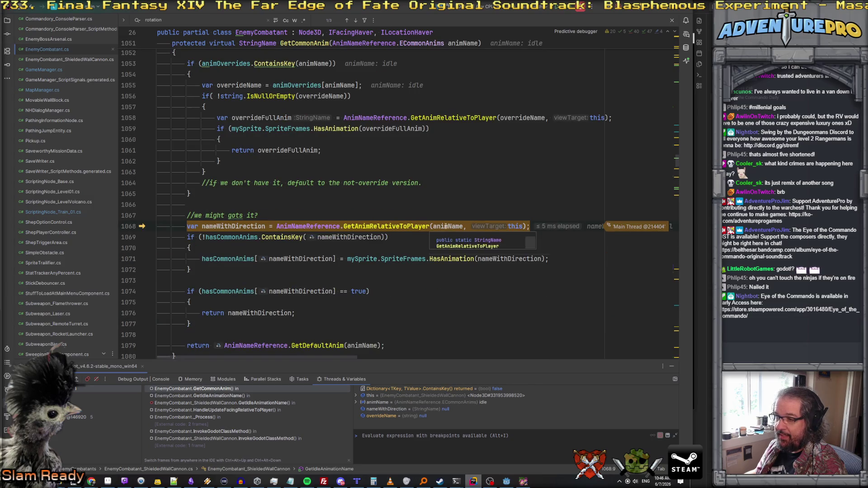
{"action": "mouse_move", "coordinate": [449, 228]}
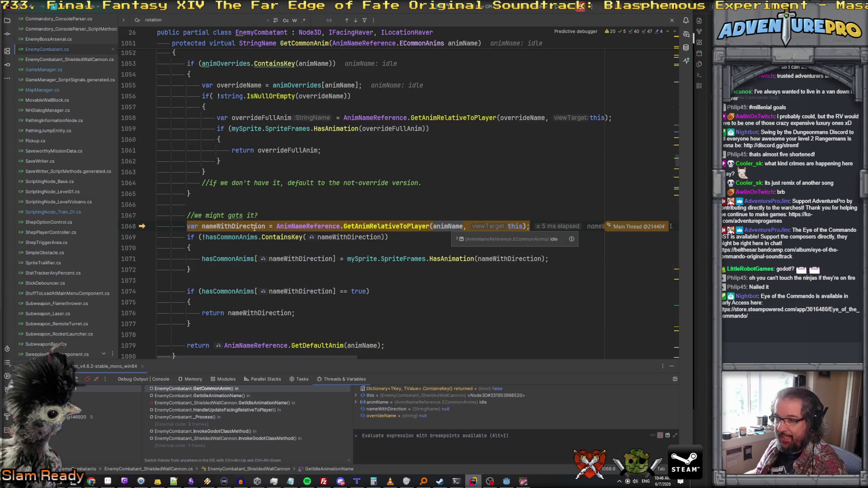
{"action": "mouse_move", "coordinate": [249, 228]}
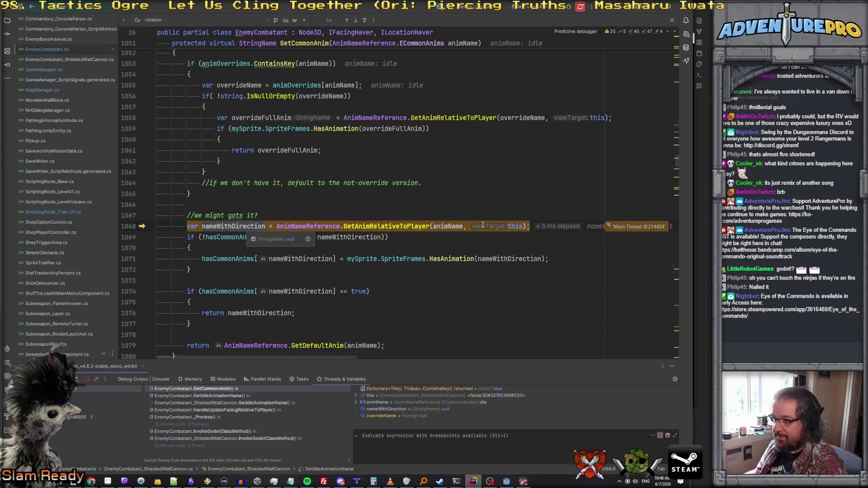
{"action": "key", "text": "F11"}
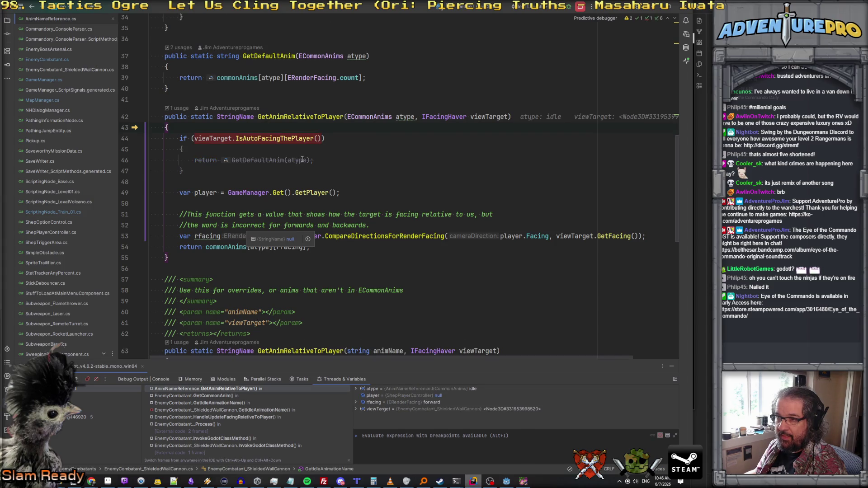
Step through GetAnimRelativeToPlayer, inspecting player, rfacing and commonAnims until the facing resolves to back
{"action": "mouse_move", "coordinate": [268, 139]}
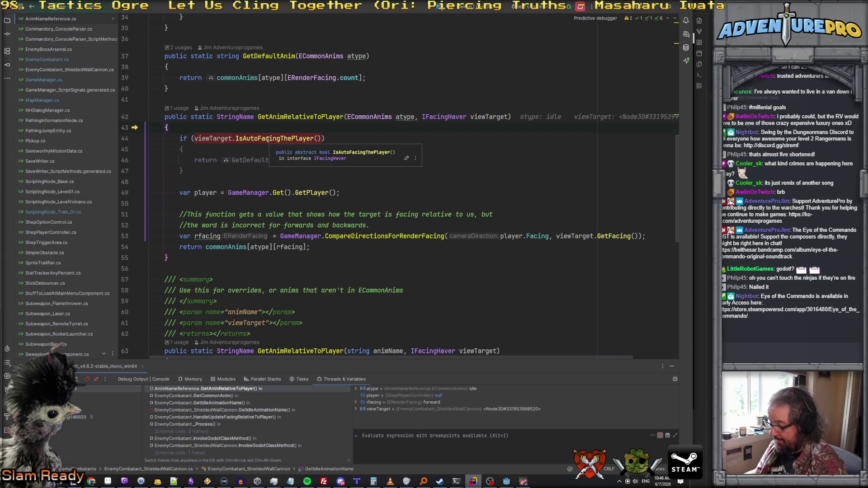
{"action": "key", "text": "F10"}
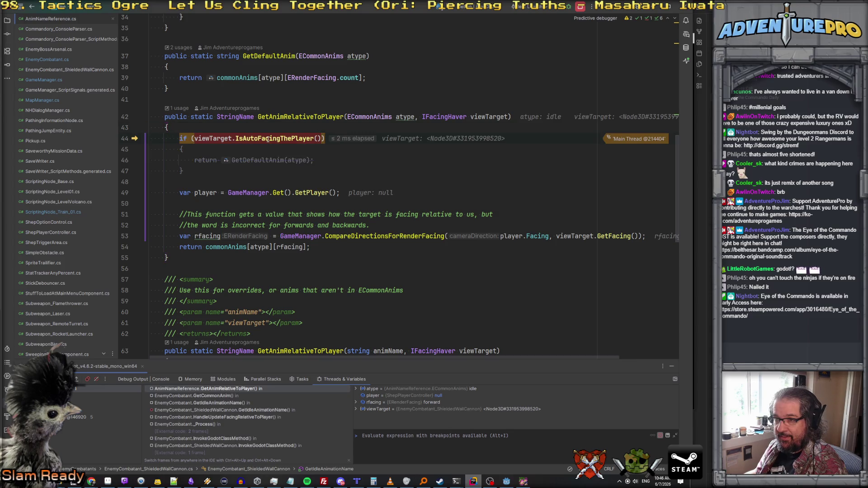
{"action": "key", "text": "F10"}
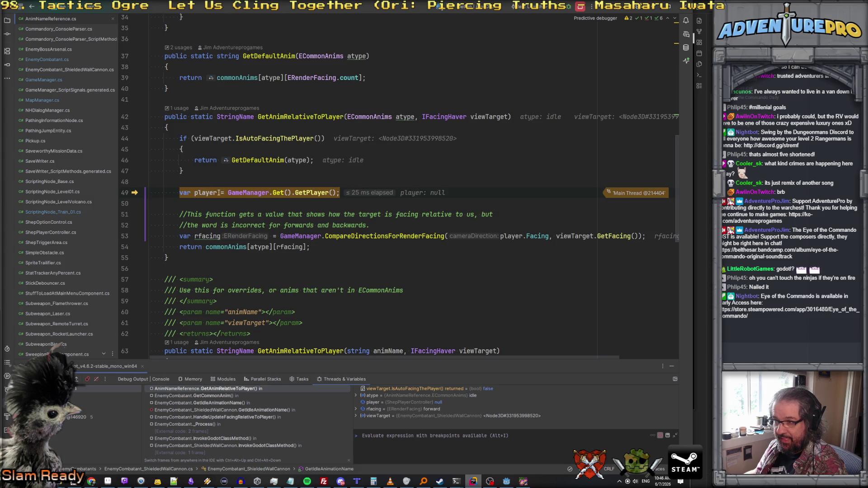
{"action": "key", "text": "F10"}
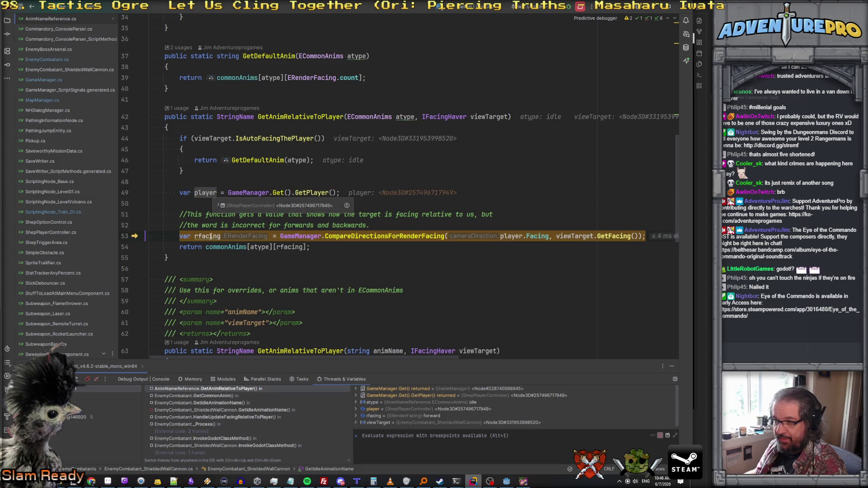
{"action": "mouse_move", "coordinate": [211, 237]}
{"action": "key", "text": "F10"}
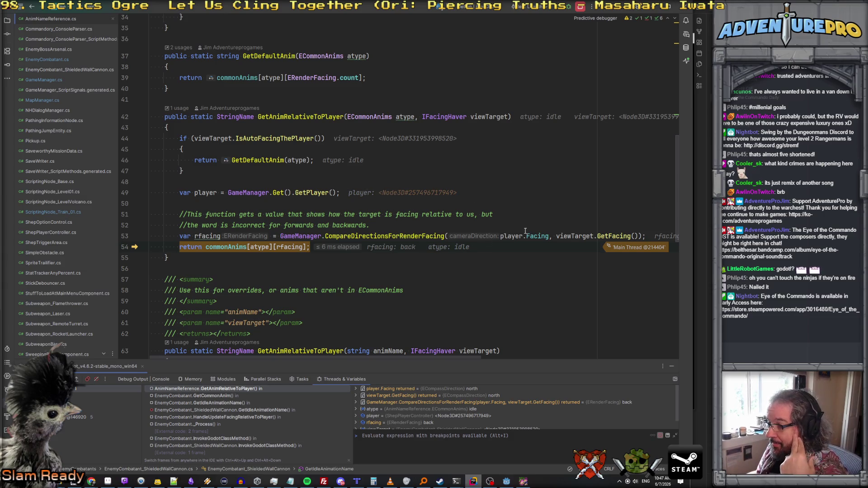
{"action": "mouse_move", "coordinate": [536, 238]}
{"action": "mouse_move", "coordinate": [605, 236]}
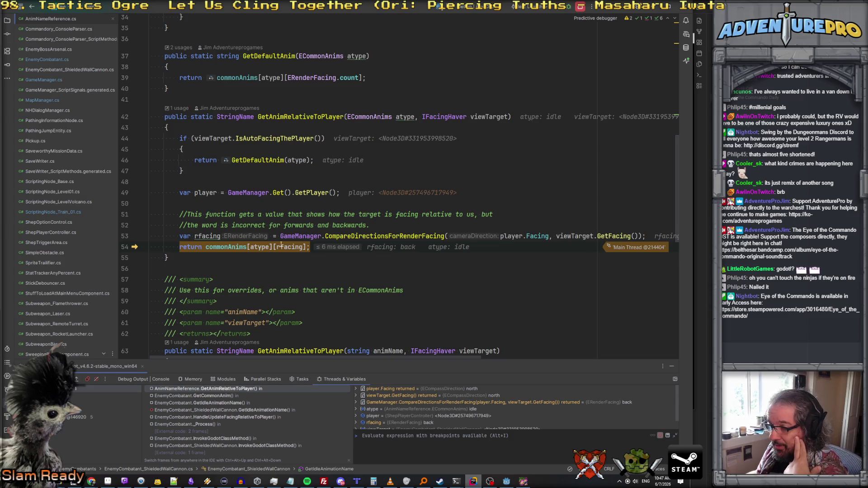
{"action": "mouse_move", "coordinate": [239, 249]}
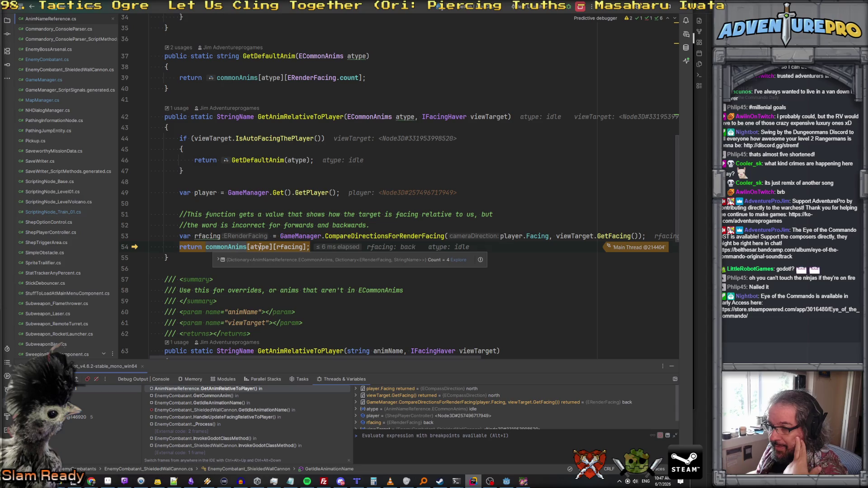
{"action": "mouse_move", "coordinate": [290, 247]}
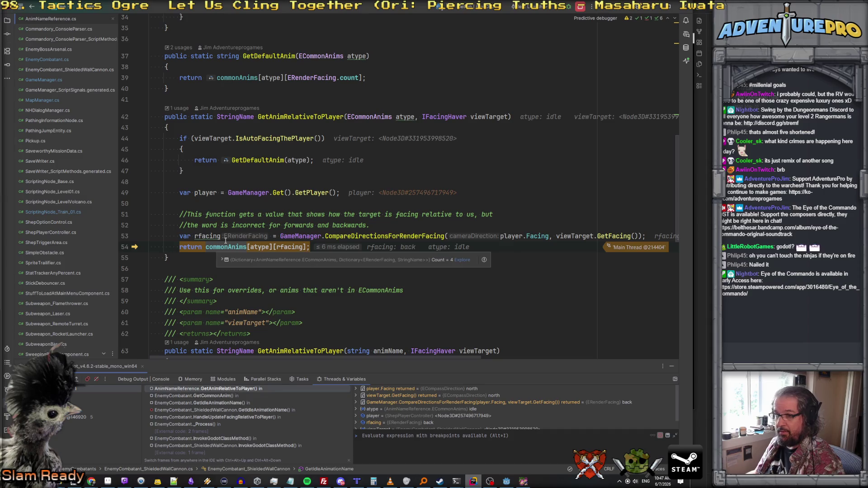
{"action": "key", "text": "F10"}
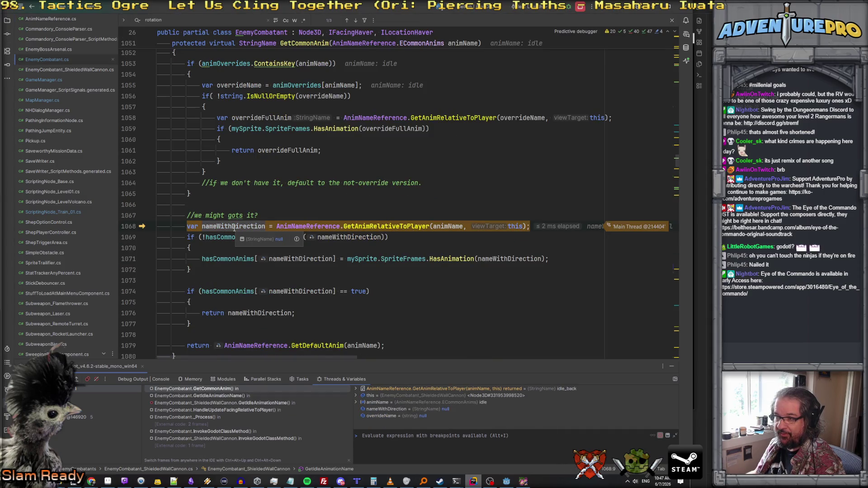
Step to the hasCommonAnims check and expand its dictionary to confirm idle_back
{"action": "key", "text": "F10"}
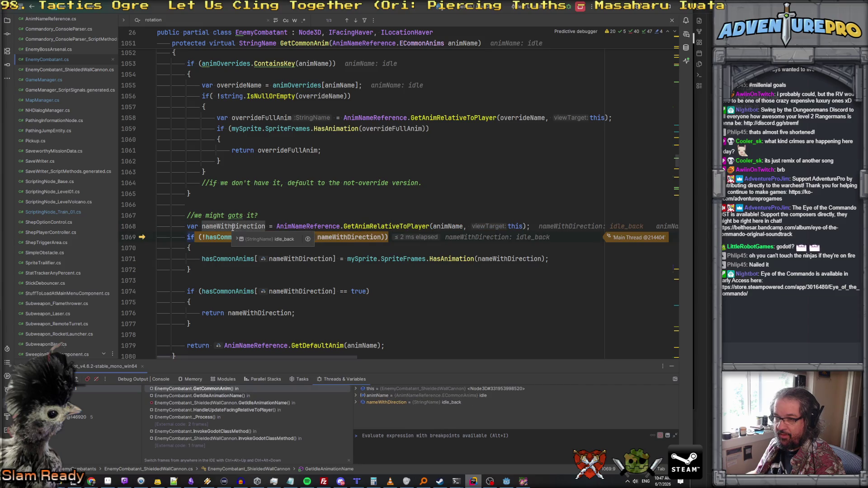
{"action": "key", "text": "F10"}
{"action": "key", "text": "F10"}
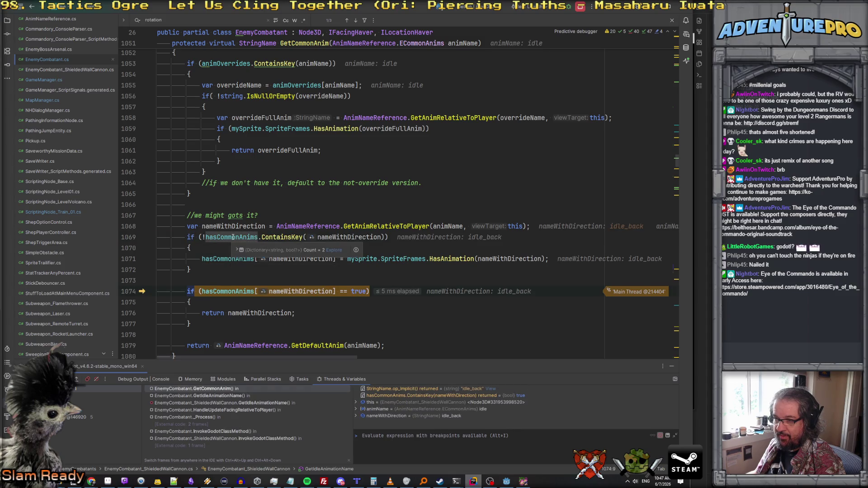
{"action": "left_click", "coordinate": [237, 249]}
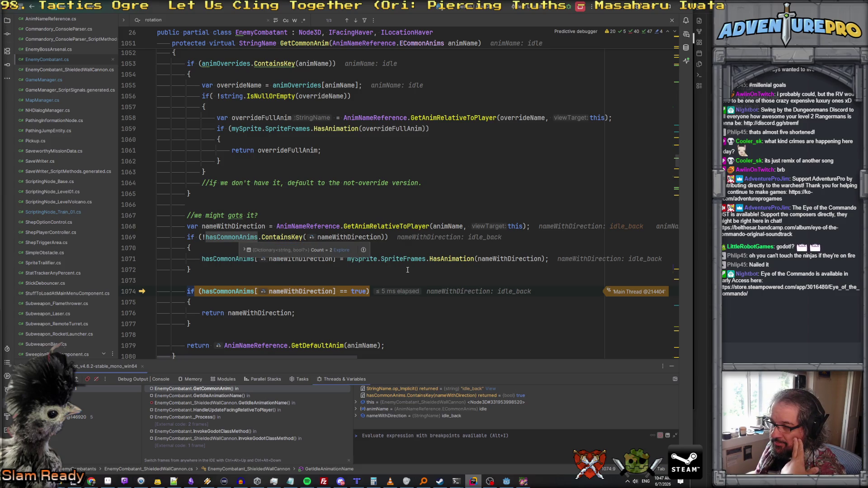
{"action": "scroll", "coordinate": [407, 270], "scroll_direction": "down", "scroll_amount": 1}
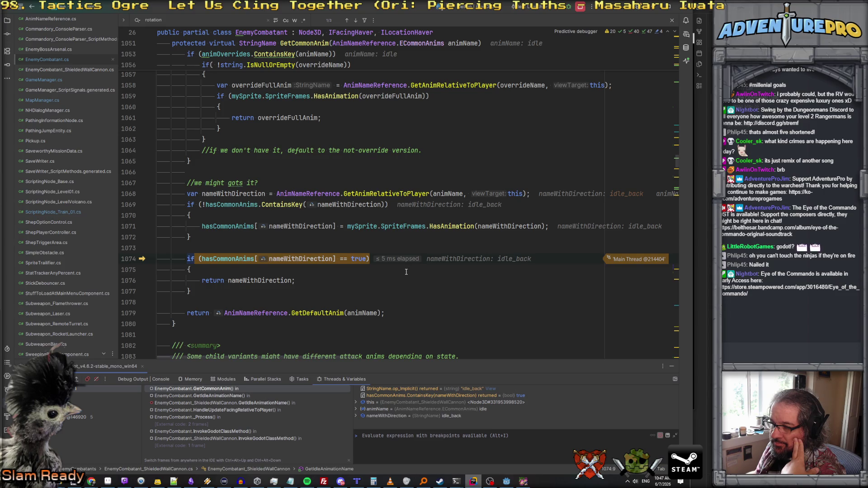
{"action": "mouse_move", "coordinate": [498, 225]}
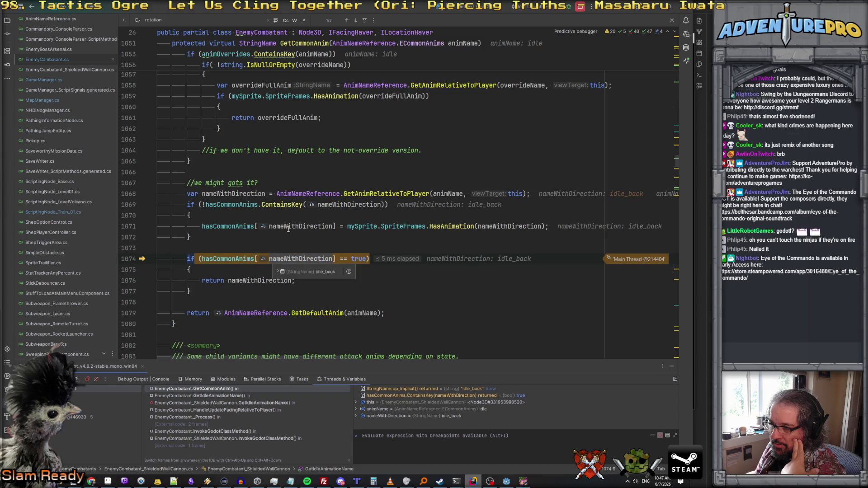
{"action": "mouse_move", "coordinate": [288, 229]}
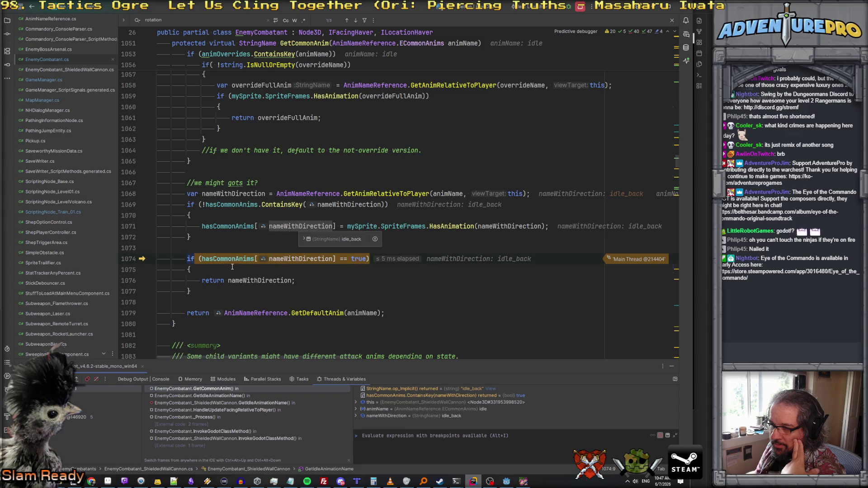
Remove the line 174 breakpoint, resume the game and move the commando forward
{"action": "key", "text": "F9"}
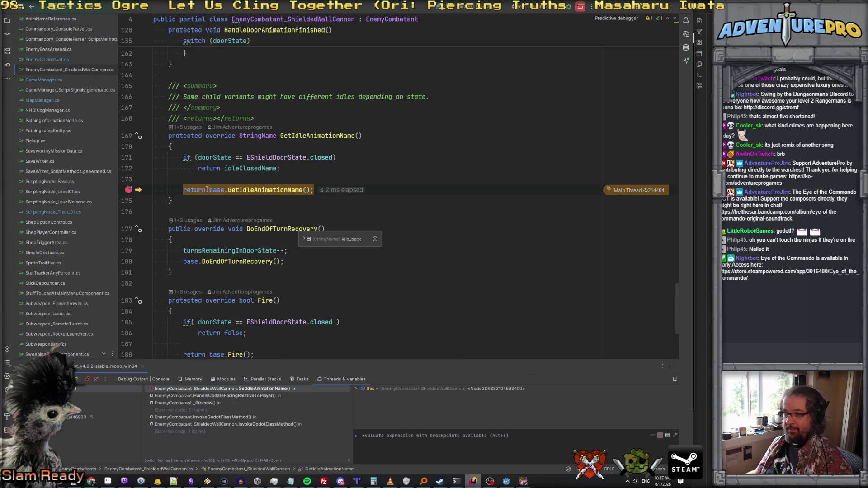
{"action": "left_click", "coordinate": [204, 191]}
{"action": "key", "text": "ctrl+F8"}
{"action": "key", "text": "F9"}
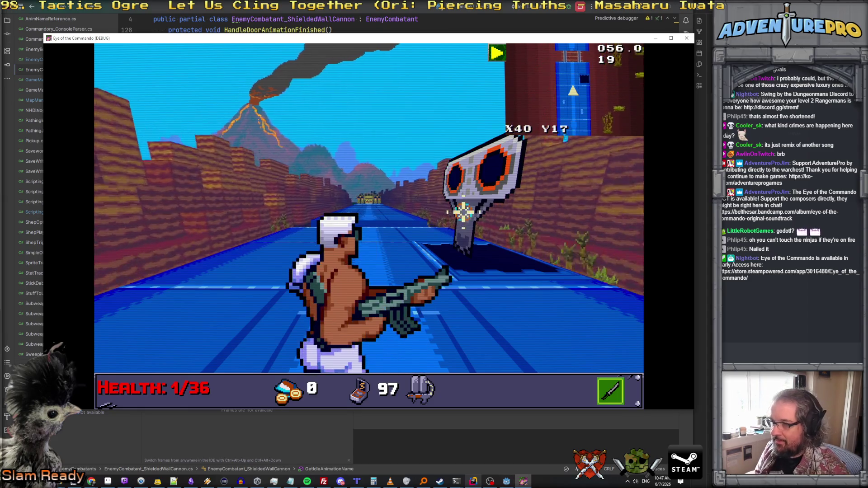
{"action": "key", "text": "Up"}
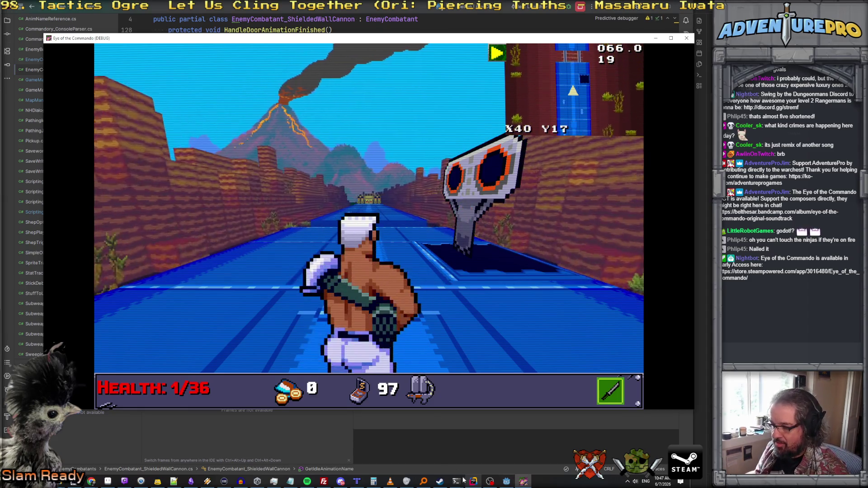
{"action": "left_click", "coordinate": [507, 481]}
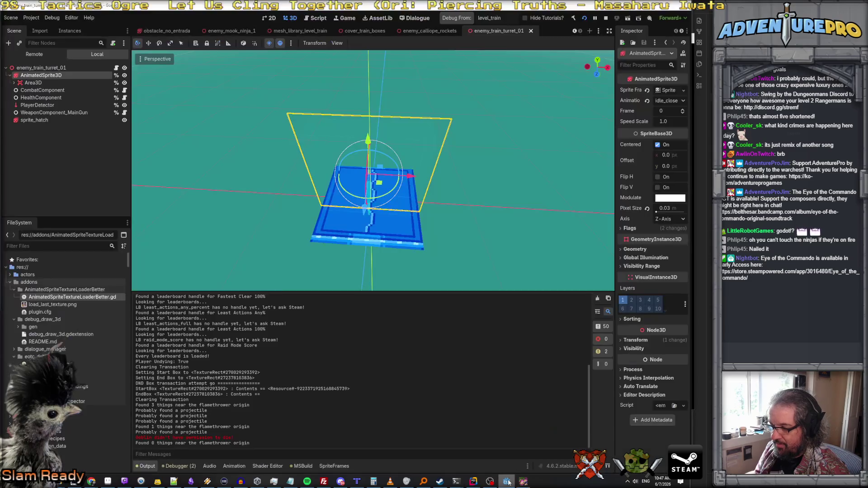
Preview the turret AnimatedSprite3D's idle_closed, idle_back and idle_right animations
{"action": "left_click", "coordinate": [34, 83]}
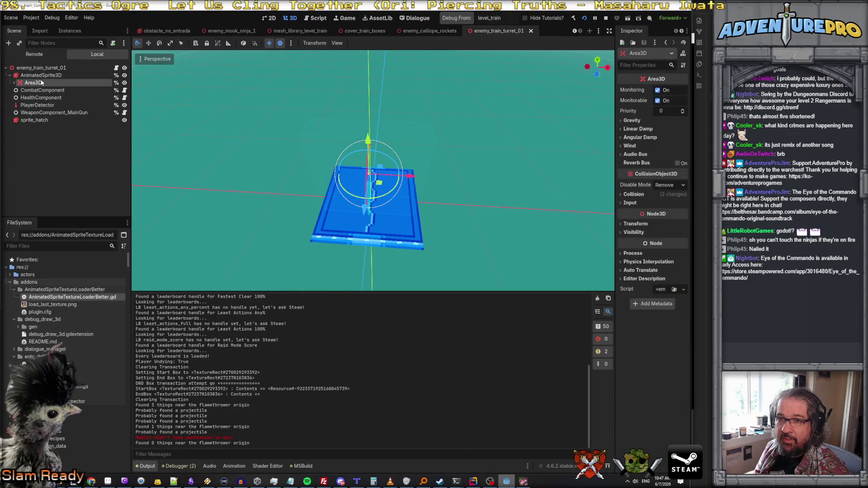
{"action": "left_click", "coordinate": [41, 76]}
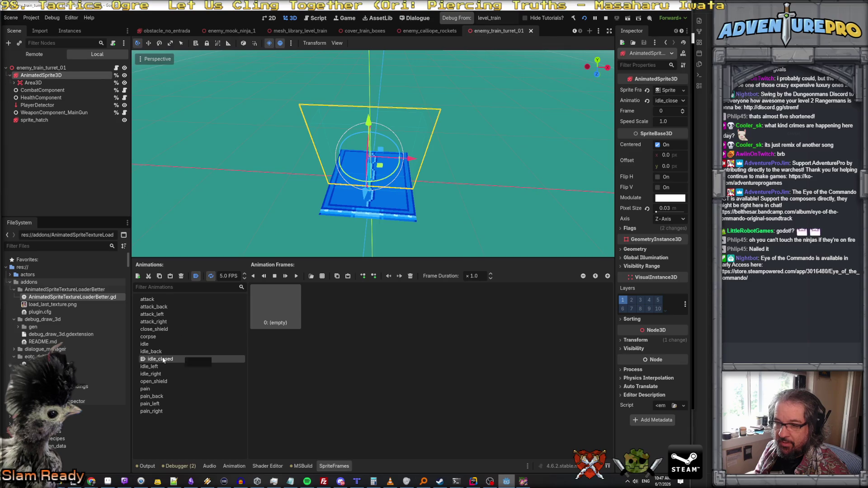
{"action": "left_click", "coordinate": [153, 352]}
{"action": "key", "text": "Down"}
{"action": "key", "text": "Down"}
{"action": "key", "text": "Down"}
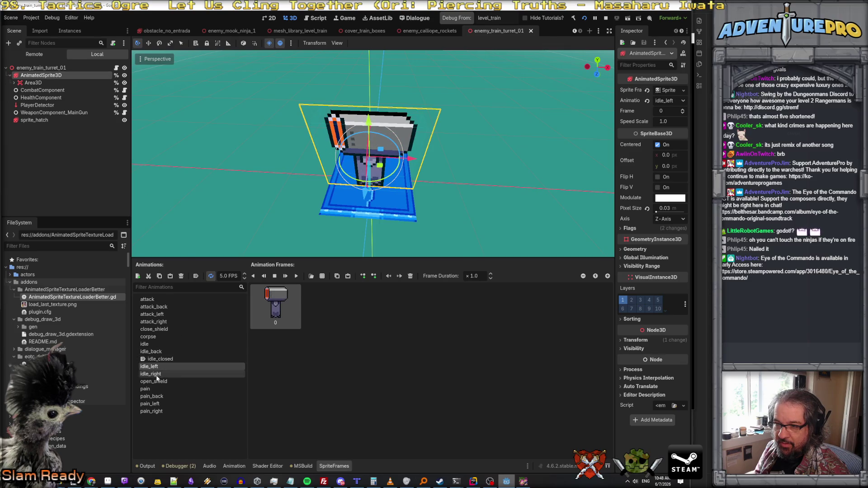
{"action": "left_click", "coordinate": [161, 353]}
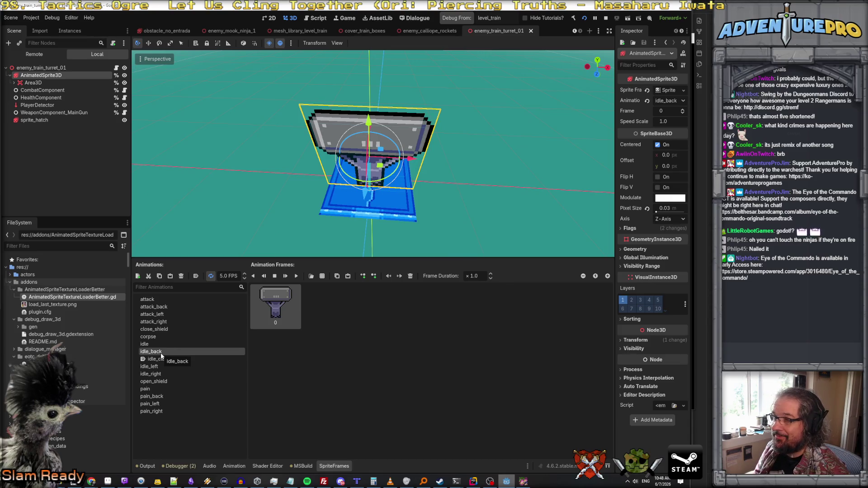
{"action": "left_click", "coordinate": [164, 366]}
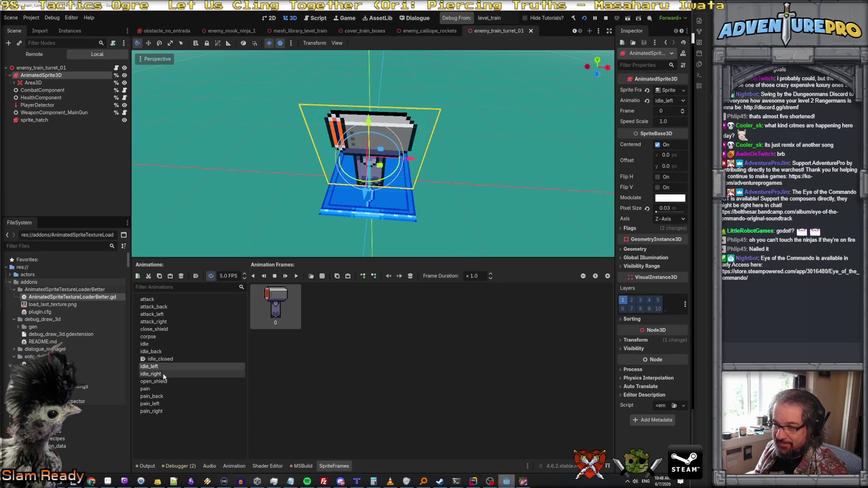
{"action": "left_click", "coordinate": [164, 351]}
{"action": "left_click", "coordinate": [522, 483]}
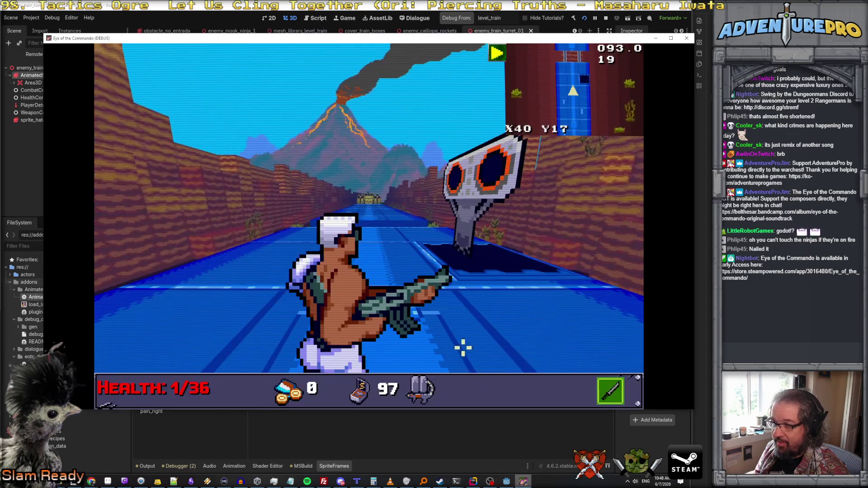
{"action": "left_click", "coordinate": [473, 481]}
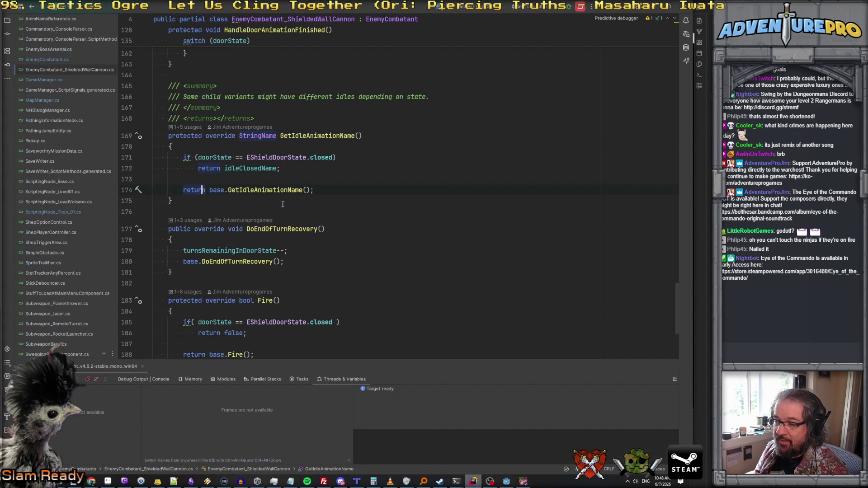
Navigate from the base GetIdleAnimationName into GetCommonAnim and breakpoint its line 1076 return
{"action": "left_click", "coordinate": [267, 190], "text": "ctrl"}
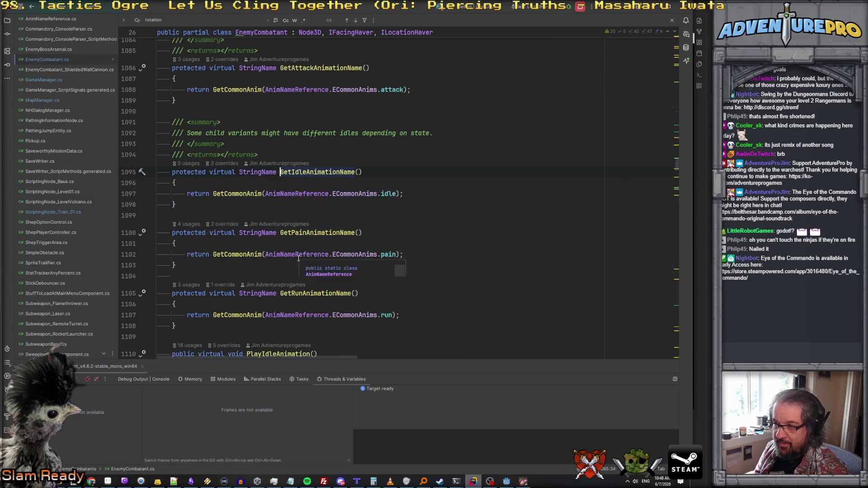
{"action": "scroll", "coordinate": [271, 226], "scroll_direction": "down", "scroll_amount": 2}
{"action": "scroll", "coordinate": [254, 203], "scroll_direction": "up", "scroll_amount": 2}
{"action": "left_click", "coordinate": [239, 190], "text": "ctrl"}
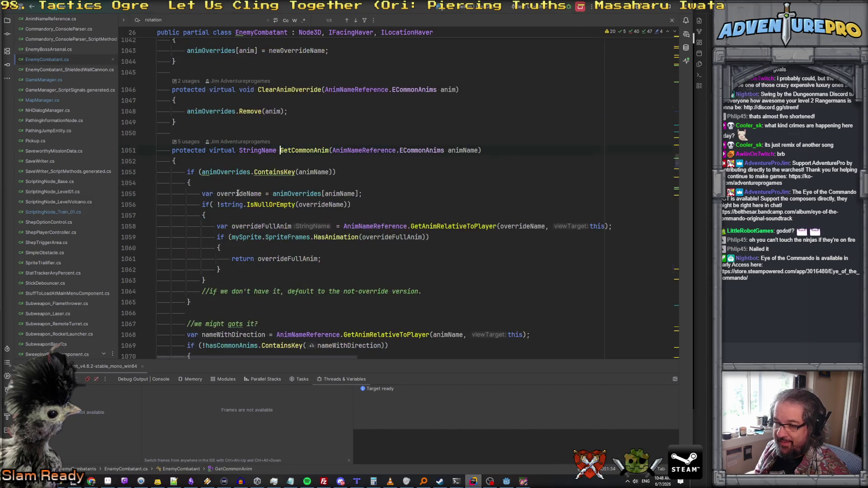
{"action": "scroll", "coordinate": [251, 198], "scroll_direction": "down", "scroll_amount": 4}
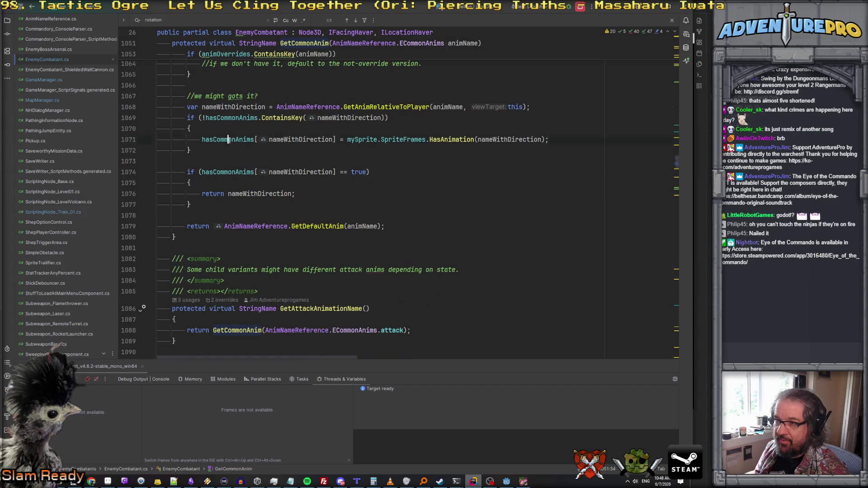
{"action": "left_click", "coordinate": [221, 192]}
{"action": "key", "text": "F9"}
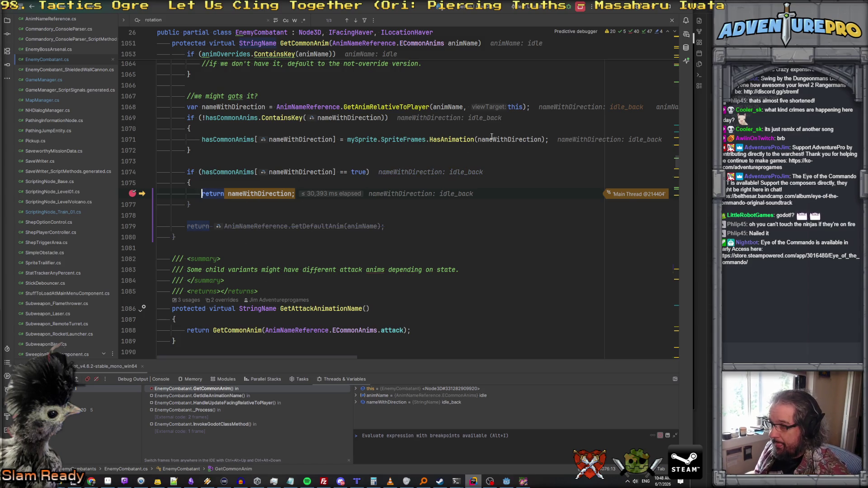
Enlarge the Variables area and review the enemy object's fields and nameWithDirection
{"action": "left_click", "coordinate": [357, 389]}
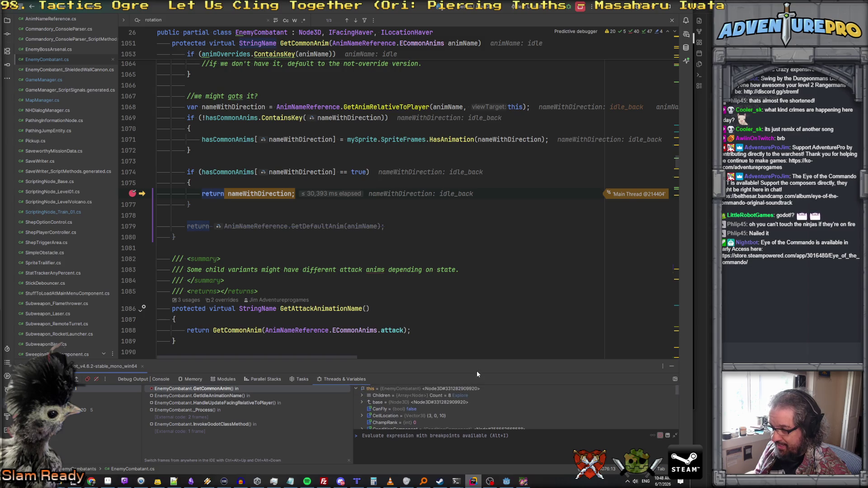
{"action": "left_click_drag", "start_coordinate": [486, 361], "coordinate": [506, 223]}
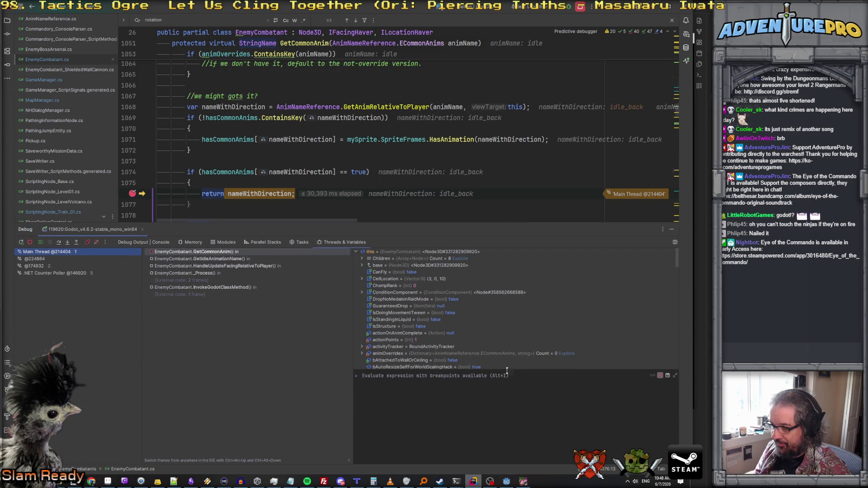
{"action": "left_click_drag", "start_coordinate": [511, 370], "coordinate": [511, 420]}
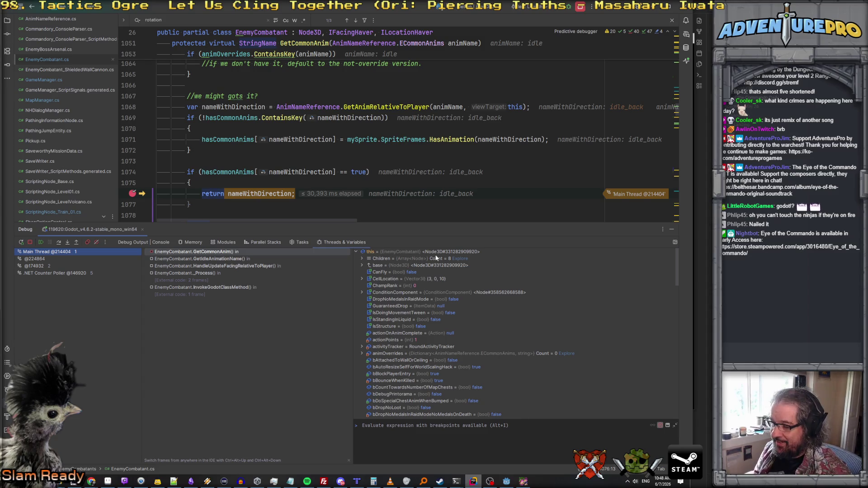
{"action": "scroll", "coordinate": [425, 302], "scroll_direction": "down", "scroll_amount": 10}
{"action": "scroll", "coordinate": [425, 302], "scroll_direction": "down", "scroll_amount": 3}
{"action": "scroll", "coordinate": [432, 346], "scroll_direction": "down", "scroll_amount": 10}
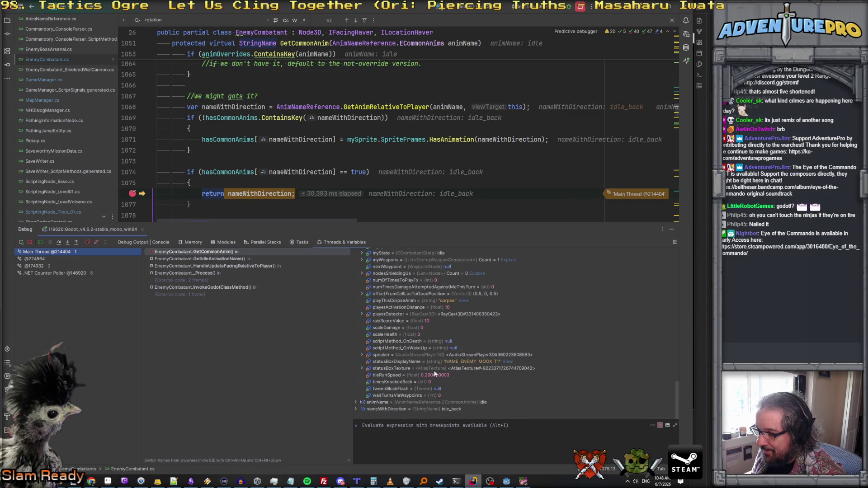
{"action": "scroll", "coordinate": [479, 362], "scroll_direction": "up", "scroll_amount": 5}
{"action": "scroll", "coordinate": [479, 362], "scroll_direction": "up", "scroll_amount": 20}
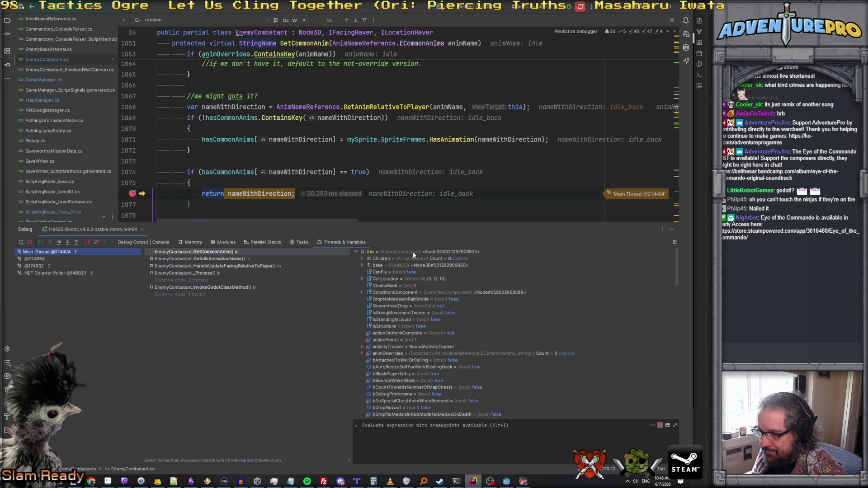
{"action": "mouse_move", "coordinate": [232, 194]}
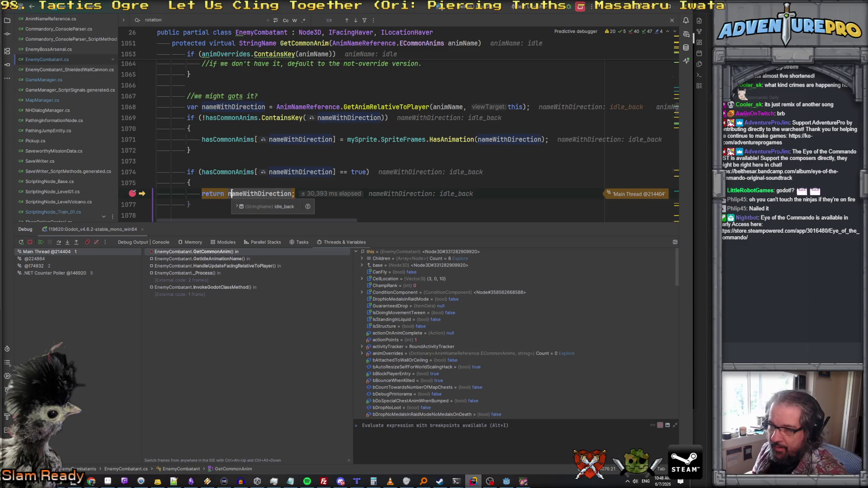
Resume execution past the line 1076 breakpoint three times
{"action": "key", "text": "F5"}
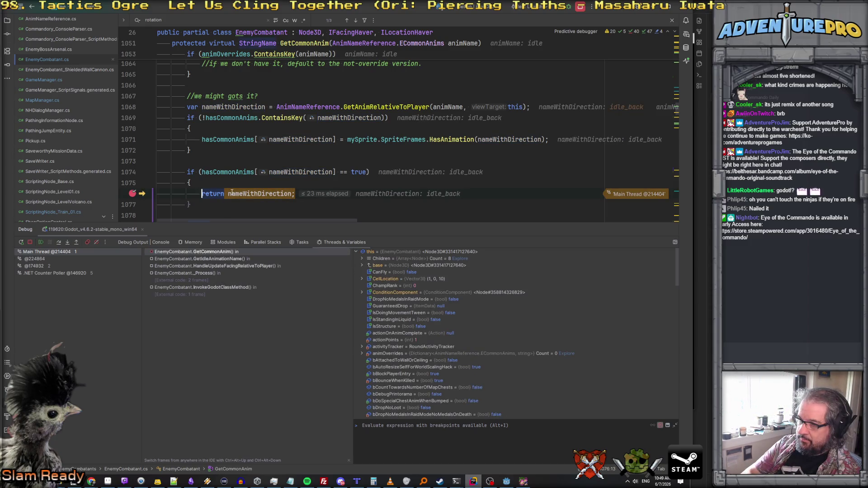
{"action": "key", "text": "F5"}
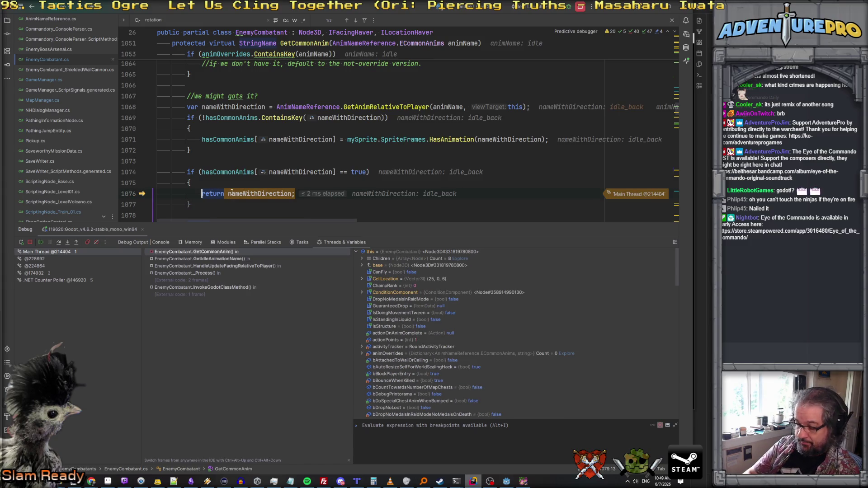
{"action": "key", "text": "F5"}
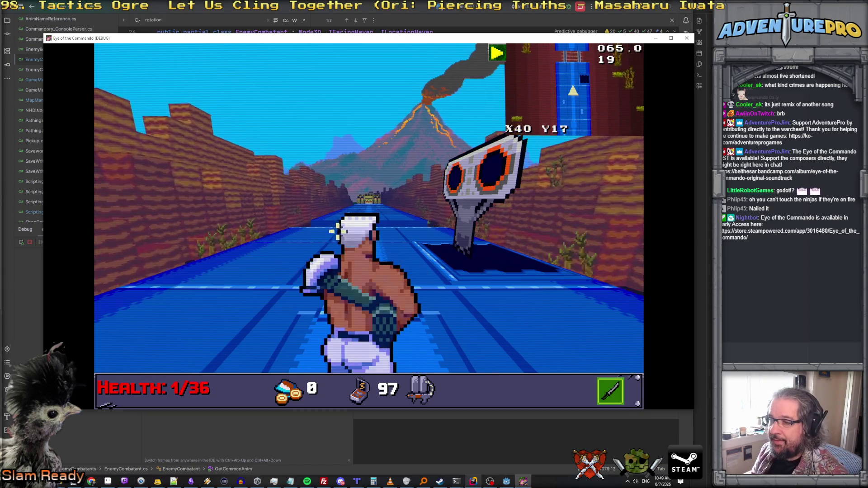
Switch to the gun, shoot the wall cannon and move around it
{"action": "key", "text": "2"}
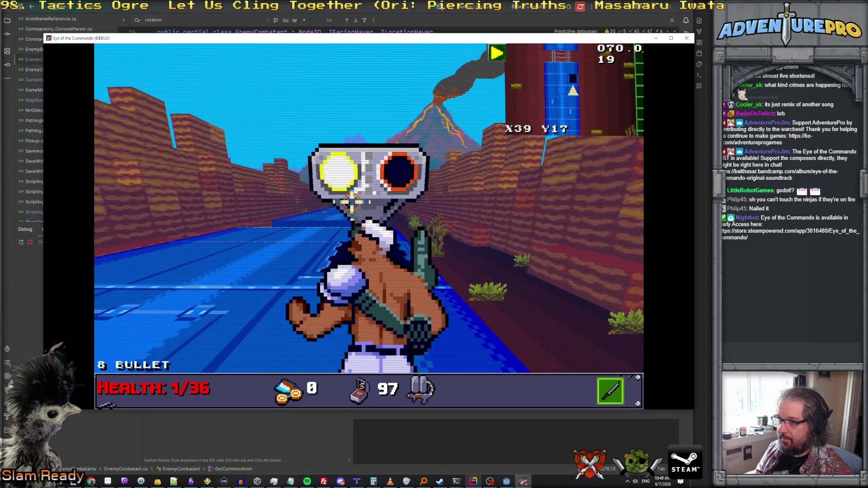
{"action": "left_click", "coordinate": [484, 203]}
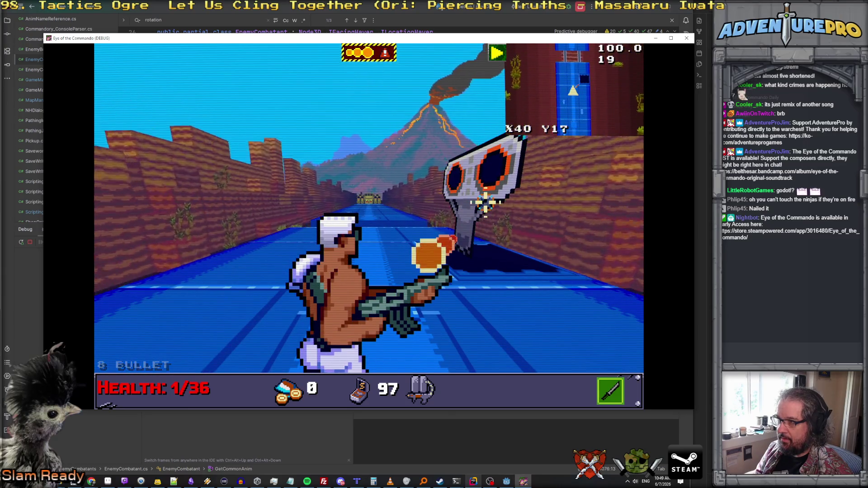
{"action": "key", "text": "d"}
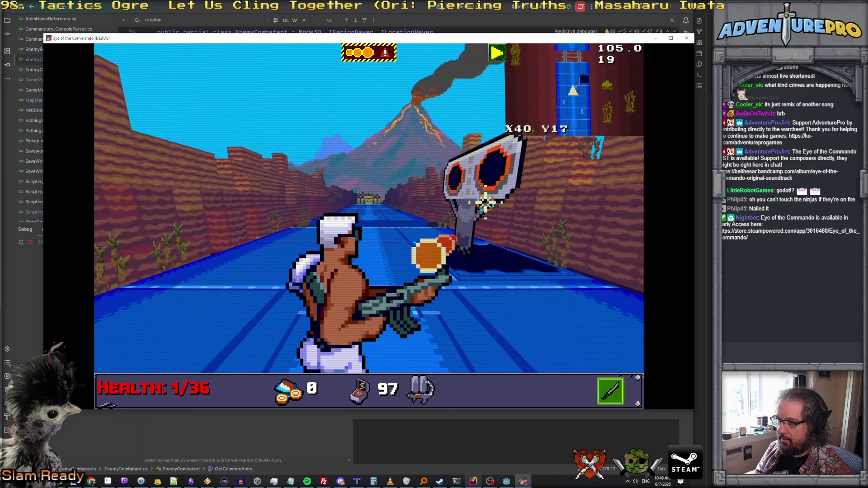
{"action": "key", "text": "w"}
{"action": "key", "text": "s"}
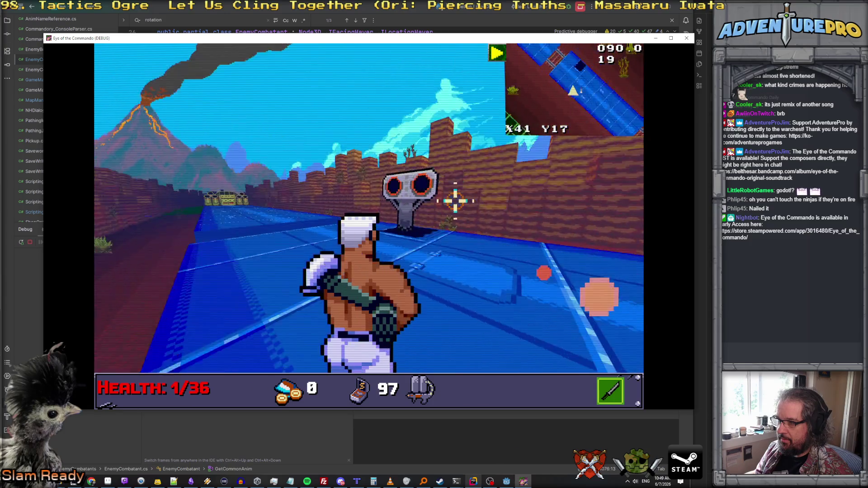
{"action": "key", "text": "d"}
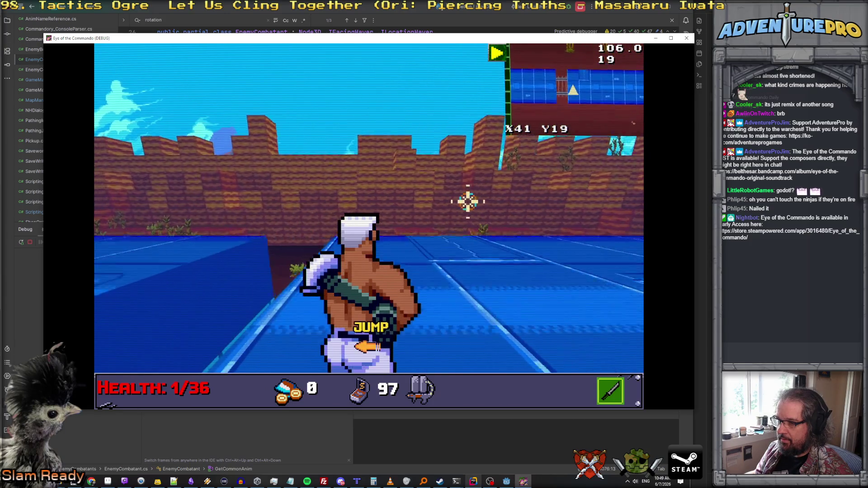
{"action": "key", "text": "a"}
{"action": "key", "text": "s"}
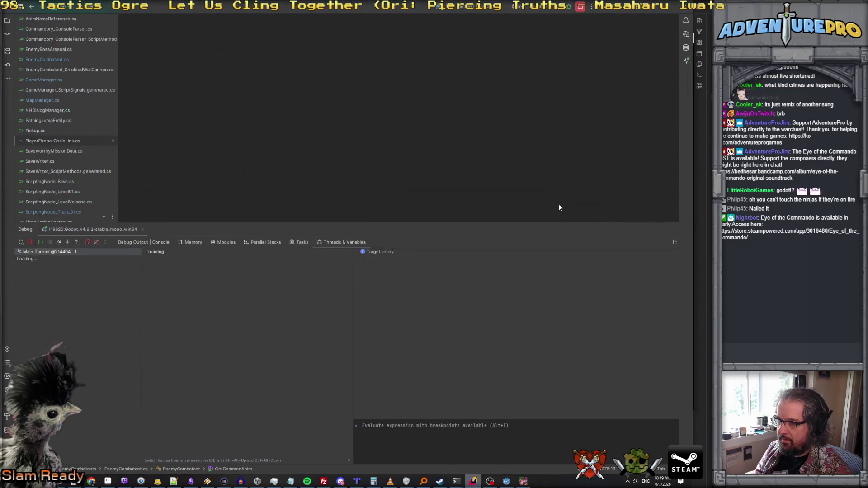
Resume from the fireball breakpoint, jump past the turret to check its facing, then close the game
{"action": "mouse_move", "coordinate": [202, 90]}
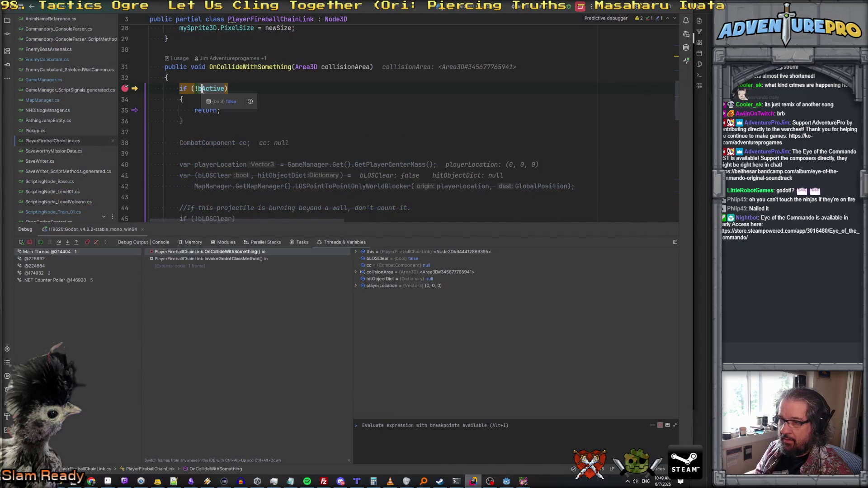
{"action": "key", "text": "F5"}
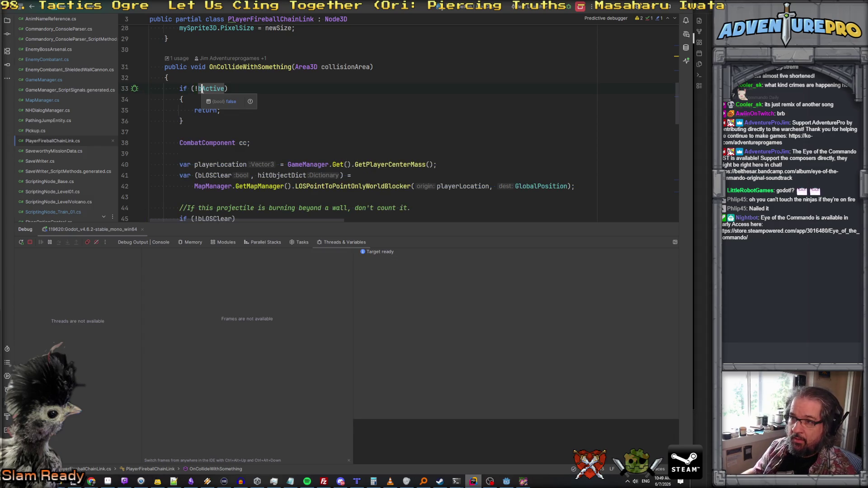
{"action": "key", "text": "w"}
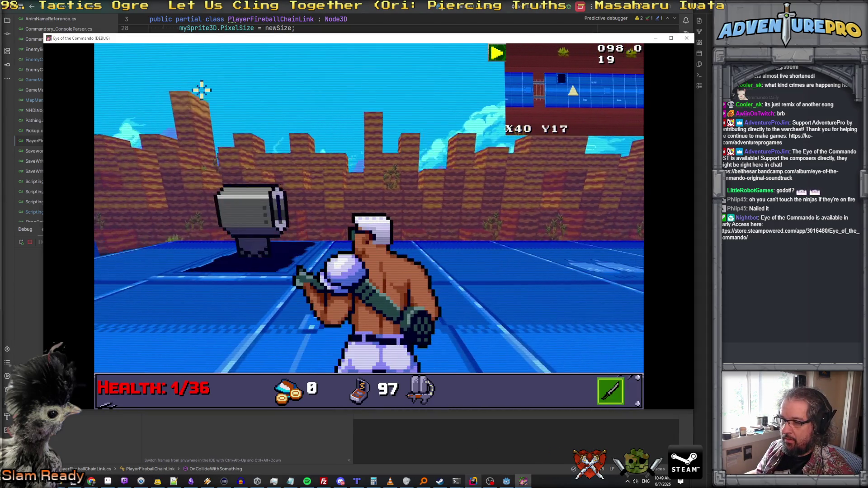
{"action": "key", "text": "space"}
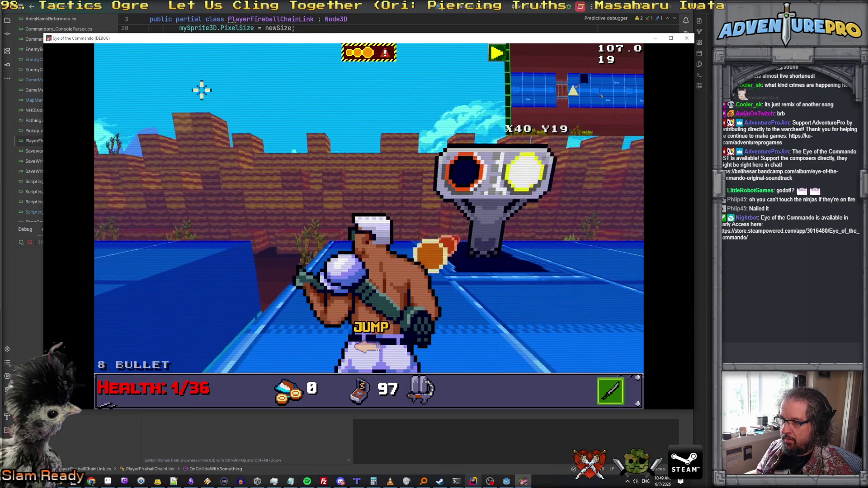
{"action": "key", "text": "space"}
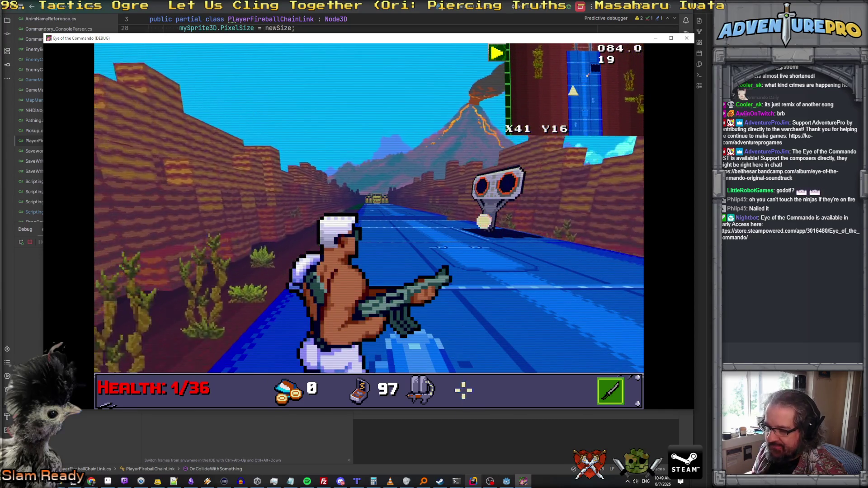
{"action": "mouse_move", "coordinate": [490, 481]}
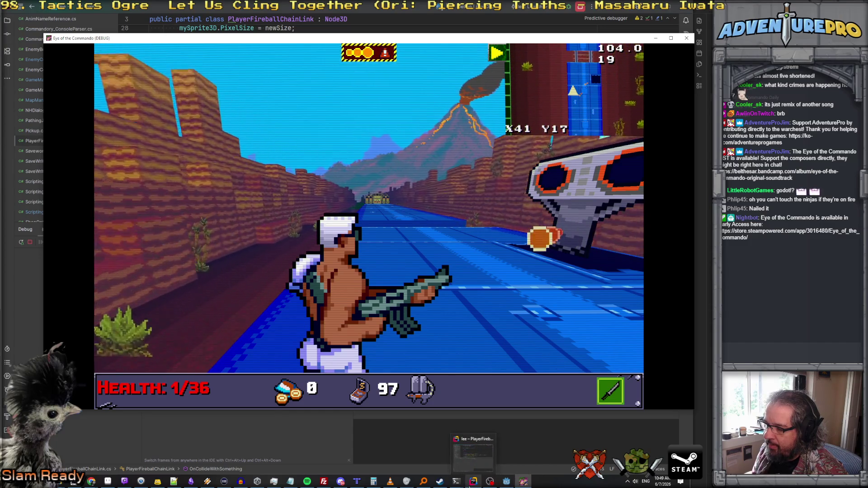
{"action": "key", "text": "F8"}
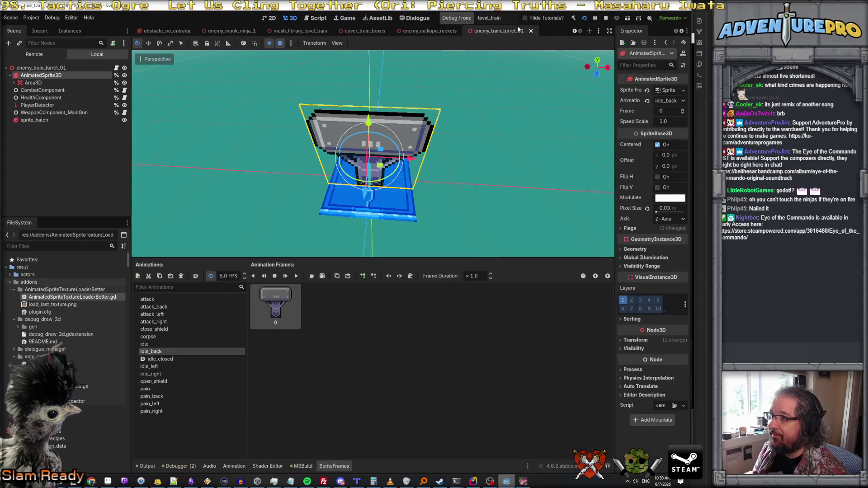
Widen the Inspector by dragging its splitter left beside the 3D viewport
{"action": "left_click_drag", "start_coordinate": [616, 123], "coordinate": [486, 113]}
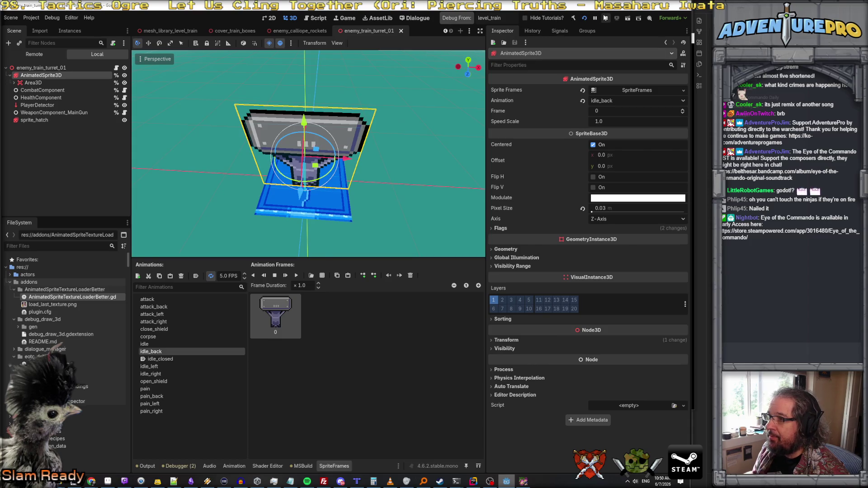
{"action": "left_click", "coordinate": [472, 482]}
{"action": "scroll", "coordinate": [375, 149], "scroll_direction": "up", "scroll_amount": 7}
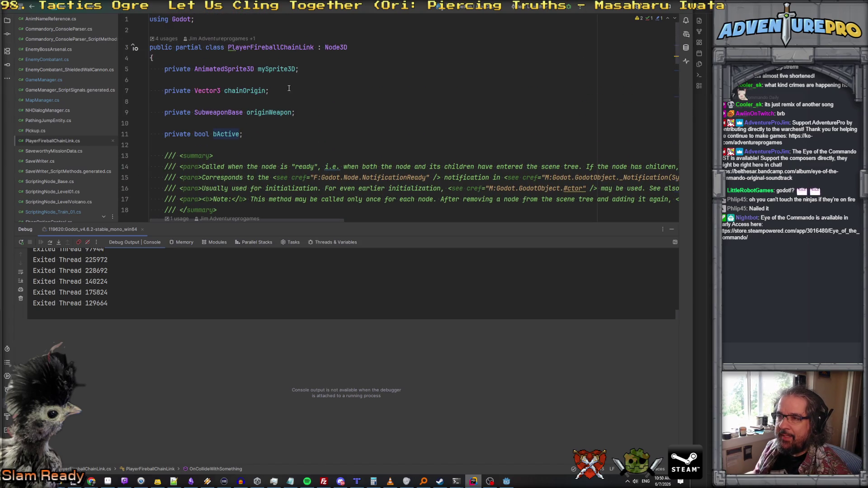
Open EnemyCombatant.cs, enlarge the editor, and scroll up to the [Tool] EnemyCombatant class declaration
{"action": "left_click", "coordinate": [50, 60]}
{"action": "scroll", "coordinate": [281, 120], "scroll_direction": "up", "scroll_amount": 10}
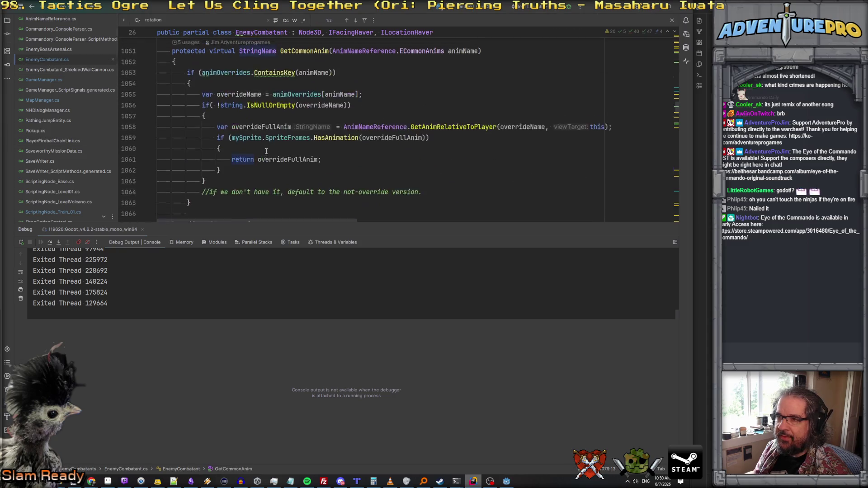
{"action": "scroll", "coordinate": [281, 120], "scroll_direction": "up", "scroll_amount": 10}
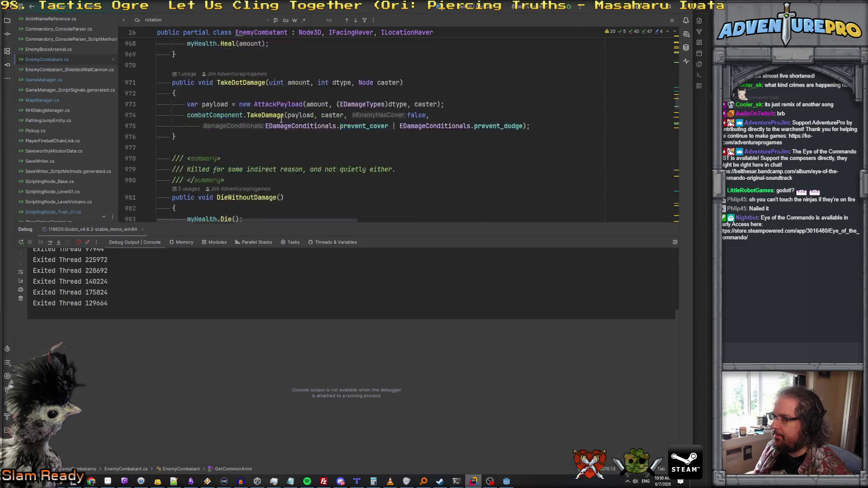
{"action": "left_click_drag", "start_coordinate": [433, 223], "coordinate": [440, 368]}
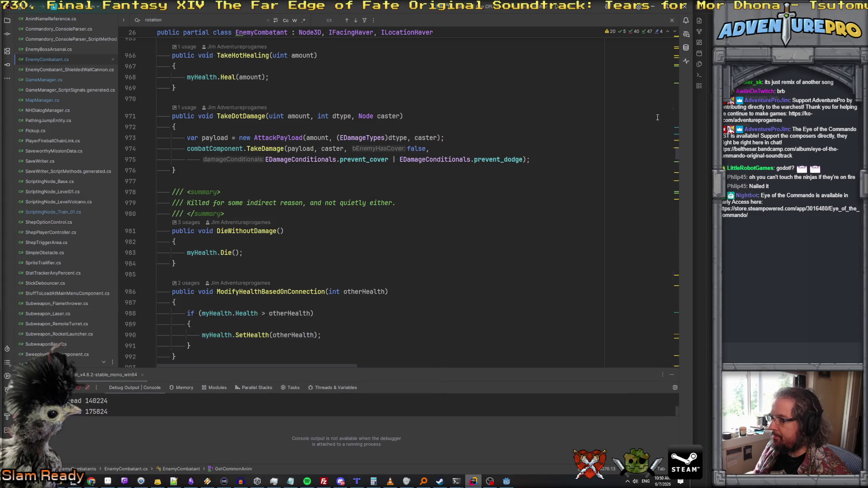
{"action": "scroll", "coordinate": [678, 145], "scroll_direction": "up", "scroll_amount": 2}
{"action": "left_click_drag", "start_coordinate": [679, 145], "coordinate": [677, 31]}
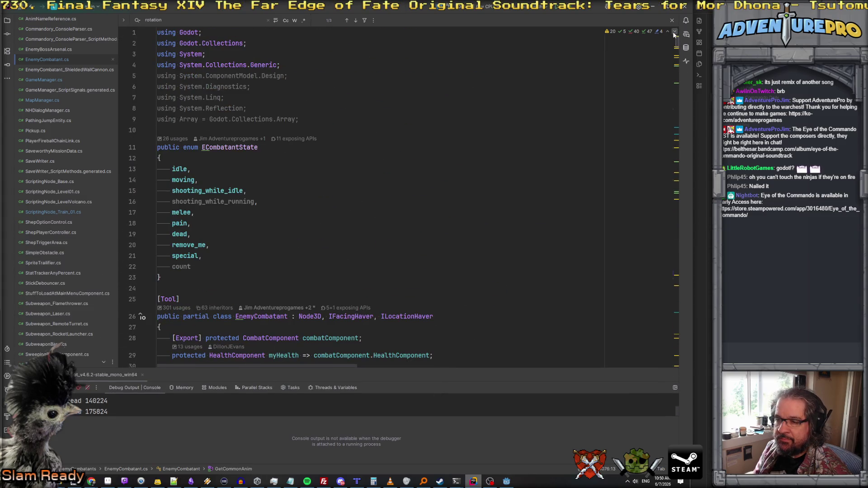
{"action": "scroll", "coordinate": [433, 218], "scroll_direction": "down", "scroll_amount": 3}
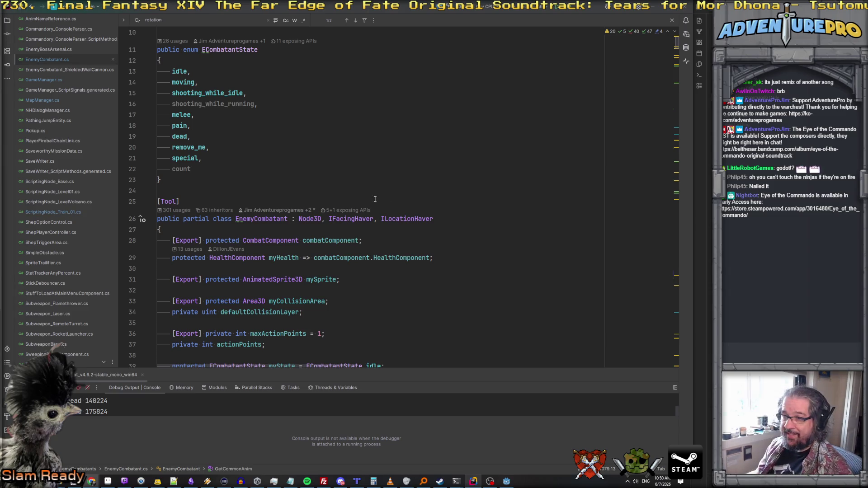
{"action": "left_click", "coordinate": [220, 201]}
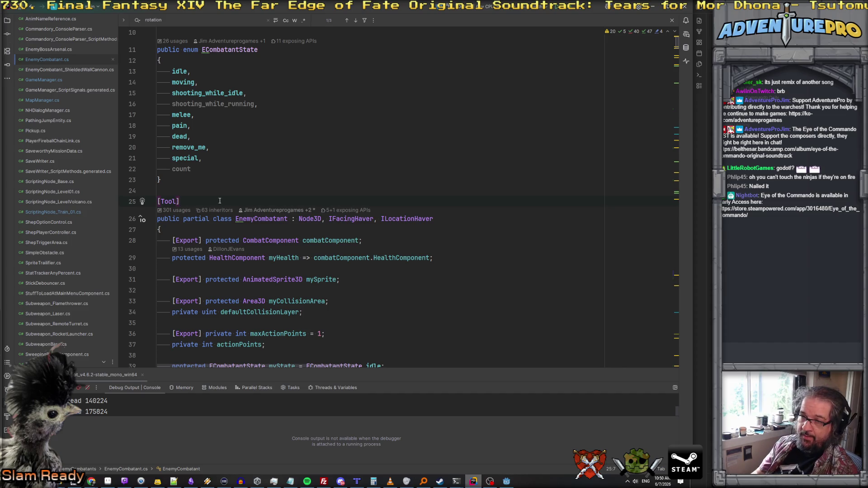
Add [DebuggerDisplay("EnemyCombatant {Name}")] on a new line below [Tool], above the class
{"action": "key", "text": "Return"}
{"action": "type", "text": "[DebuggerDi"}
{"action": "key", "text": "Return"}
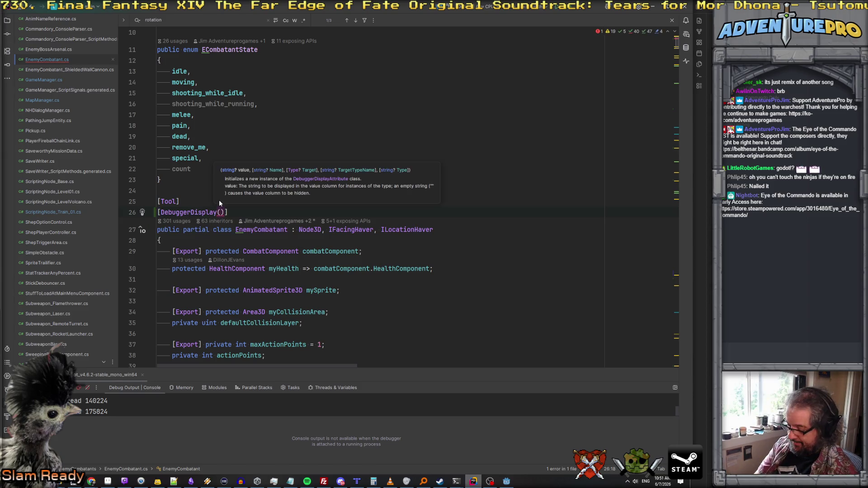
{"action": "type", "text": "EnemyCombata"}
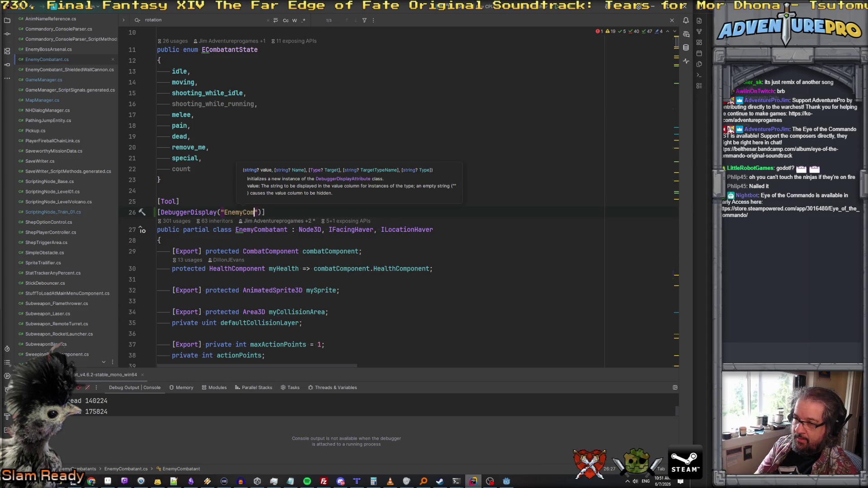
{"action": "type", "text": "nt "}
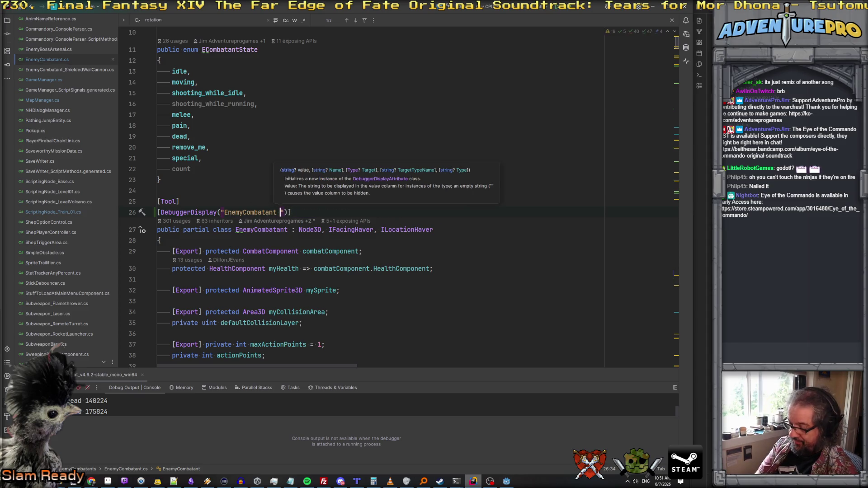
{"action": "type", "text": "{"}
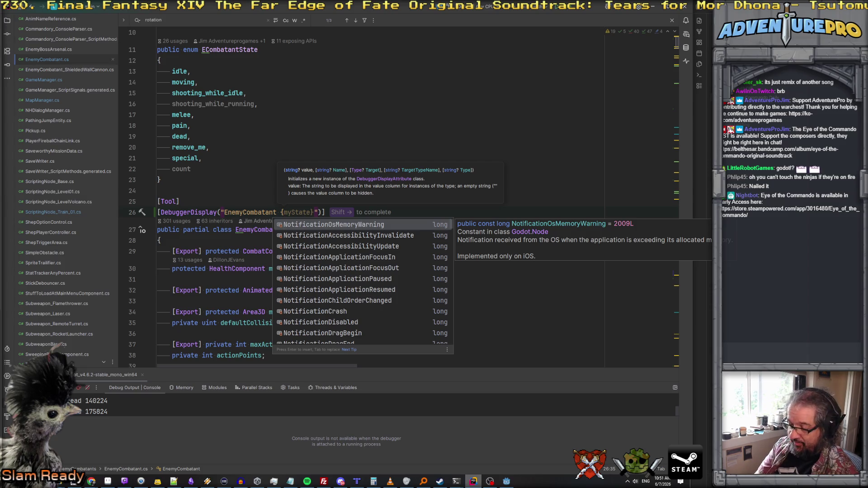
{"action": "type", "text": "Name"}
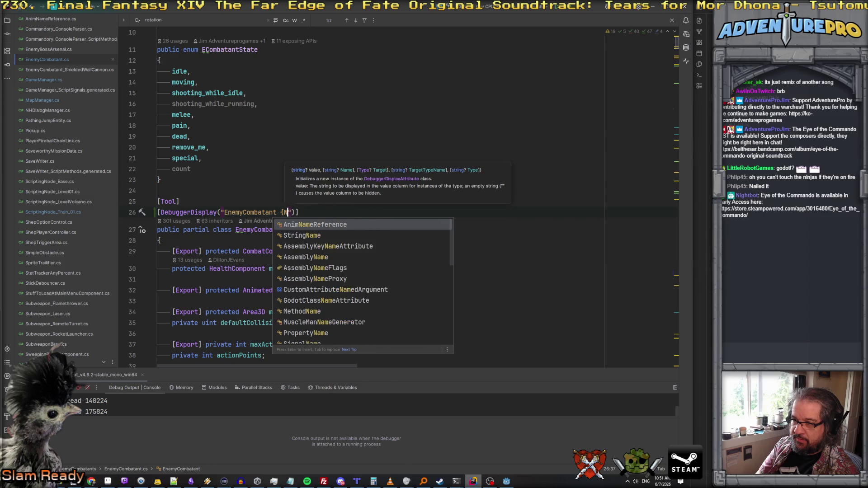
{"action": "key", "text": "Escape"}
{"action": "key", "text": "ctrl+Left"}
Scroll through the EnemyCombatant fields and retype the placeholder as 'name'
{"action": "scroll", "coordinate": [225, 237], "scroll_direction": "down", "scroll_amount": 10}
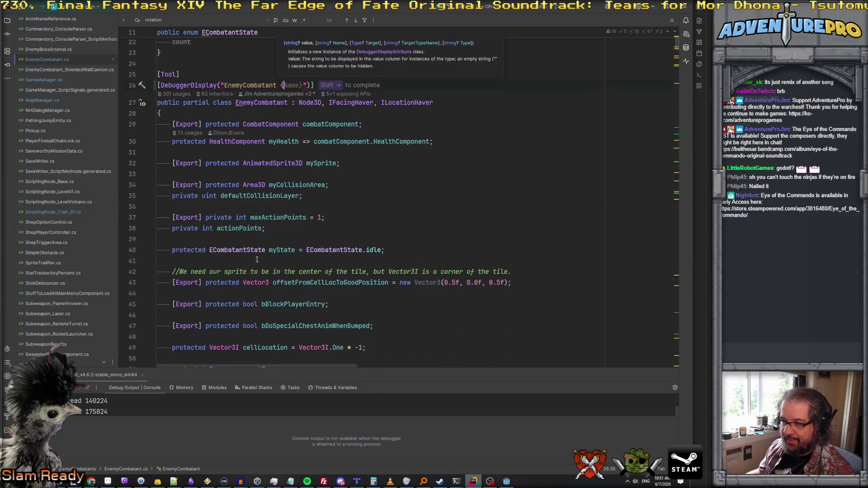
{"action": "scroll", "coordinate": [276, 253], "scroll_direction": "down", "scroll_amount": 10}
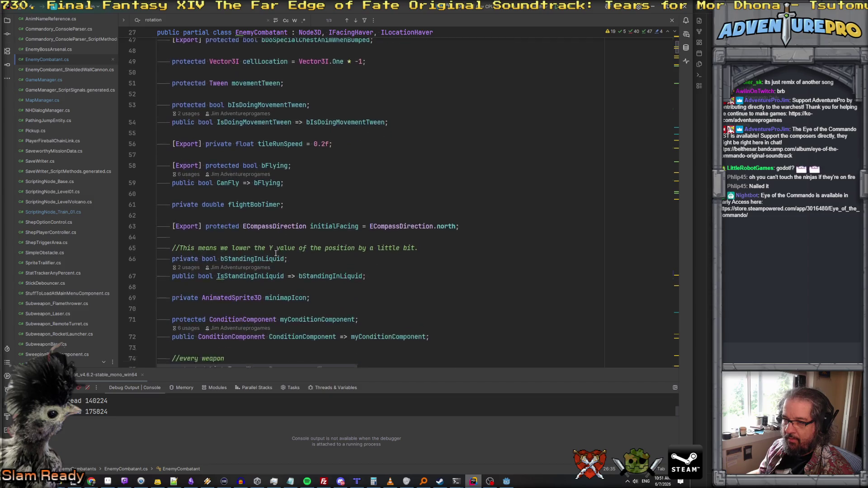
{"action": "scroll", "coordinate": [275, 254], "scroll_direction": "down", "scroll_amount": 10}
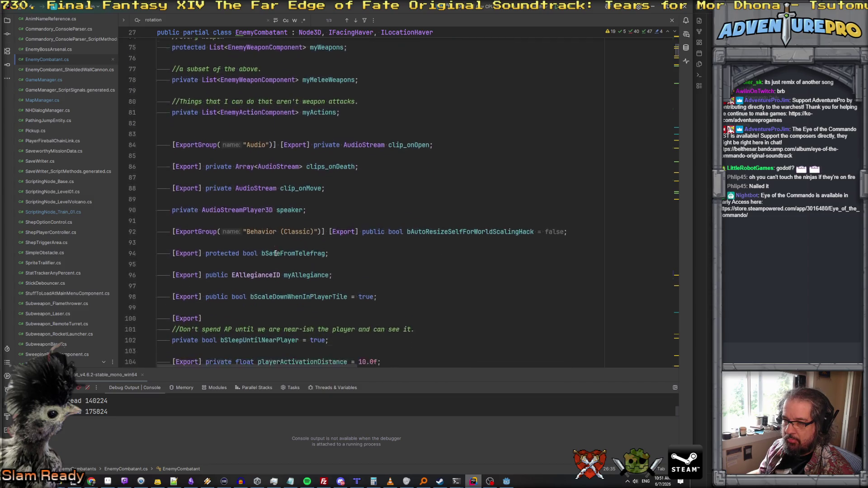
{"action": "scroll", "coordinate": [275, 254], "scroll_direction": "down", "scroll_amount": 10}
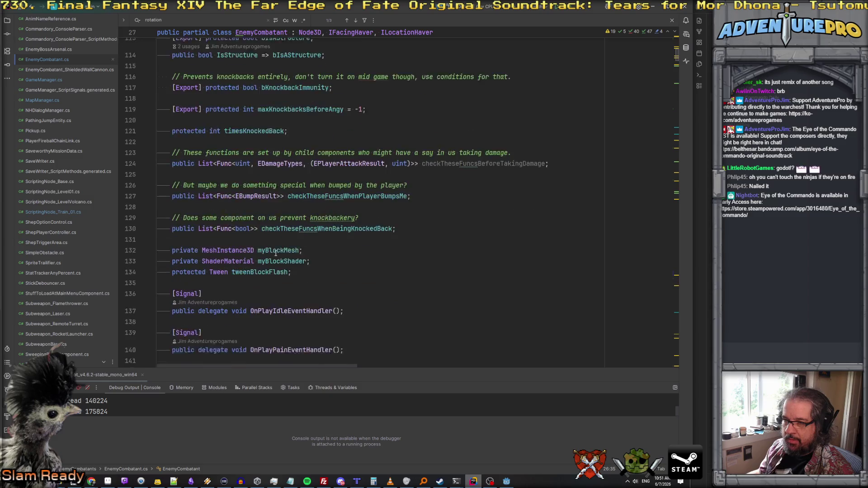
{"action": "scroll", "coordinate": [275, 254], "scroll_direction": "up", "scroll_amount": 20}
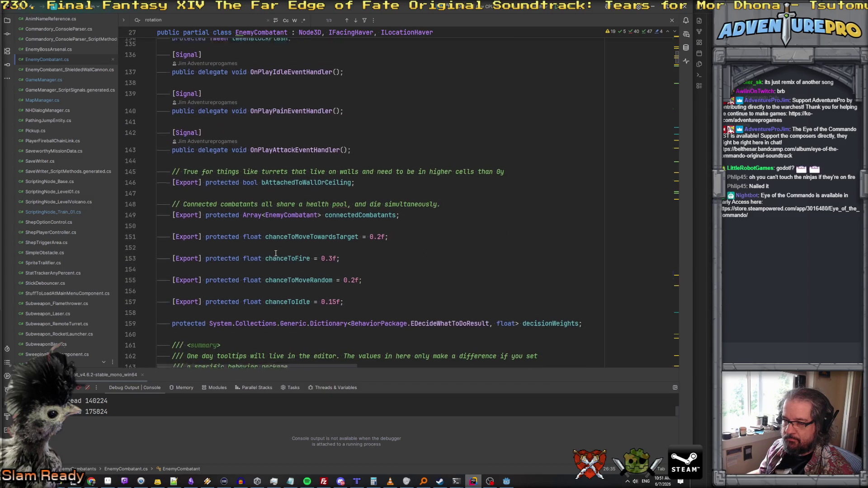
{"action": "scroll", "coordinate": [275, 254], "scroll_direction": "up", "scroll_amount": 16}
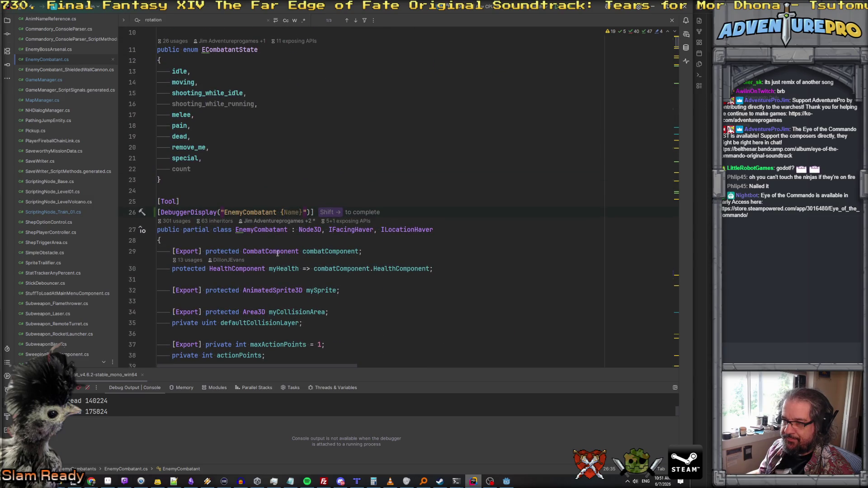
{"action": "type", "text": "name"}
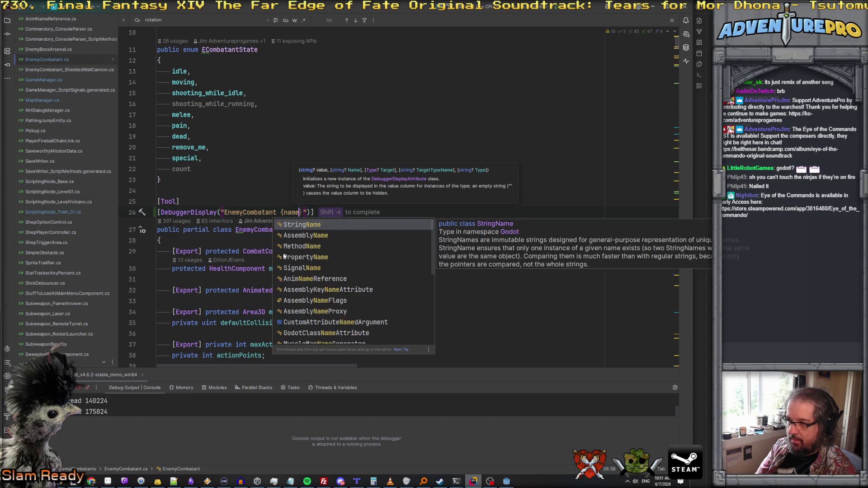
Replace the name placeholder with {cellLocation} and close the debugger display string
{"action": "scroll", "coordinate": [321, 284], "scroll_direction": "down", "scroll_amount": 10}
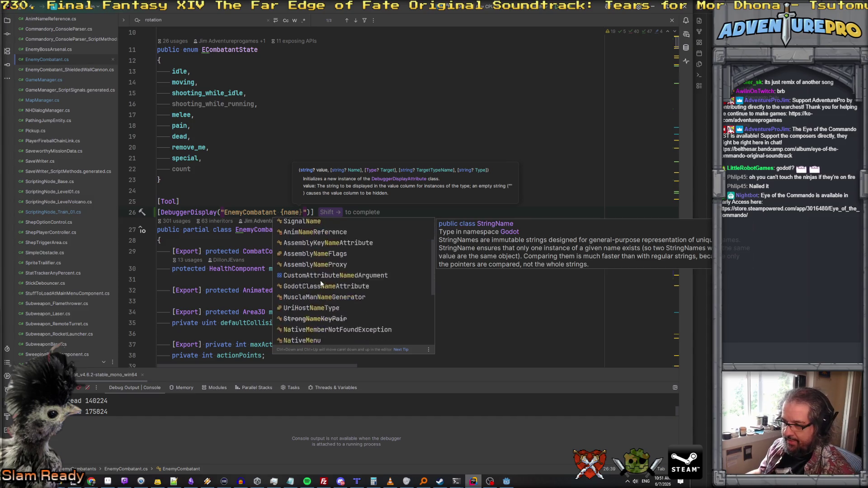
{"action": "key", "text": "Escape"}
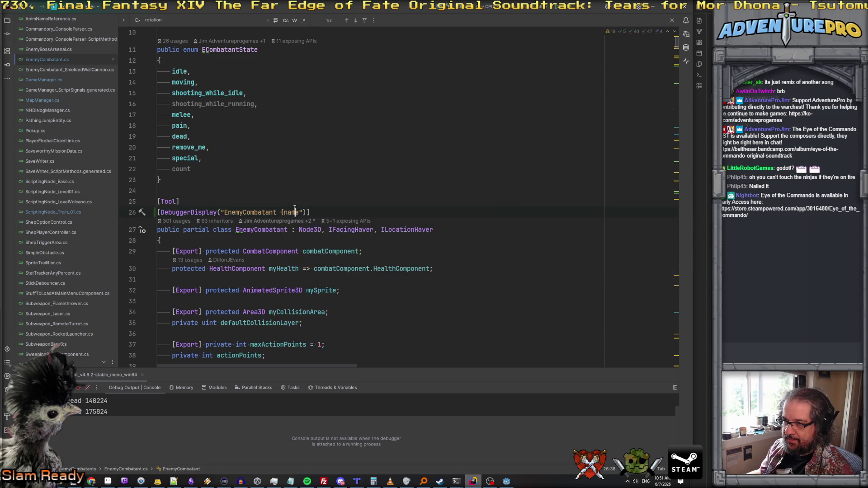
{"action": "double_click", "coordinate": [292, 212]}
{"action": "type", "text": "cell"}
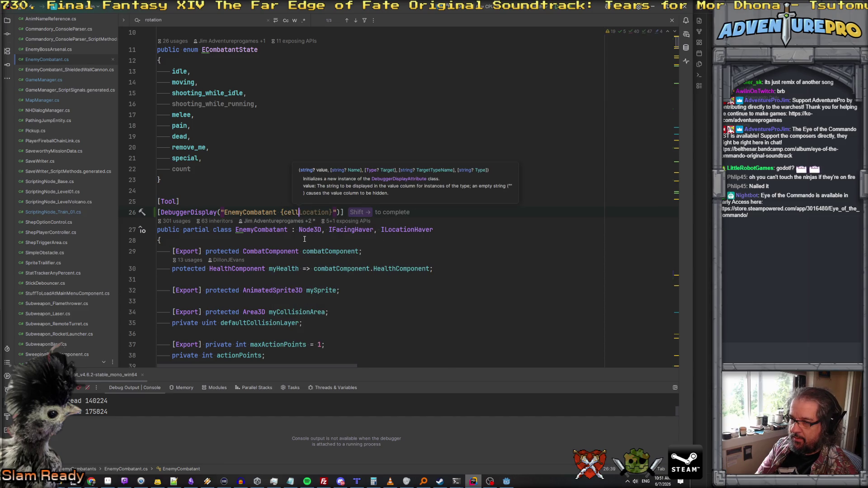
{"action": "type", "text": "Location}"}
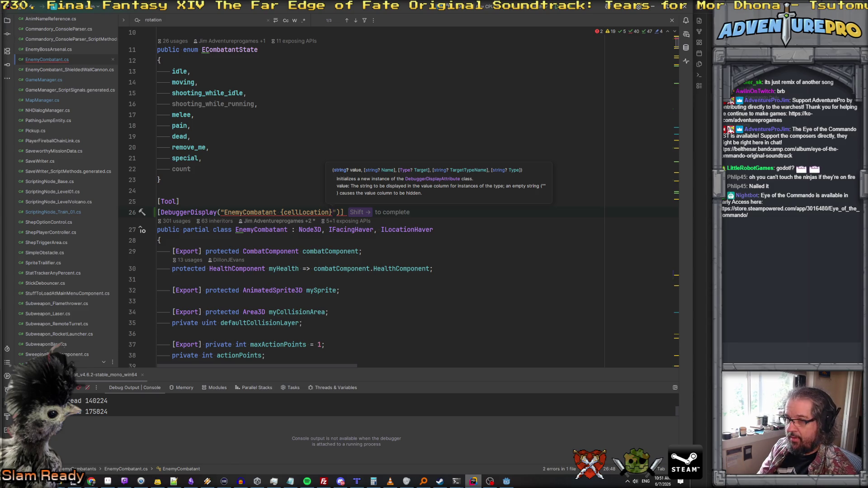
{"action": "type", "text": "\""}
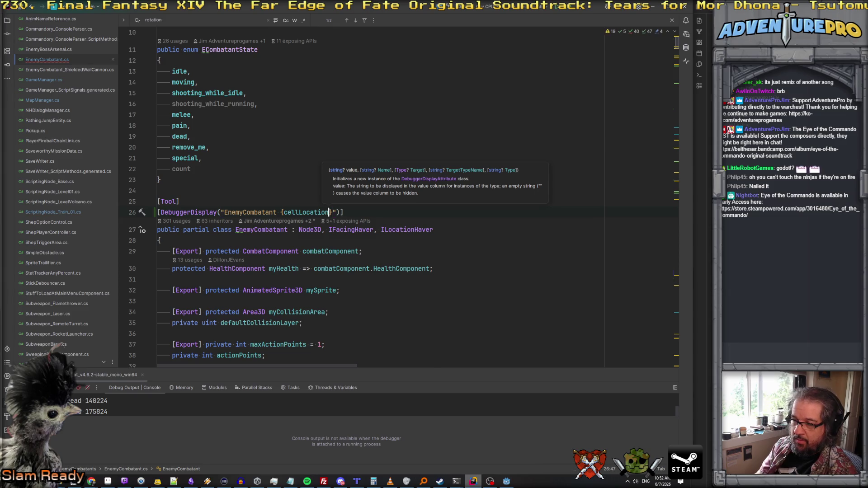
Insert {Name} and {ResourceName} before {cellLocation}, then search the project for ResourceName
{"action": "left_click", "coordinate": [280, 212]}
{"action": "type", "text": "{"}
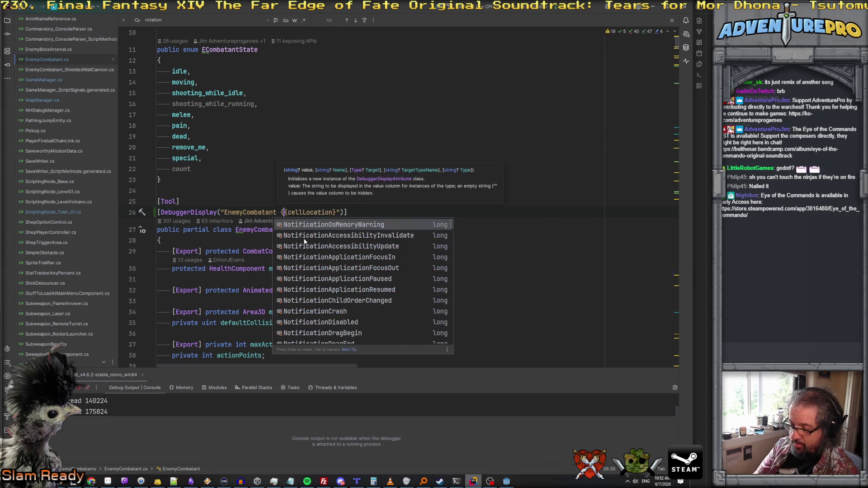
{"action": "type", "text": "name}"}
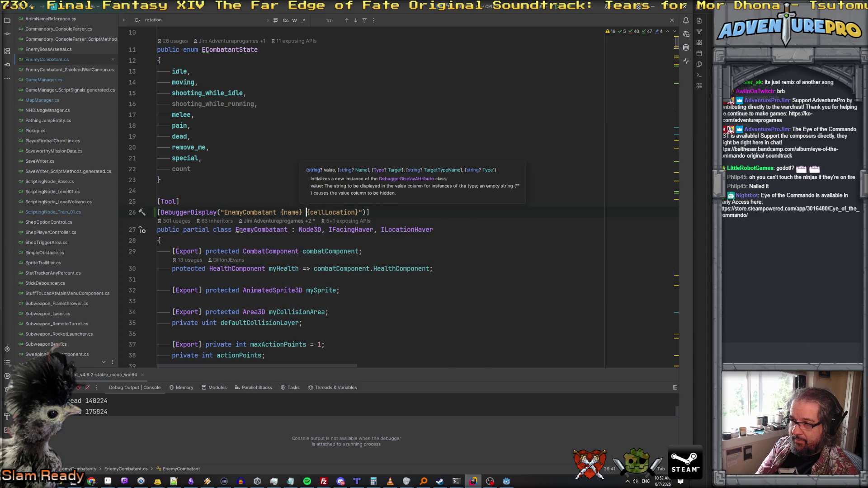
{"action": "left_click", "coordinate": [303, 212]}
{"action": "key", "text": "BackSpace"}
{"action": "key", "text": "BackSpace"}
{"action": "type", "text": "Na"}
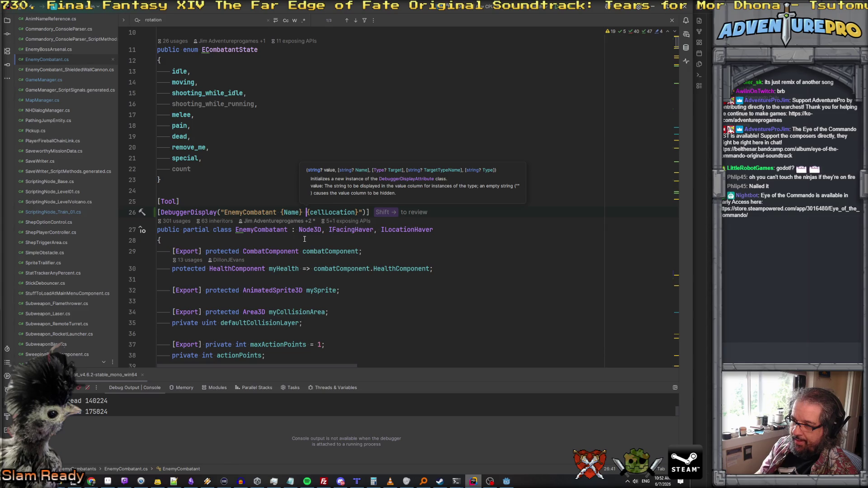
{"action": "type", "text": "{Resourc"}
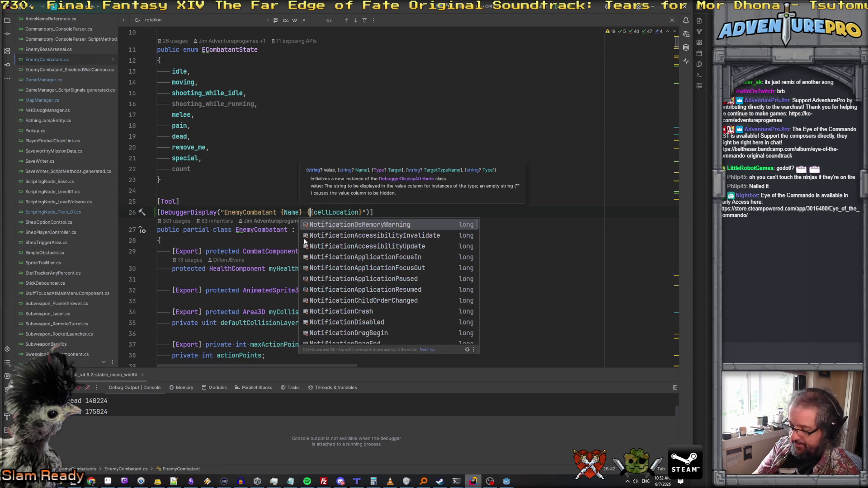
{"action": "type", "text": "eName}"}
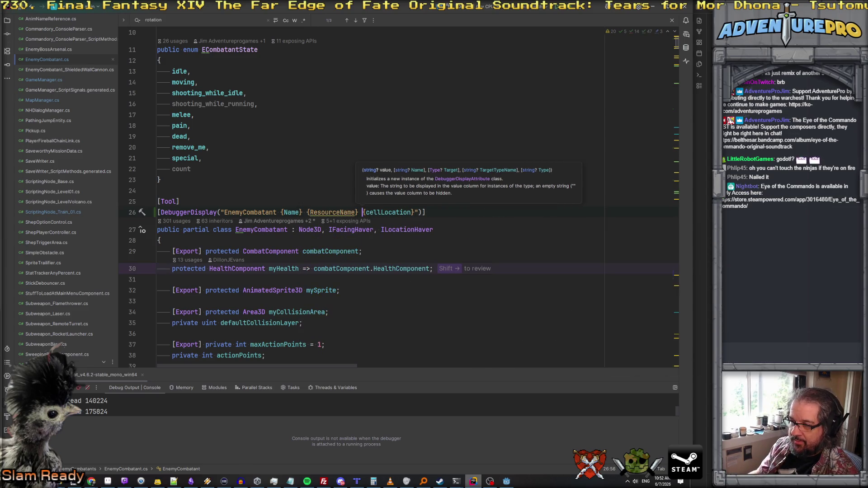
{"action": "key", "text": "Left"}
{"action": "key", "text": "Left"}
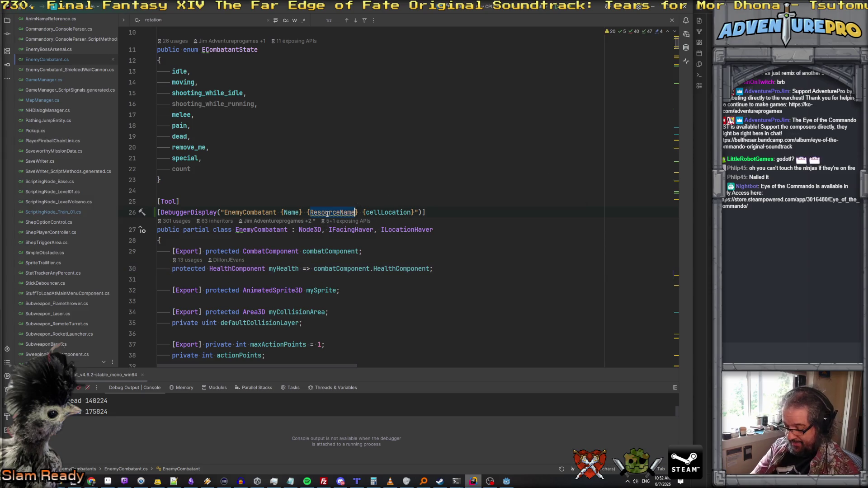
{"action": "key", "text": "ctrl+shift+f"}
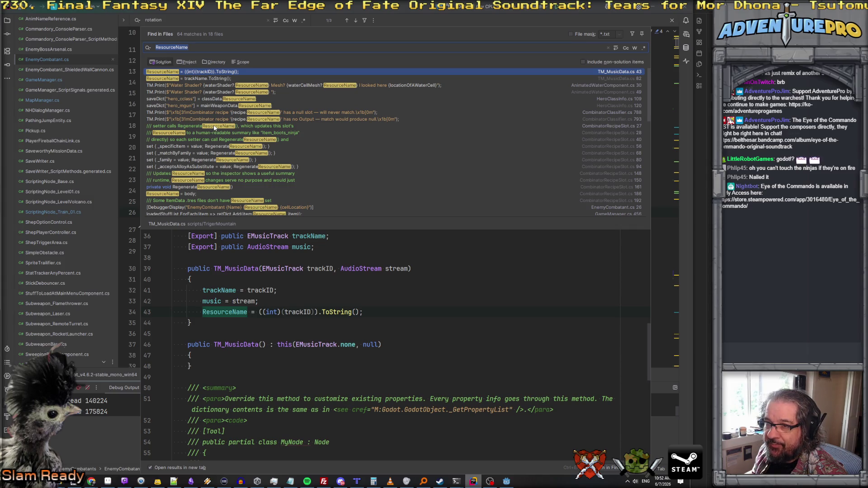
{"action": "scroll", "coordinate": [223, 109], "scroll_direction": "down", "scroll_amount": 6}
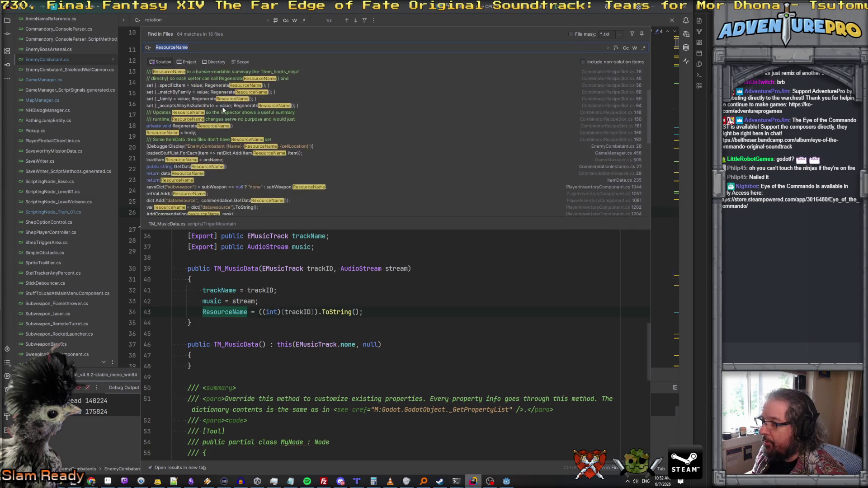
{"action": "scroll", "coordinate": [223, 110], "scroll_direction": "down", "scroll_amount": 3}
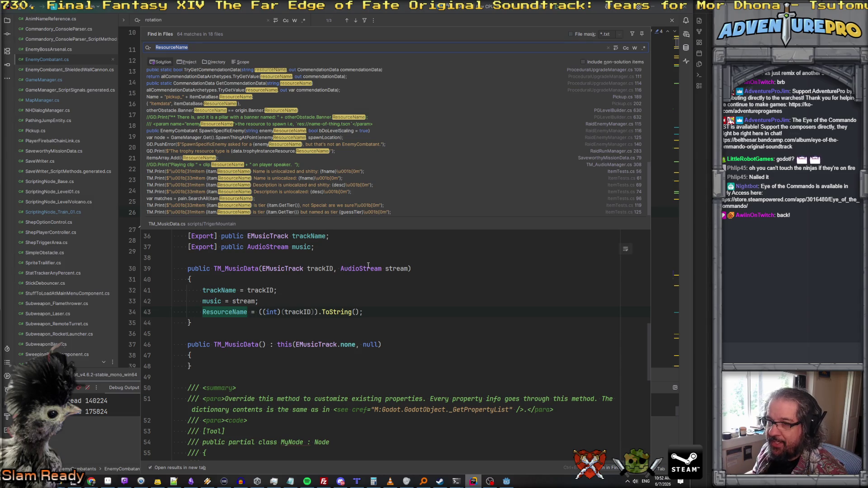
{"action": "key", "text": "Escape"}
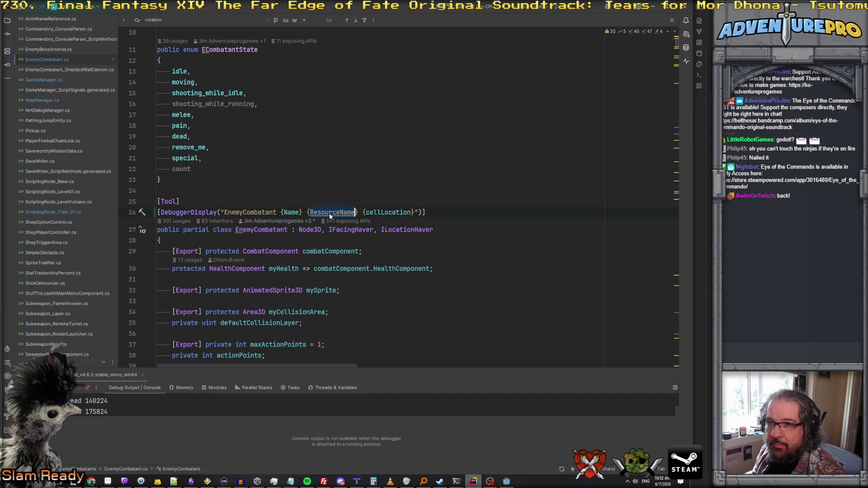
View the documentation for the parent Node class
{"action": "mouse_move", "coordinate": [311, 232]}
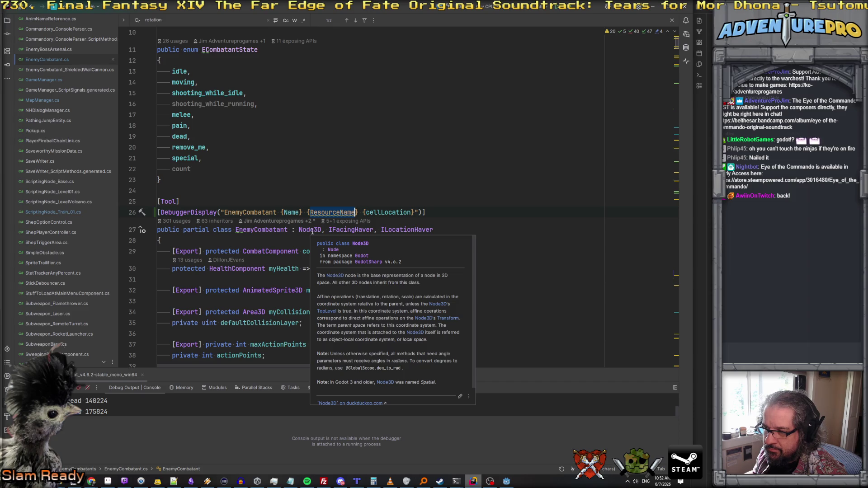
{"action": "left_click", "coordinate": [332, 250]}
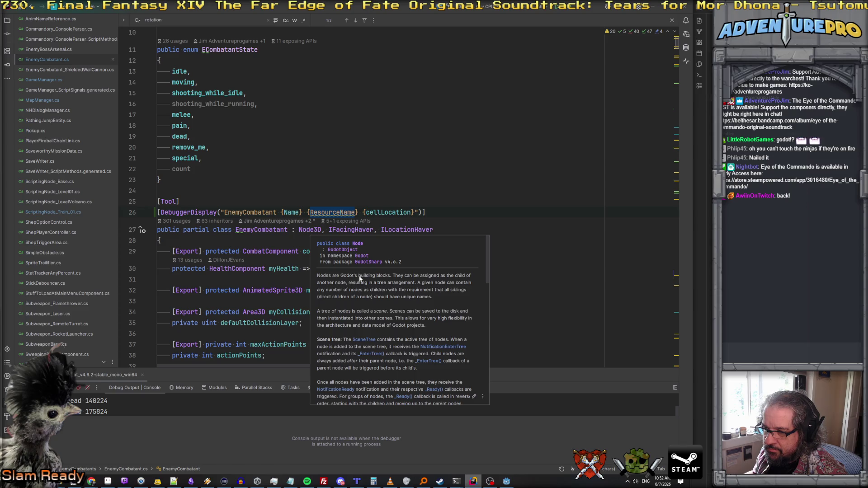
{"action": "scroll", "coordinate": [370, 280], "scroll_direction": "down", "scroll_amount": 2}
{"action": "scroll", "coordinate": [369, 280], "scroll_direction": "down", "scroll_amount": 10}
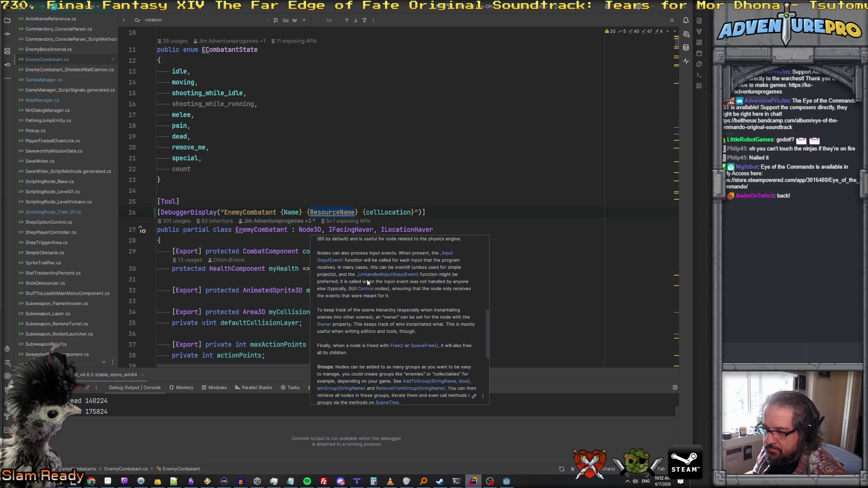
Delete {ResourceName} from line 26, leaving "EnemyCombatant {Name} {cellLocation}", and return to Godot
{"action": "left_click", "coordinate": [333, 212]}
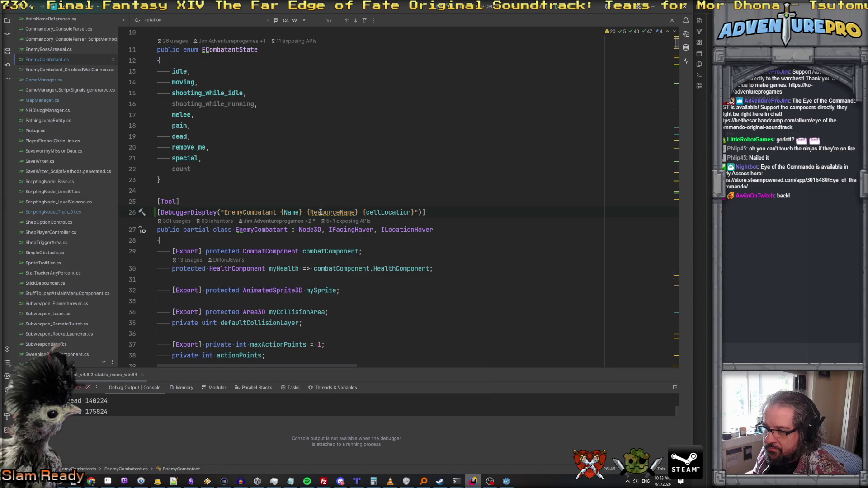
{"action": "left_click", "coordinate": [321, 212]}
{"action": "left_click", "coordinate": [360, 213]}
{"action": "key", "text": "ctrl+BackSpace"}
{"action": "key", "text": "ctrl+BackSpace"}
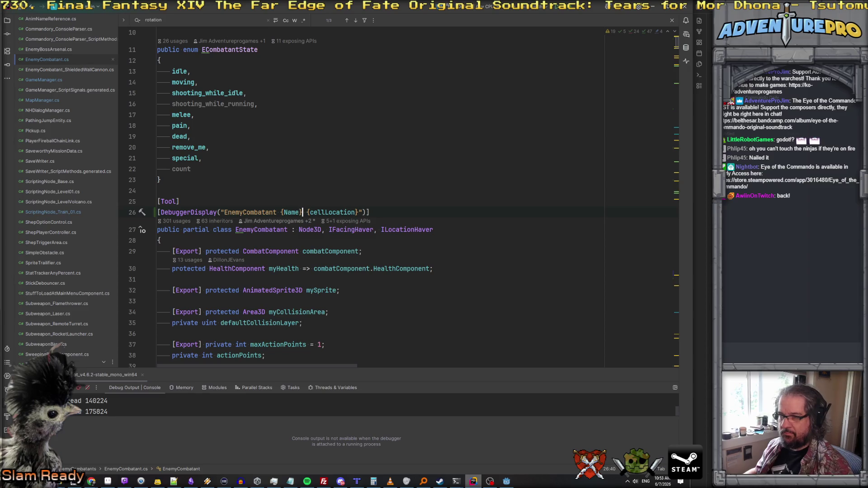
{"action": "left_click", "coordinate": [341, 195]}
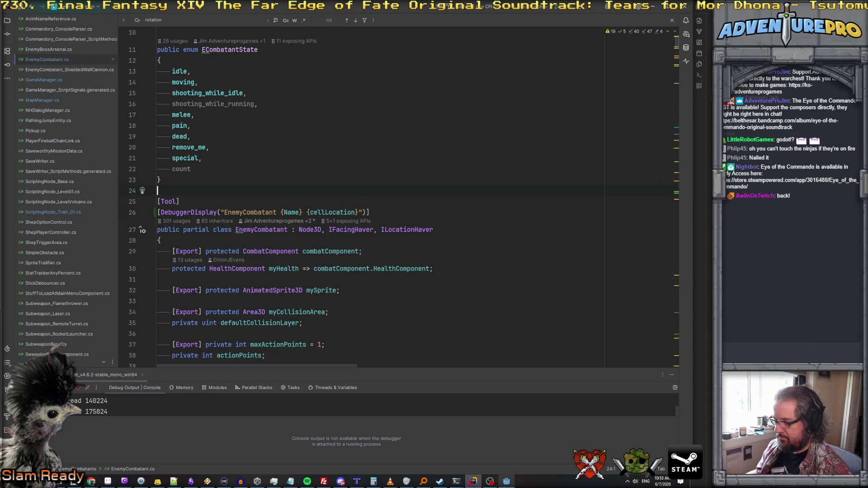
{"action": "left_click", "coordinate": [506, 481]}
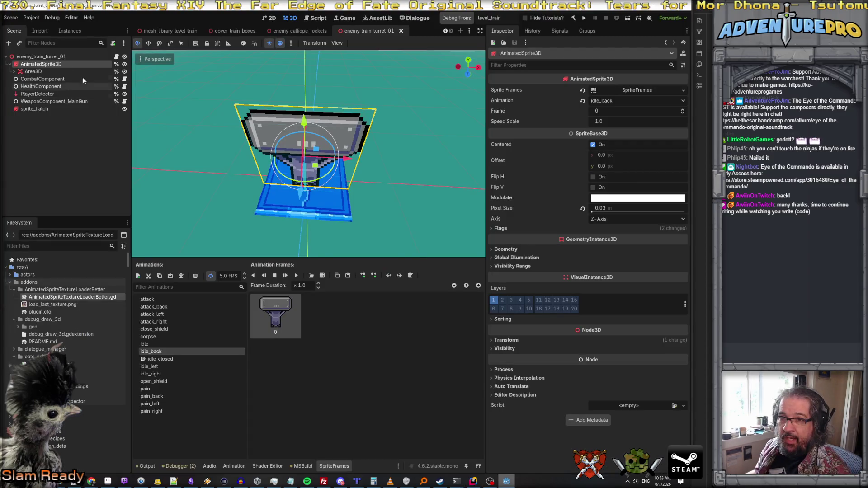
Select the enemy_train_turret_01 root node and expand its Behavior (Classic) properties
{"action": "left_click", "coordinate": [41, 57]}
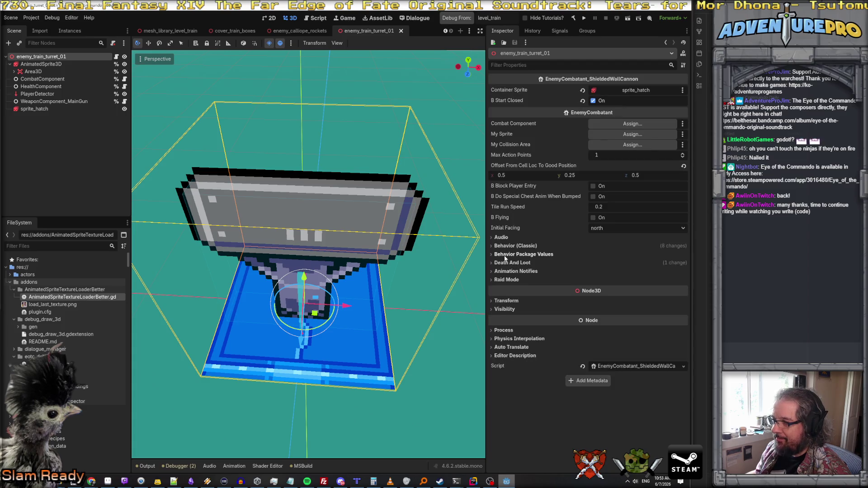
{"action": "left_click", "coordinate": [504, 246]}
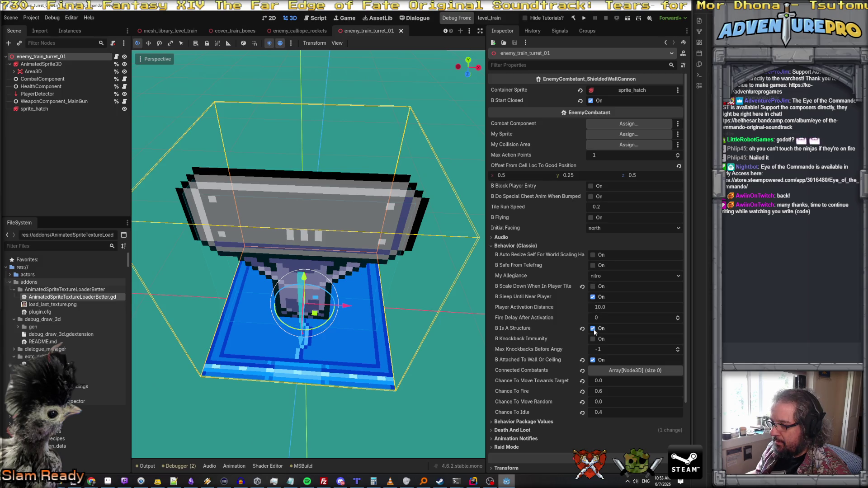
{"action": "scroll", "coordinate": [588, 357], "scroll_direction": "down", "scroll_amount": 2}
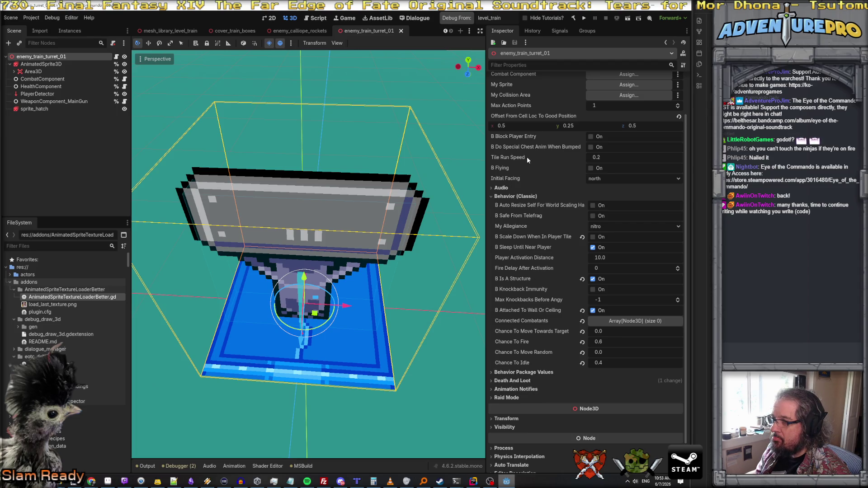
{"action": "scroll", "coordinate": [527, 156], "scroll_direction": "down", "scroll_amount": 2}
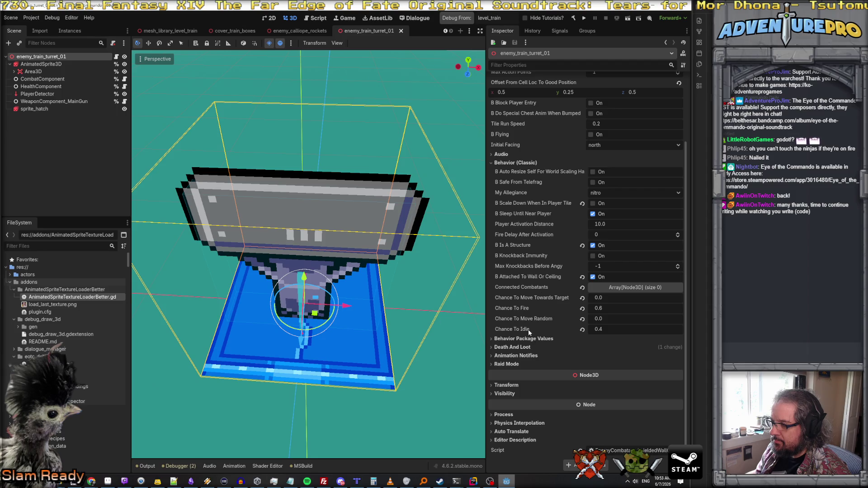
{"action": "left_click", "coordinate": [515, 364]}
{"action": "left_click", "coordinate": [516, 364]}
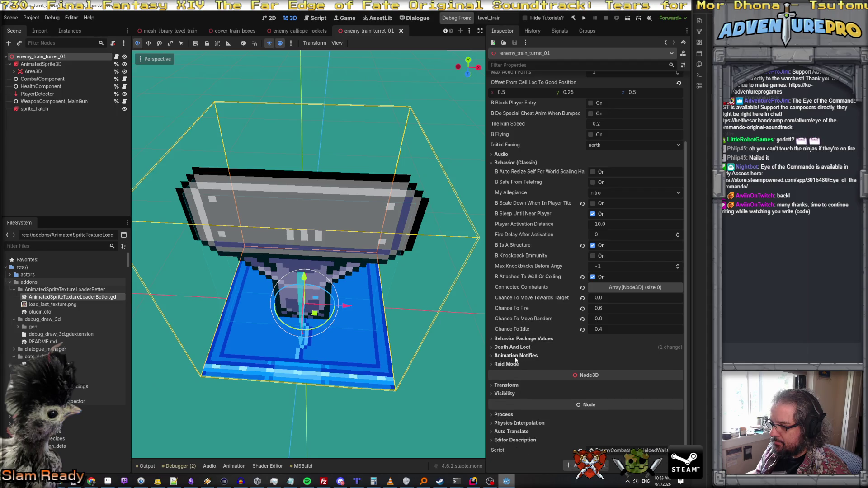
{"action": "scroll", "coordinate": [534, 307], "scroll_direction": "up", "scroll_amount": 4}
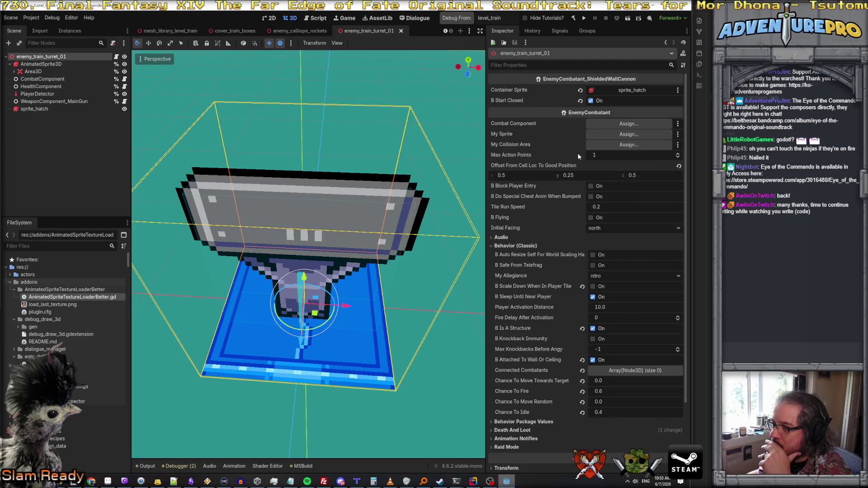
{"action": "scroll", "coordinate": [568, 141], "scroll_direction": "down", "scroll_amount": 2}
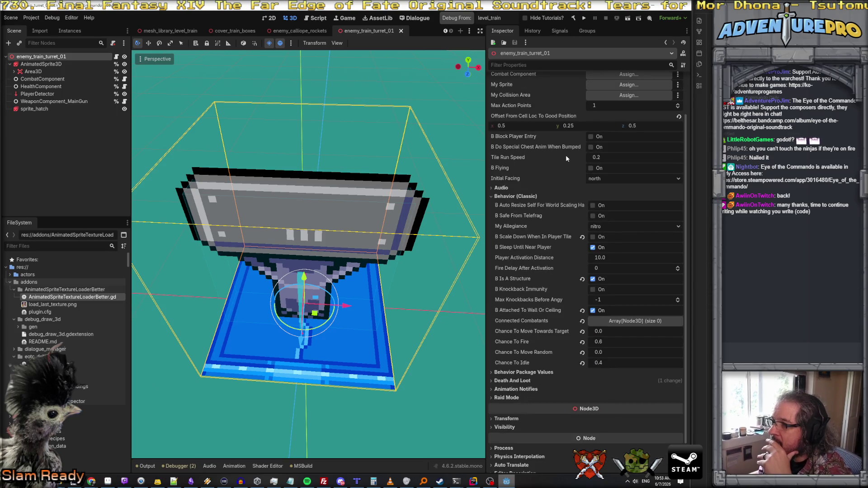
Turn off Attached To Wall Or Ceiling, save the turret scene, and run the game
{"action": "left_click", "coordinate": [543, 373]}
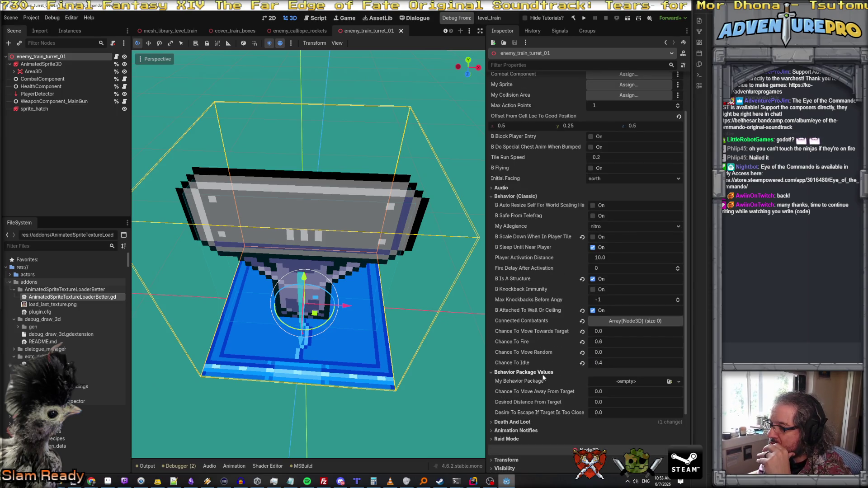
{"action": "left_click", "coordinate": [539, 373]}
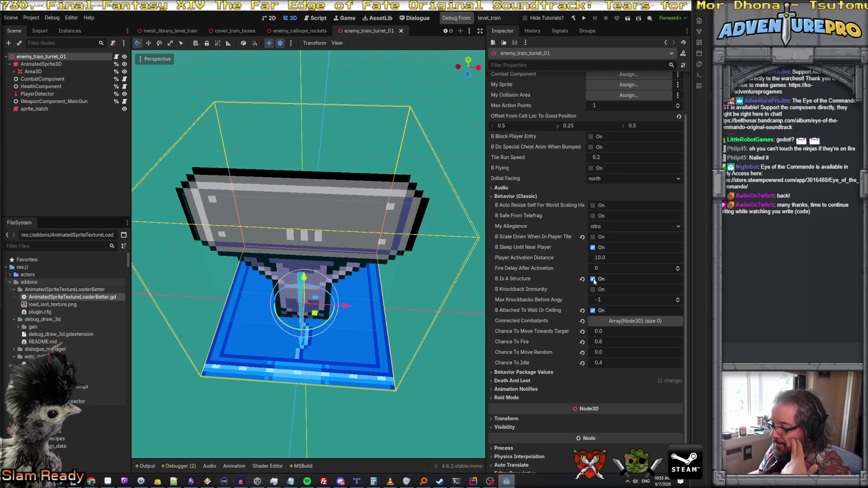
{"action": "left_click", "coordinate": [593, 311]}
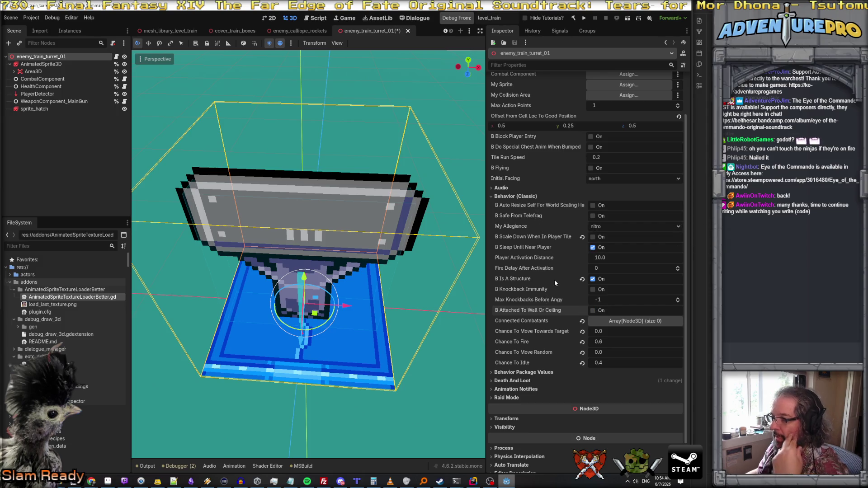
{"action": "key", "text": "ctrl+s"}
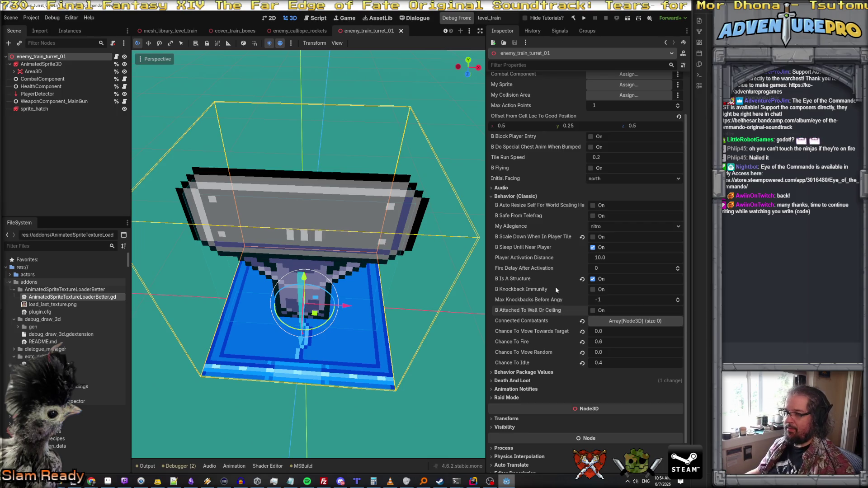
{"action": "left_click", "coordinate": [452, 18]}
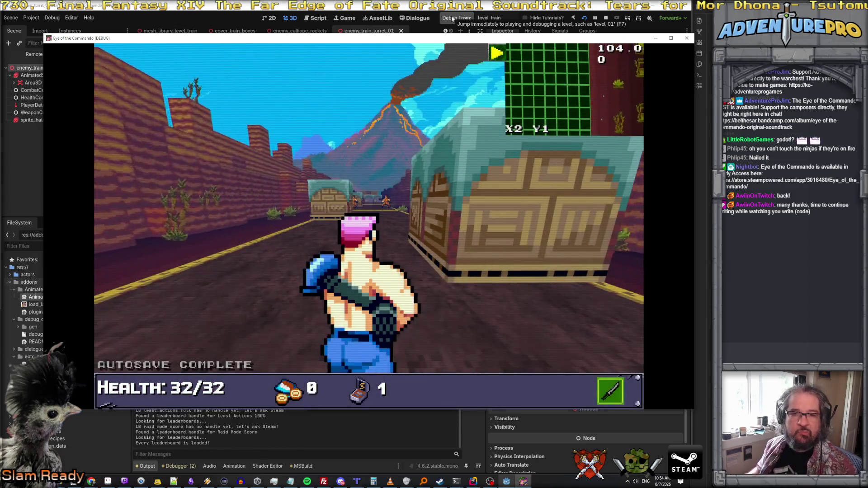
Teleport to the train track with TP 40 9, enable WARGOD, and attack toward the turrets
{"action": "key", "text": "grave"}
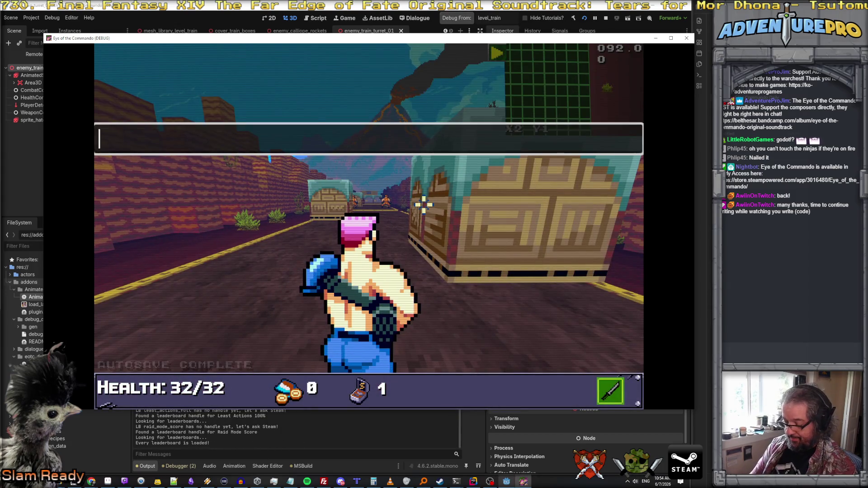
{"action": "type", "text": "TP 40 9"}
{"action": "key", "text": "Return"}
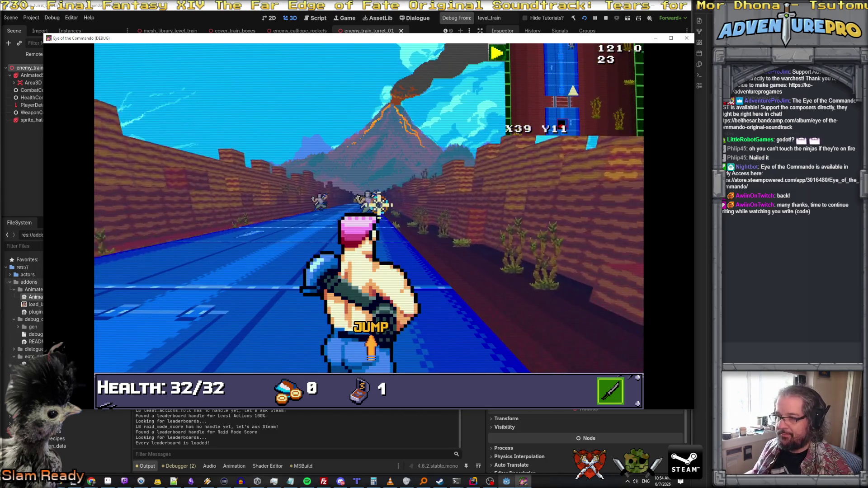
{"action": "key", "text": "grave"}
{"action": "type", "text": "GFO"}
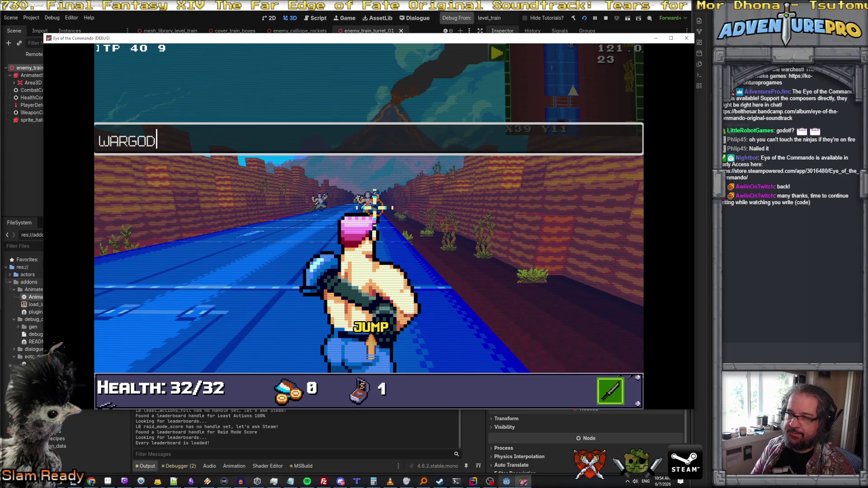
{"action": "key", "text": "Return"}
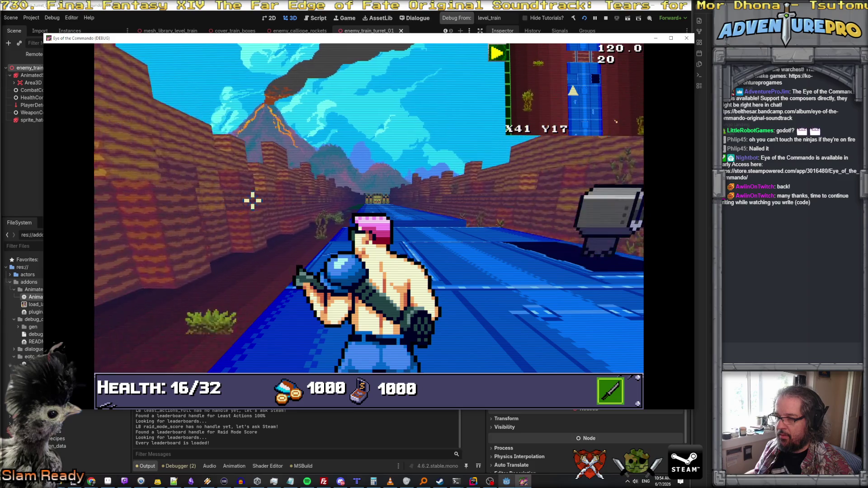
{"action": "left_click", "coordinate": [389, 190]}
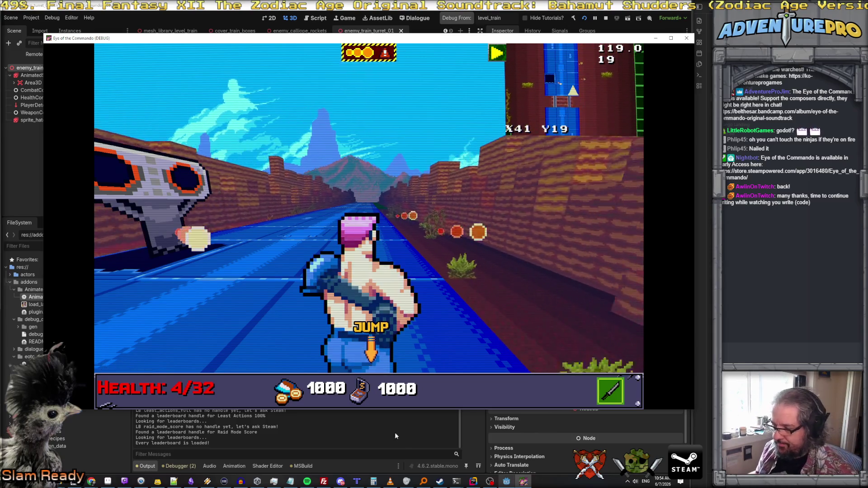
{"action": "left_click", "coordinate": [507, 482]}
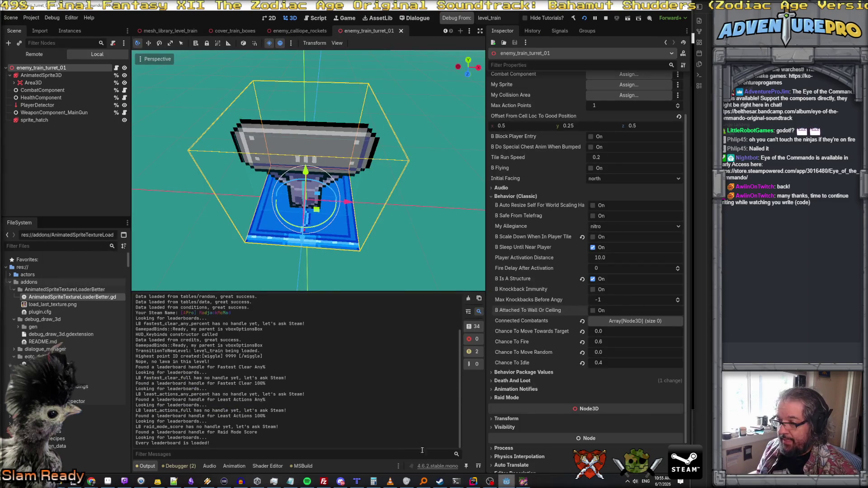
Set a breakpoint on line 171 of EnemyCombatant_ShieldedWallCannon.cs and attach the debugger to the game
{"action": "left_click", "coordinate": [475, 483]}
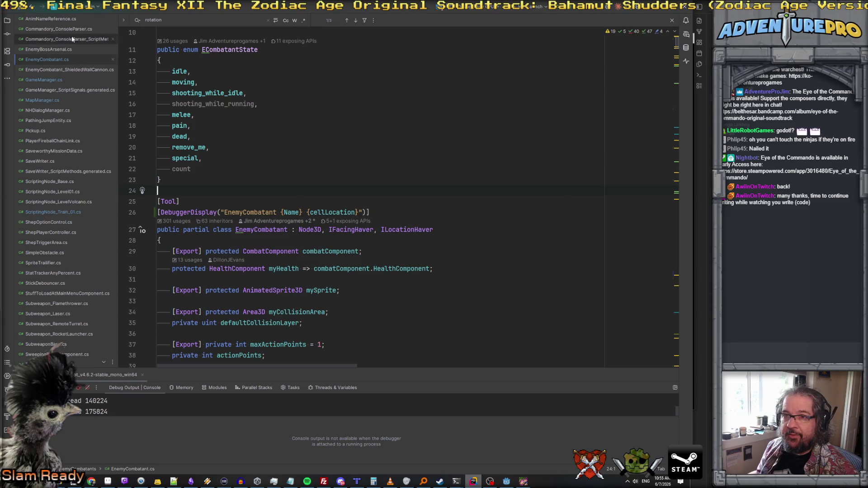
{"action": "double_click", "coordinate": [77, 70]}
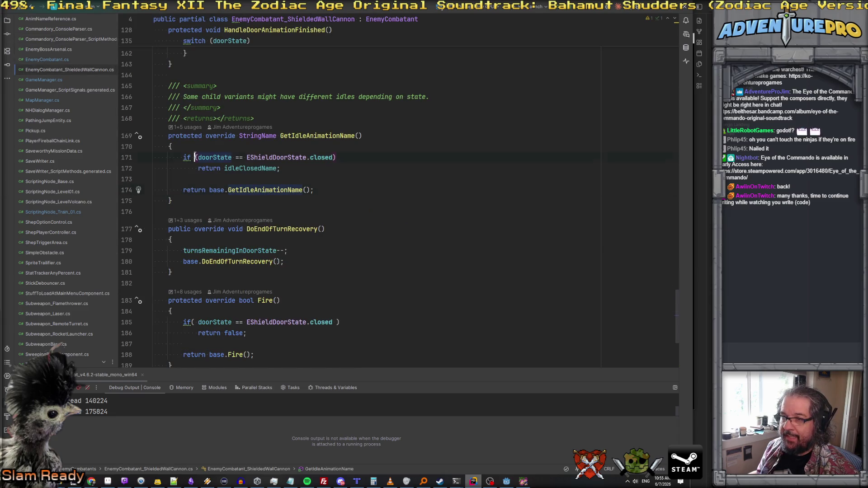
{"action": "key", "text": "F9"}
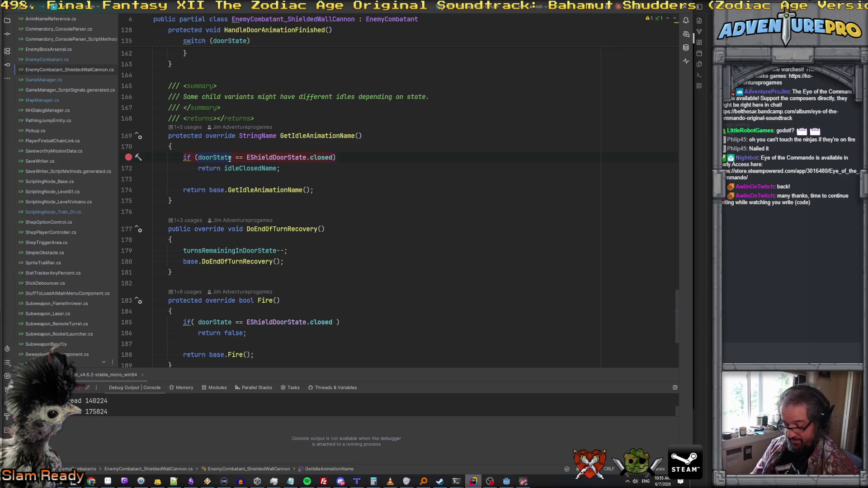
{"action": "key", "text": "shift+F9"}
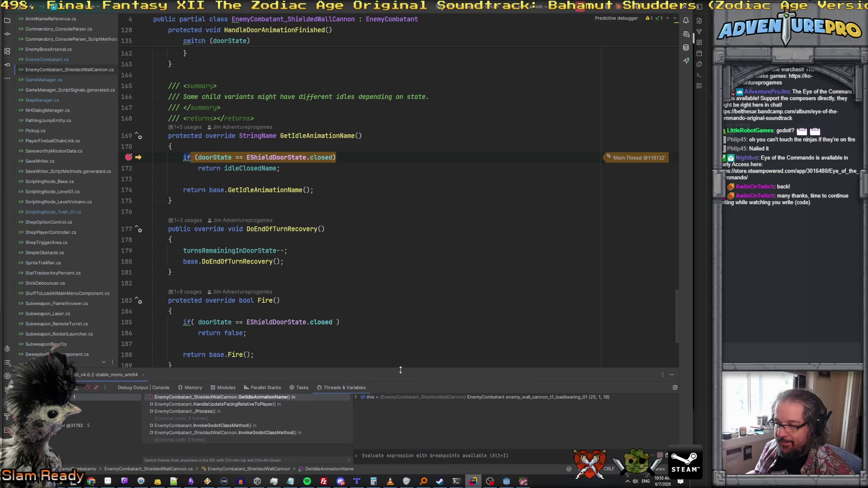
Enlarge the debugger panel, resume to the breakpoint, and step into GetCommonAnim up to line 1069
{"action": "left_click_drag", "start_coordinate": [464, 376], "coordinate": [454, 330]}
{"action": "left_click", "coordinate": [356, 347]}
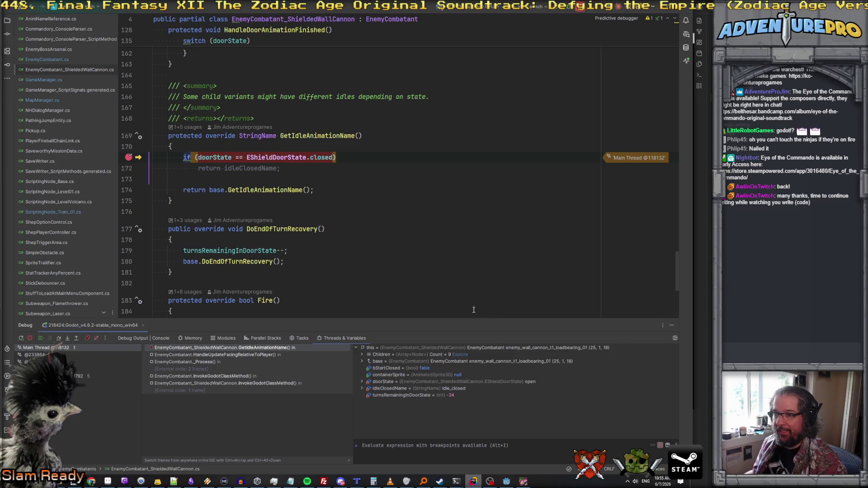
{"action": "key", "text": "F5"}
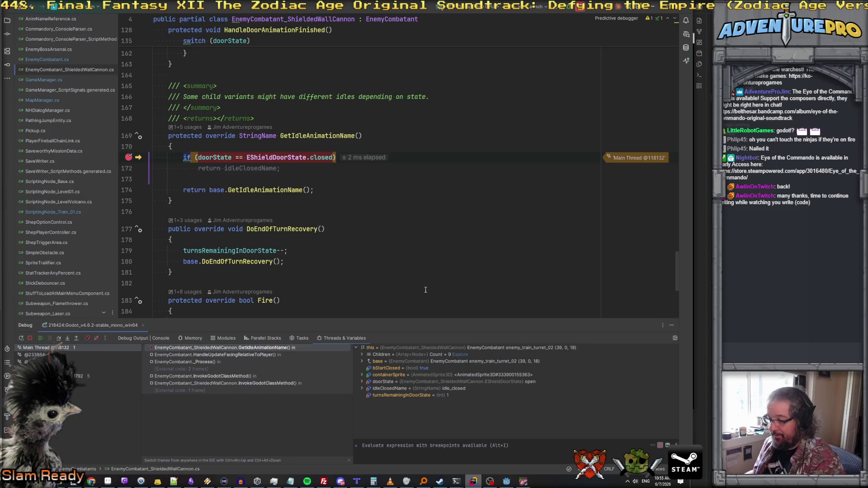
{"action": "key", "text": "F10"}
{"action": "key", "text": "F11"}
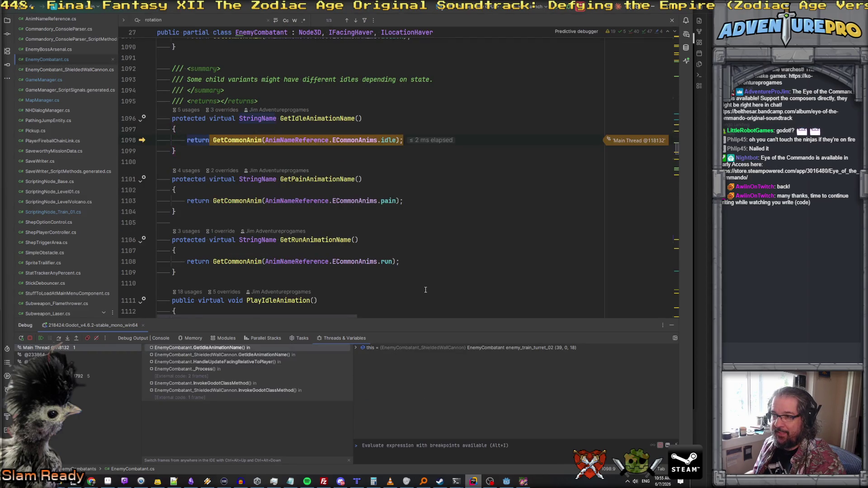
{"action": "key", "text": "F11"}
{"action": "key", "text": "F10"}
{"action": "key", "text": "F10"}
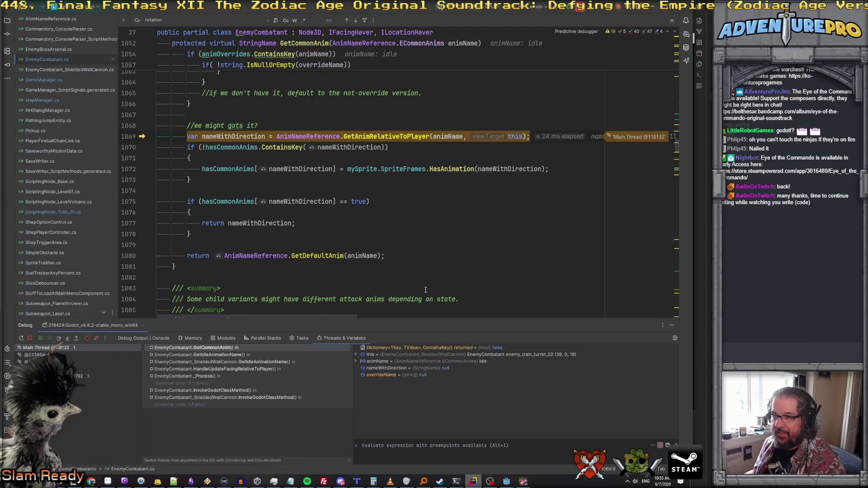
{"action": "key", "text": "F10"}
Rewind to line 1069 and step through GetAnimRelativeToPlayer into IsAutoFacingThePlayer, inspecting its values
{"action": "mouse_move", "coordinate": [241, 136]}
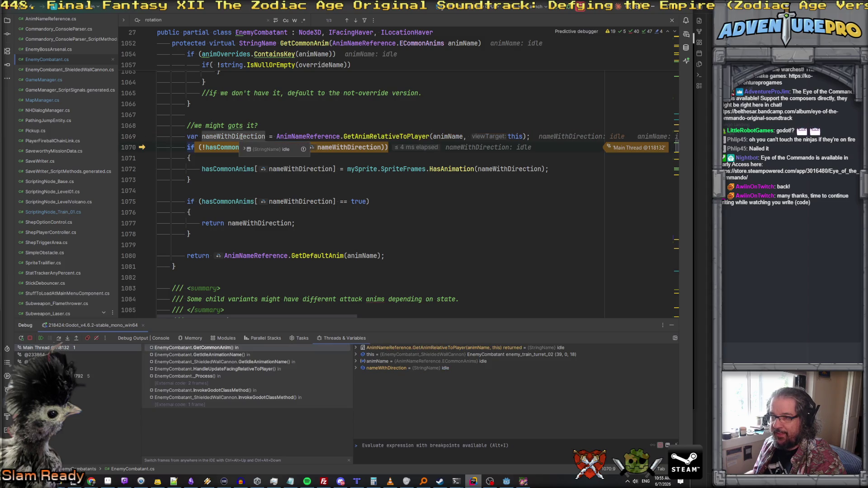
{"action": "left_click_drag", "start_coordinate": [142, 148], "coordinate": [144, 140]}
{"action": "key", "text": "F11"}
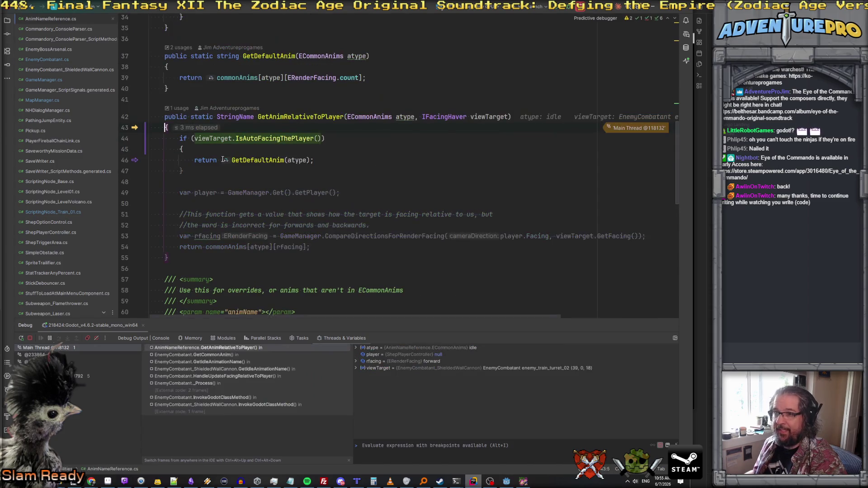
{"action": "key", "text": "F11"}
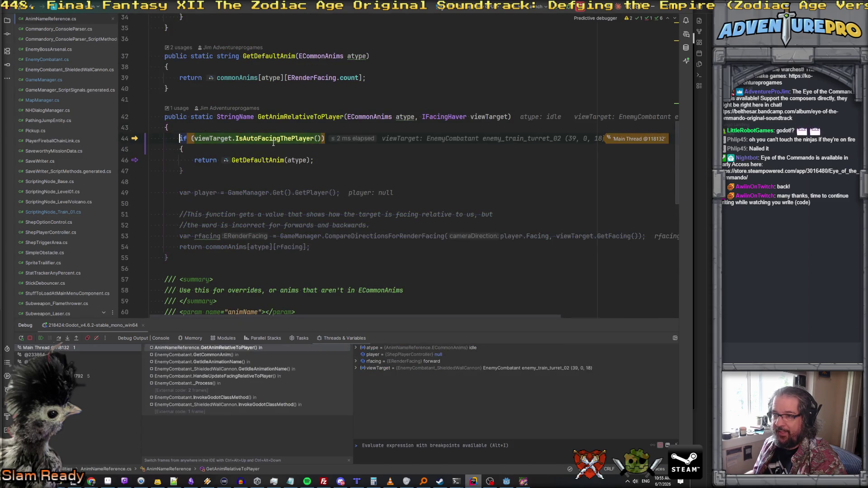
{"action": "key", "text": "F11"}
{"action": "mouse_move", "coordinate": [298, 168]}
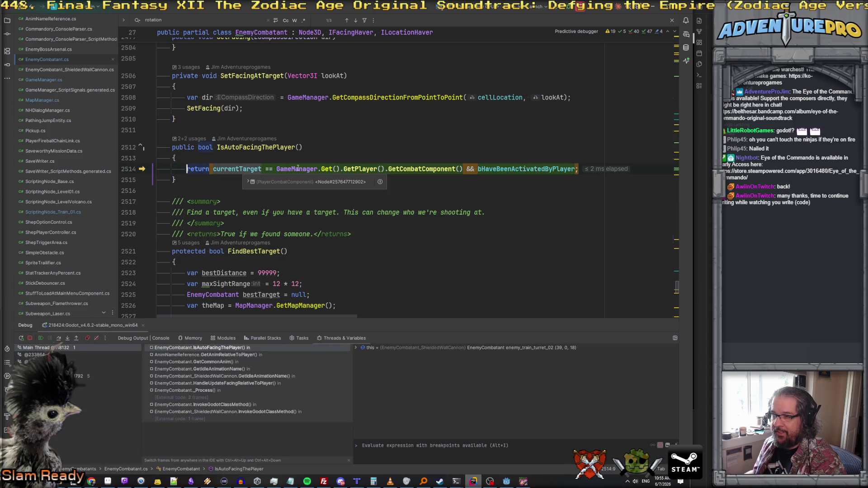
{"action": "mouse_move", "coordinate": [518, 170]}
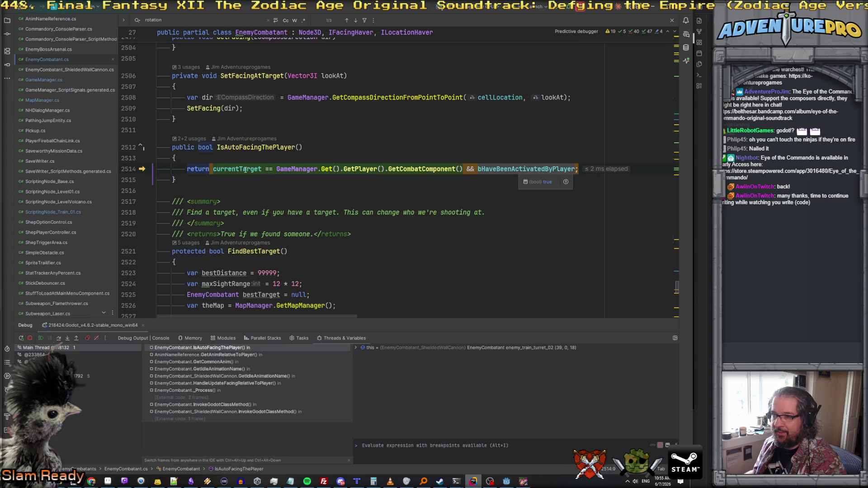
{"action": "mouse_move", "coordinate": [242, 169]}
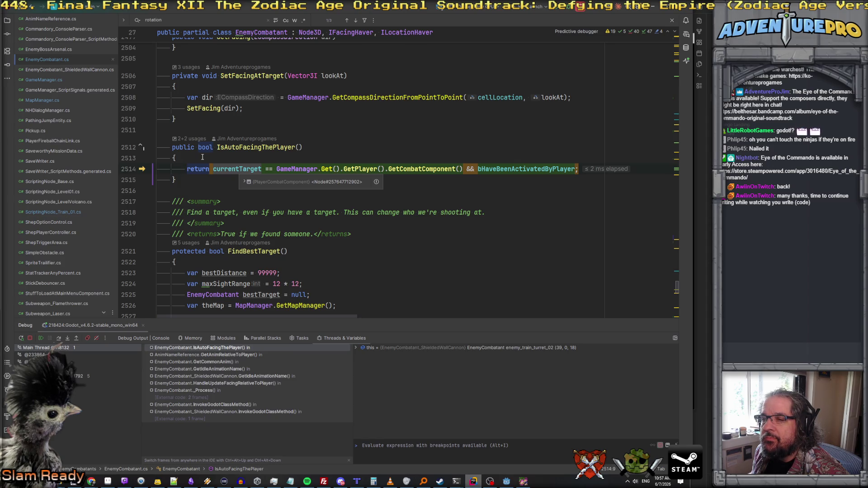
{"action": "double_click", "coordinate": [252, 148]}
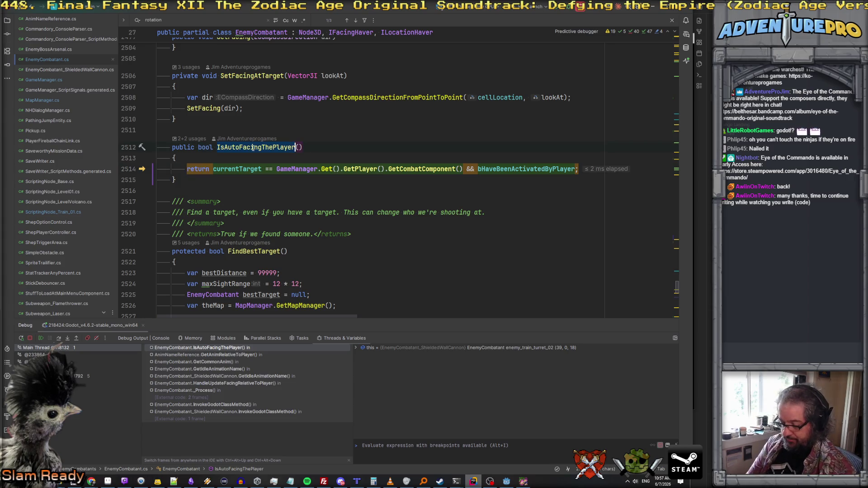
Search the project for IsAutoFacingThePlayer and preview its AnimNameReference.cs and IFacingHaver.cs matches
{"action": "key", "text": "ctrl+shift+f"}
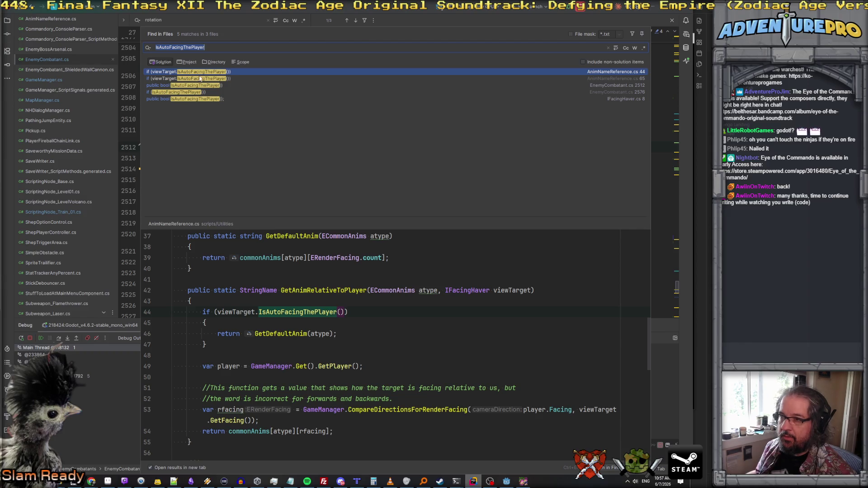
{"action": "left_click", "coordinate": [213, 79]}
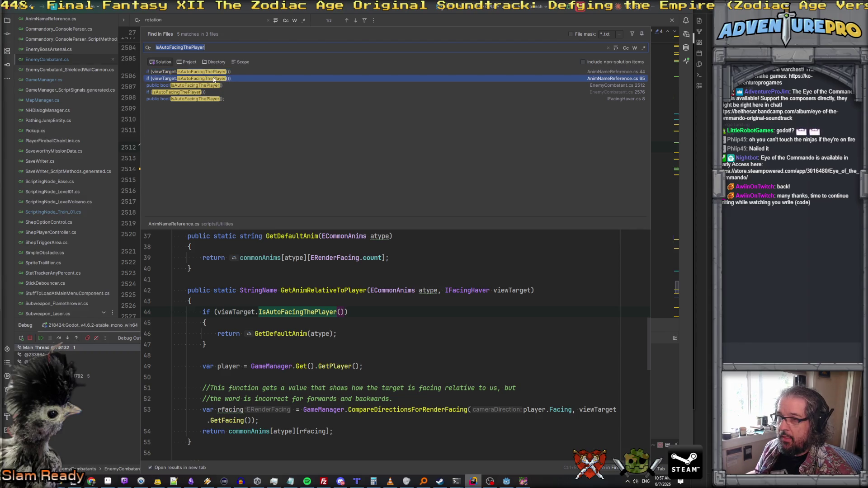
{"action": "left_click", "coordinate": [209, 85]}
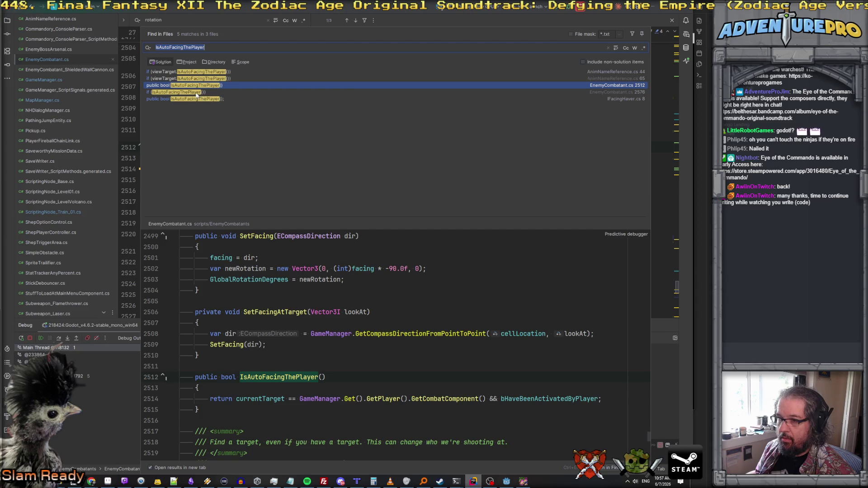
{"action": "left_click", "coordinate": [200, 93]}
{"action": "left_click", "coordinate": [206, 99]}
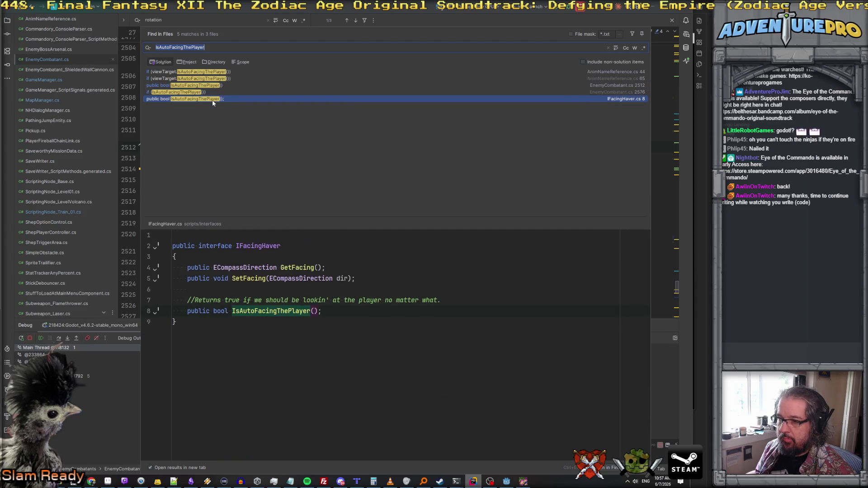
{"action": "left_click", "coordinate": [206, 92]}
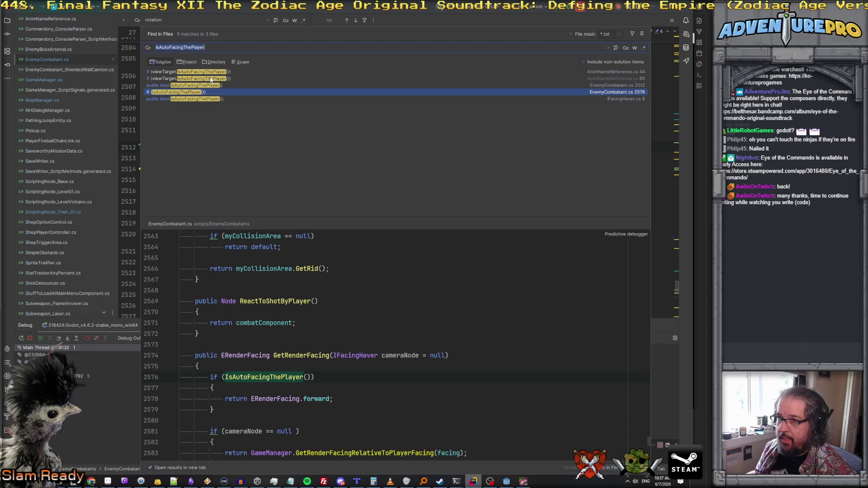
{"action": "left_click", "coordinate": [210, 79]}
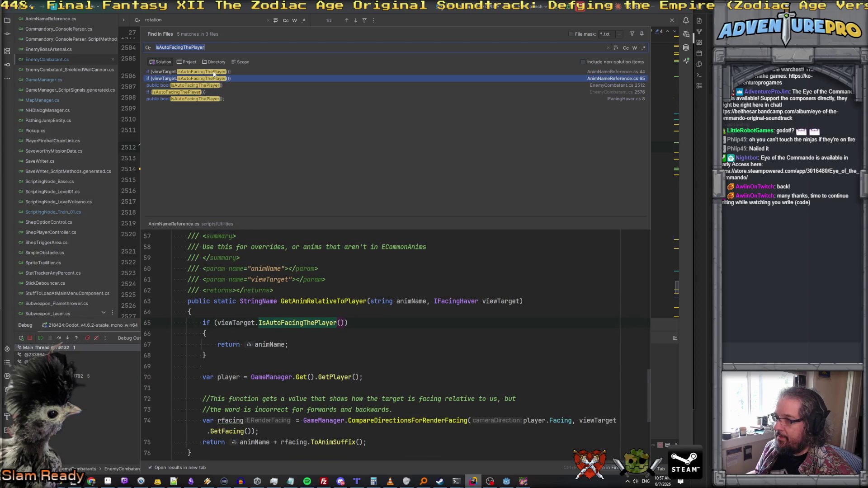
{"action": "left_click", "coordinate": [214, 72]}
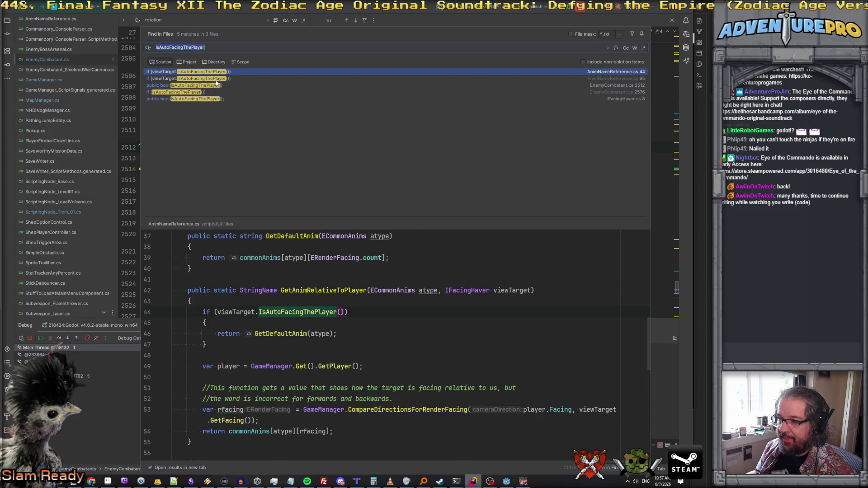
{"action": "left_click", "coordinate": [216, 80]}
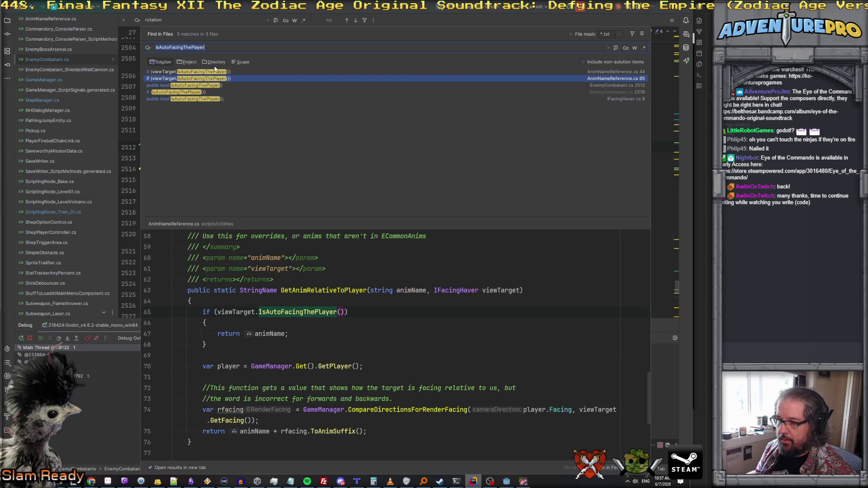
{"action": "left_click", "coordinate": [216, 73]}
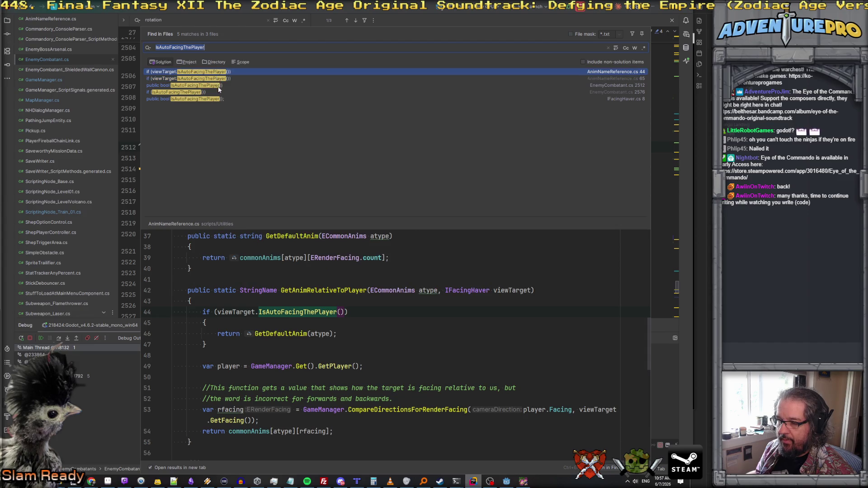
{"action": "left_click", "coordinate": [212, 79]}
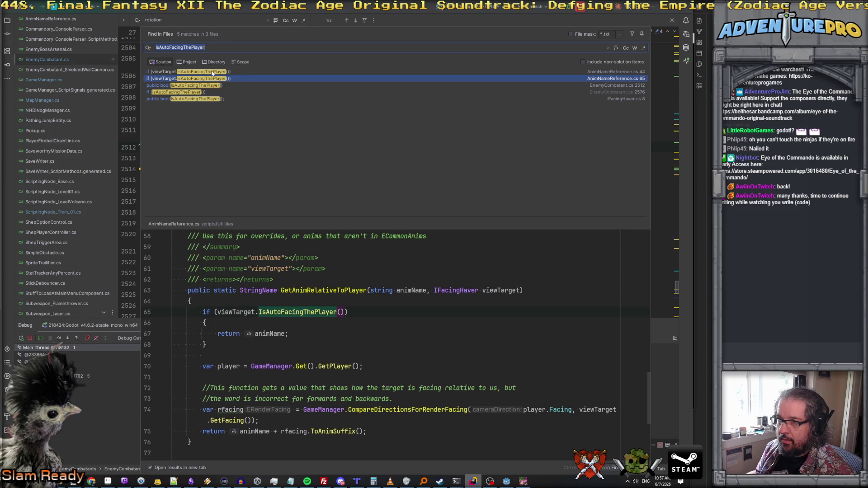
{"action": "left_click", "coordinate": [212, 73]}
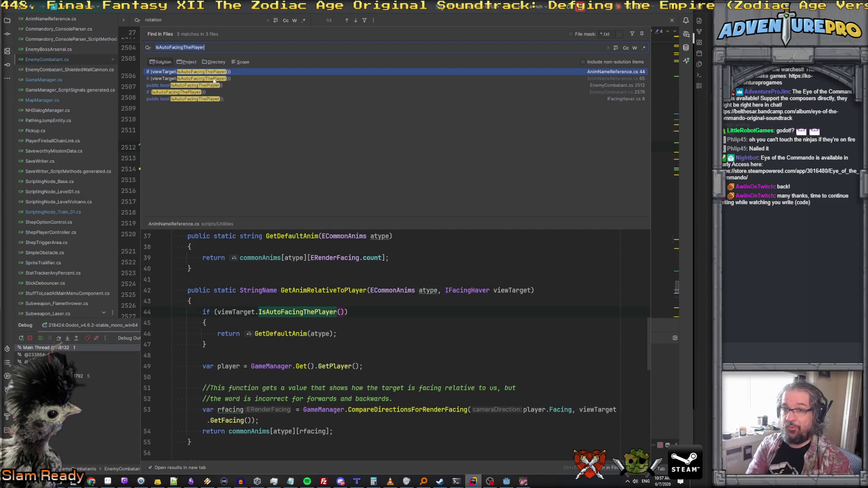
Review the IsAutoFacingThePlayer definition at EnemyCombatant.cs line 2512 against the IFacingHaver declaration
{"action": "left_click", "coordinate": [215, 85]}
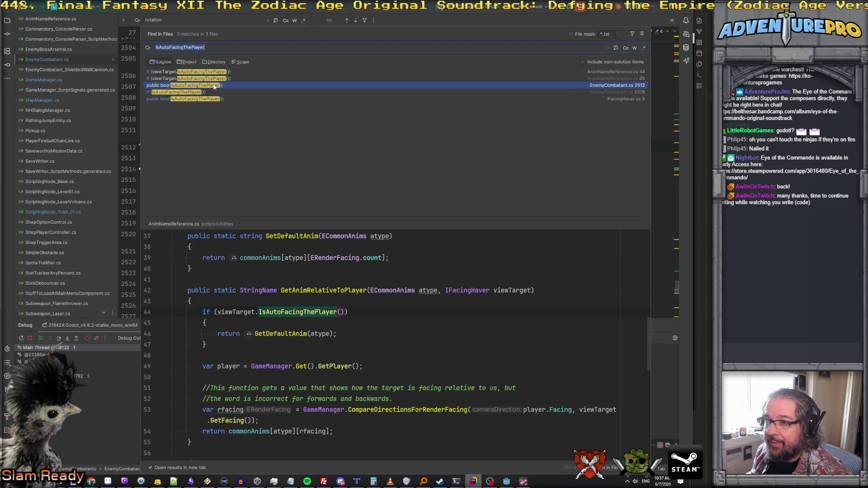
{"action": "scroll", "coordinate": [280, 307], "scroll_direction": "down", "scroll_amount": 2}
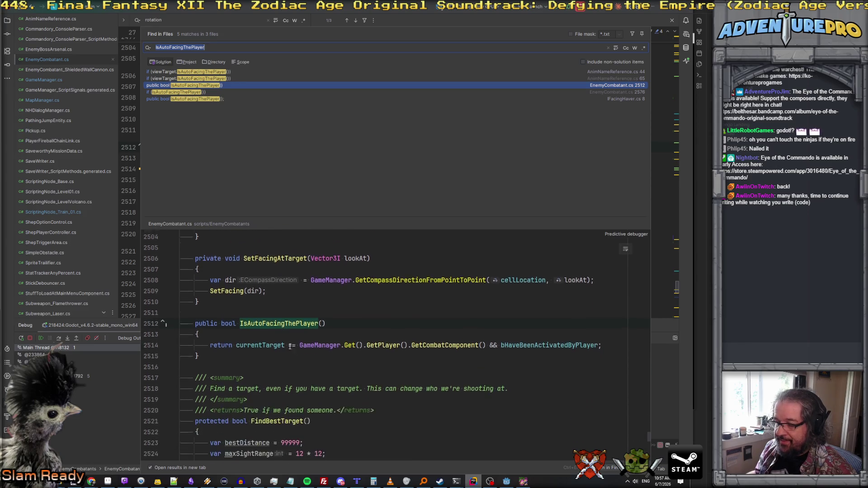
{"action": "left_click", "coordinate": [270, 325]}
{"action": "scroll", "coordinate": [271, 289], "scroll_direction": "up", "scroll_amount": 1}
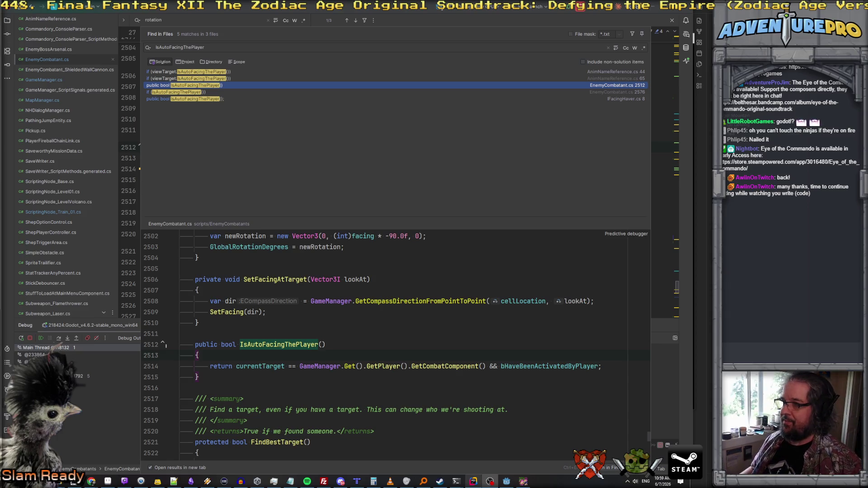
{"action": "key", "text": "Up"}
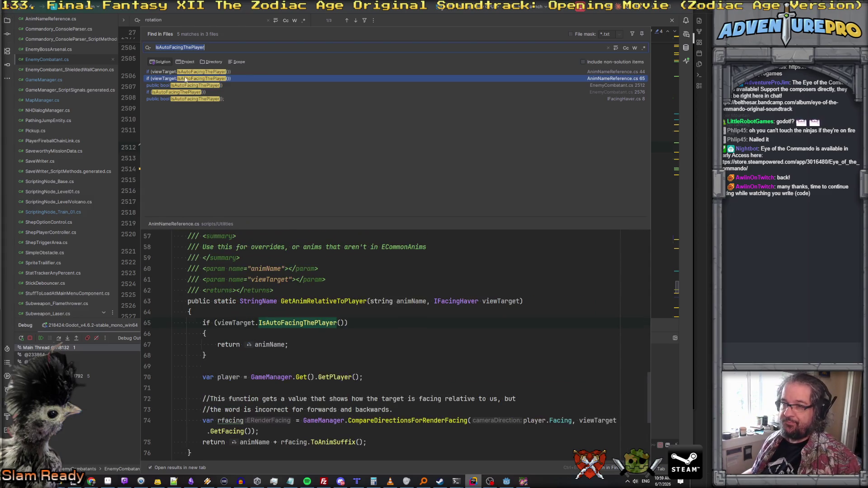
{"action": "mouse_move", "coordinate": [238, 323]}
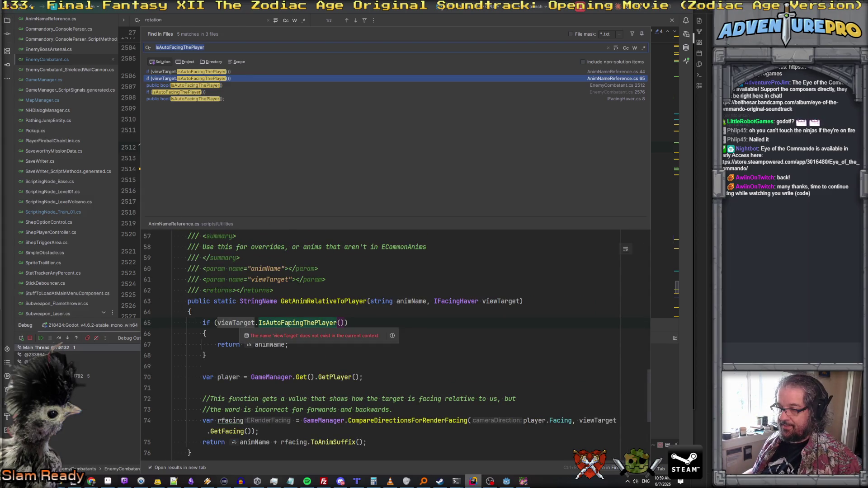
{"action": "mouse_move", "coordinate": [289, 324]}
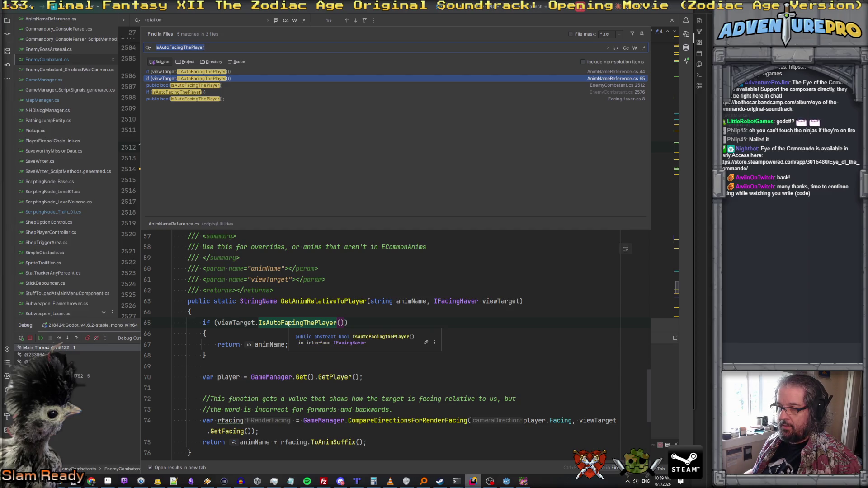
{"action": "left_click", "coordinate": [600, 86]}
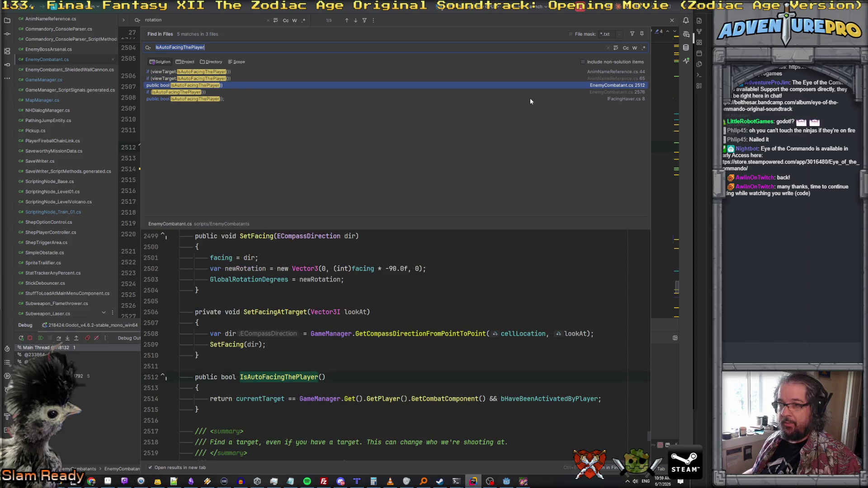
{"action": "left_click", "coordinate": [188, 99]}
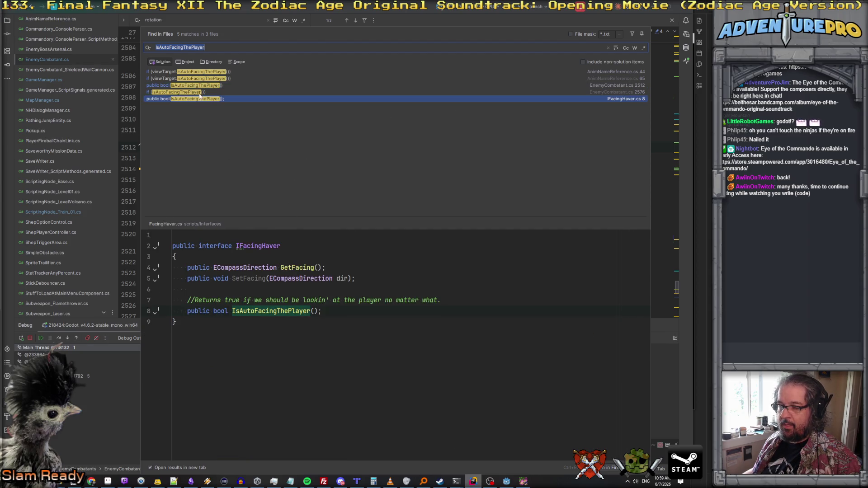
{"action": "left_click", "coordinate": [198, 85]}
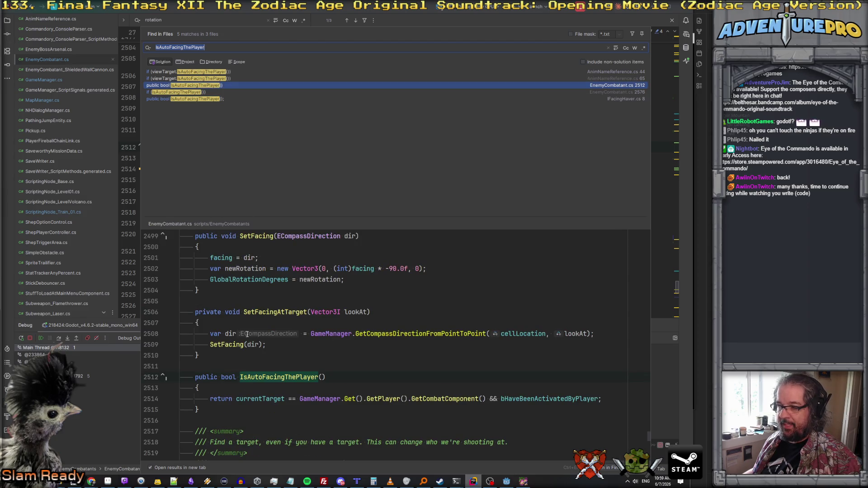
Mark IsAutoFacingThePlayer on line 2512 as virtual and select the whole method
{"action": "left_click", "coordinate": [220, 377]}
{"action": "type", "text": "virtual"}
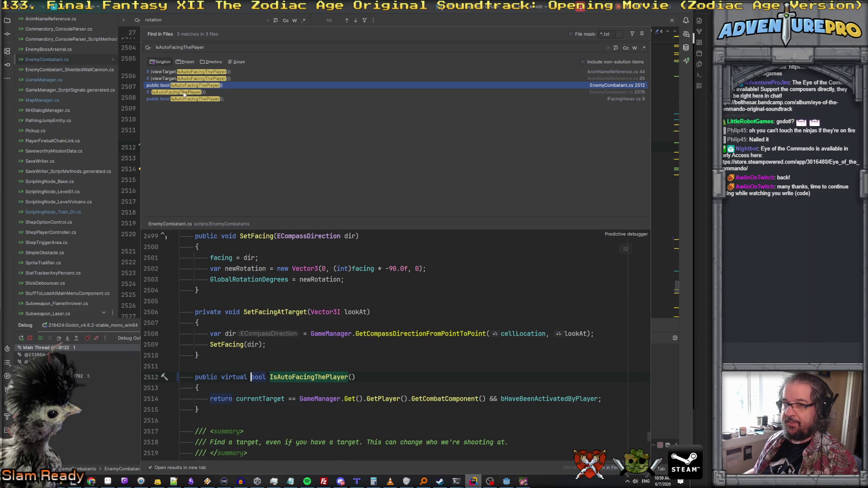
{"action": "left_click_drag", "start_coordinate": [207, 410], "coordinate": [174, 378]}
{"action": "key", "text": "ctrl+c"}
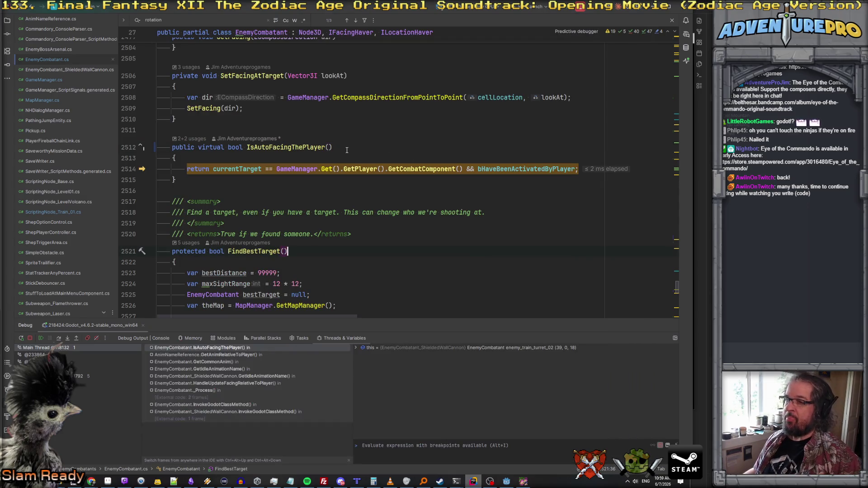
Resume the paused game and return to EnemyCombatant_ShieldedWallCannon.cs
{"action": "left_click", "coordinate": [335, 122]}
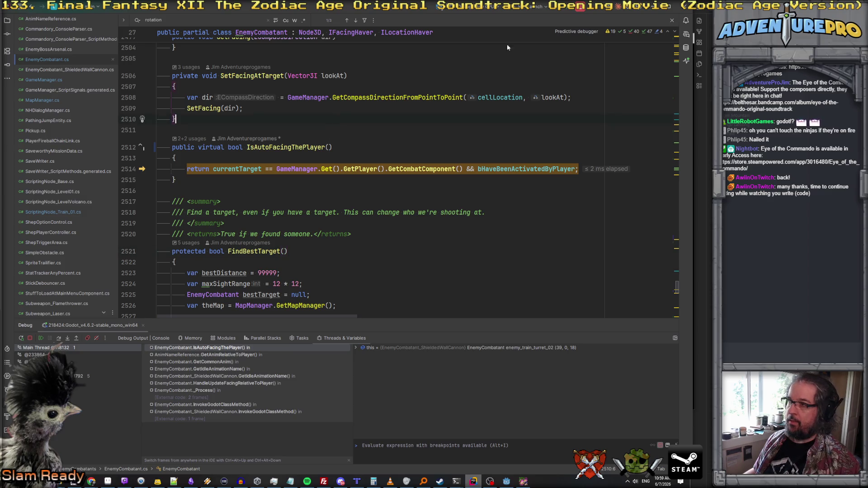
{"action": "key", "text": "F5"}
{"action": "left_click", "coordinate": [208, 169]}
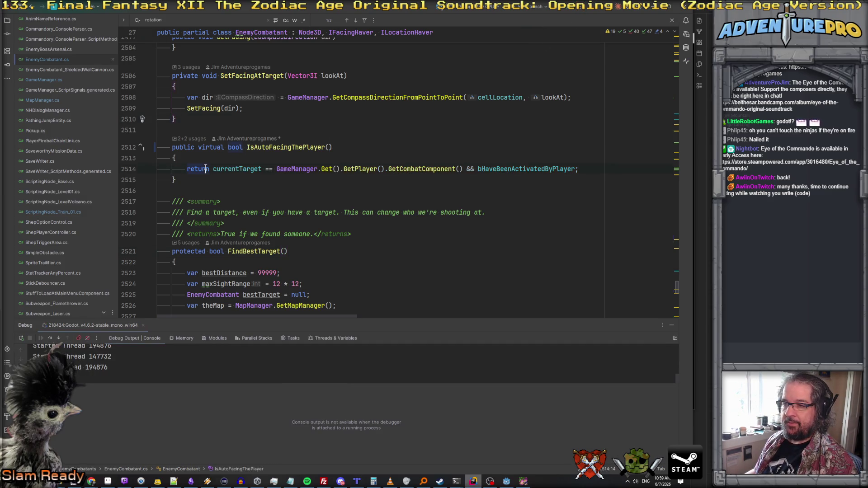
{"action": "left_click", "coordinate": [91, 70]}
{"action": "scroll", "coordinate": [254, 201], "scroll_direction": "down", "scroll_amount": 5}
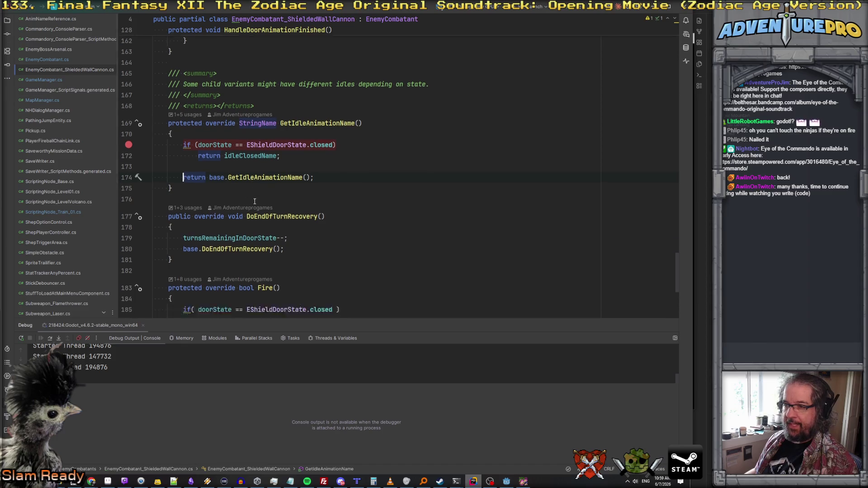
Paste the IsAutoFacingThePlayer method above GetIdleAnimationName and change 'virtual' to 'override'
{"action": "scroll", "coordinate": [223, 151], "scroll_direction": "up", "scroll_amount": 6}
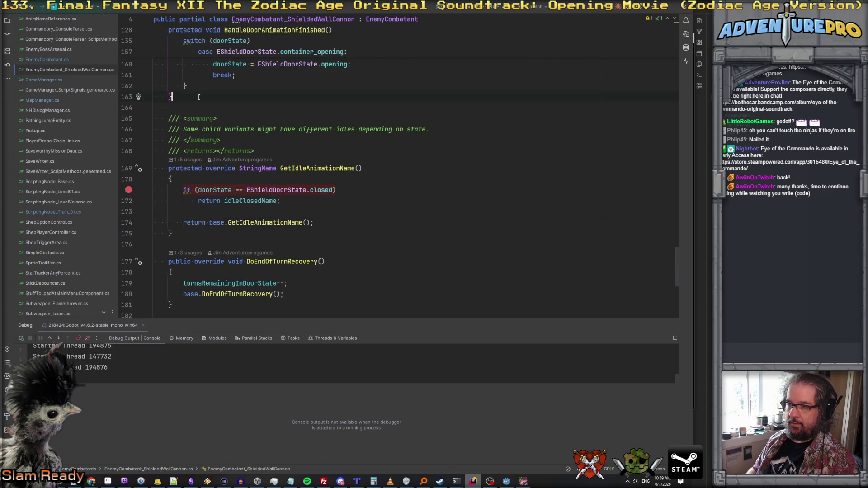
{"action": "key", "text": "ctrl+v"}
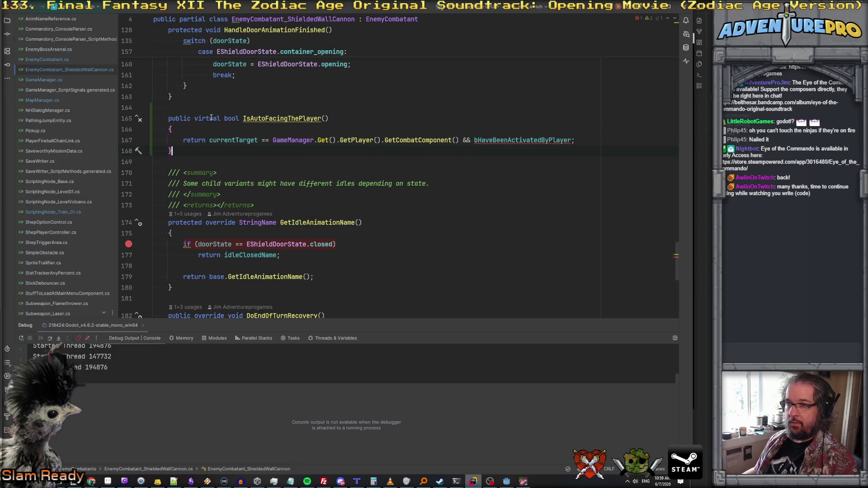
{"action": "double_click", "coordinate": [207, 118]}
{"action": "type", "text": "override"}
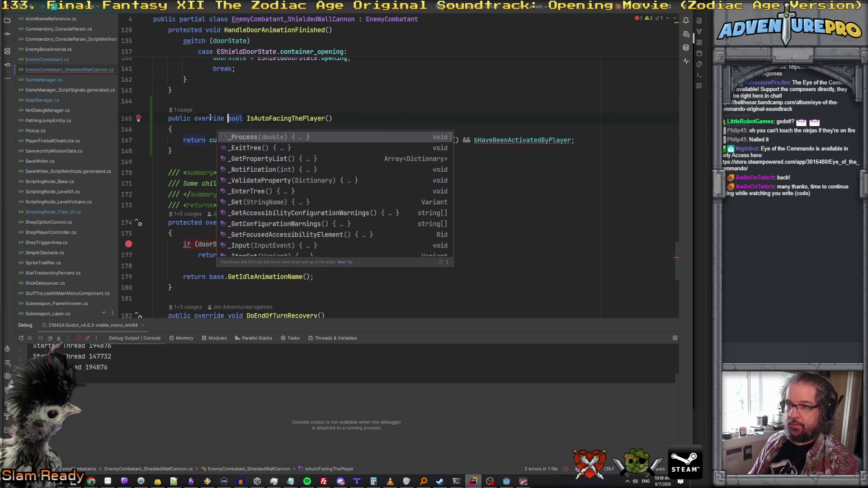
Replace the copied return statement with 'return false;'
{"action": "left_click", "coordinate": [475, 140]}
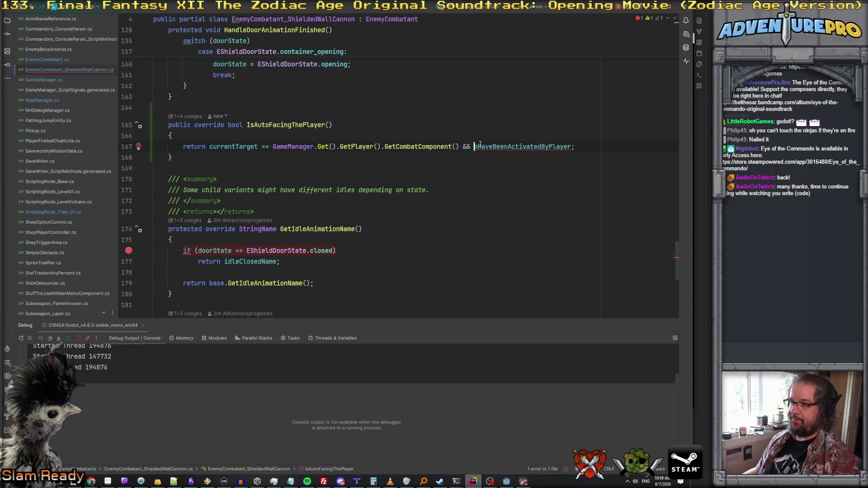
{"action": "left_click_drag", "start_coordinate": [184, 147], "coordinate": [574, 147]}
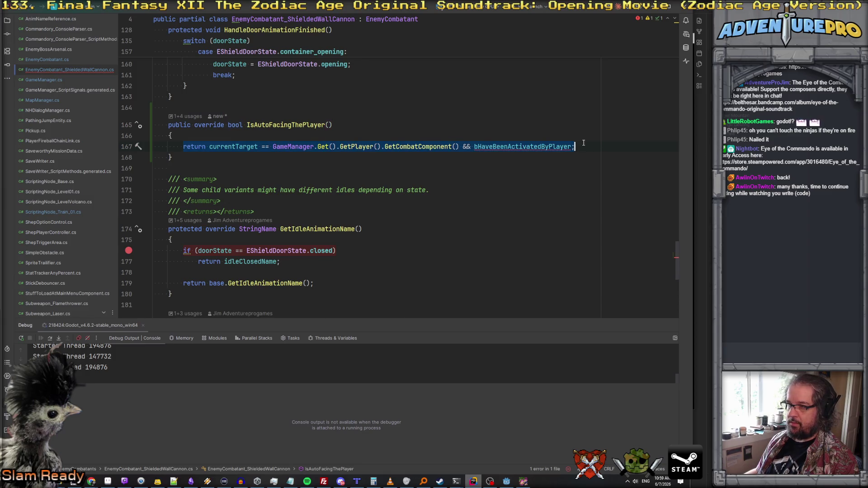
{"action": "key", "text": "BackSpace"}
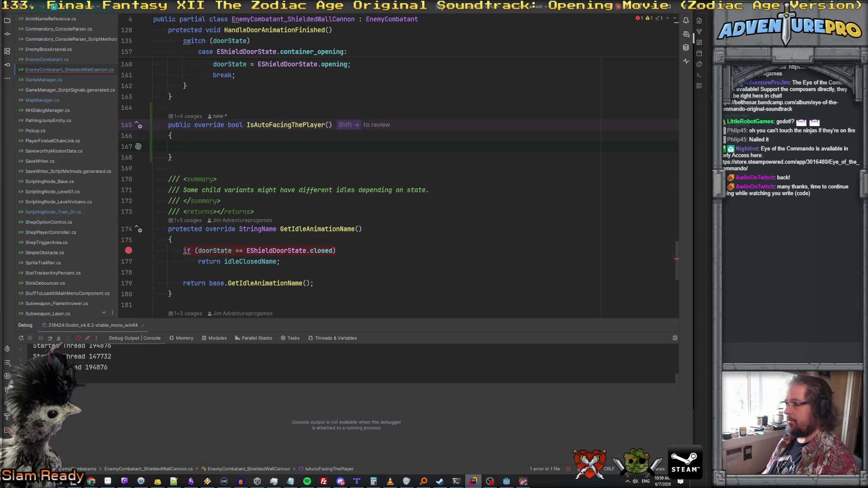
{"action": "type", "text": "ret"}
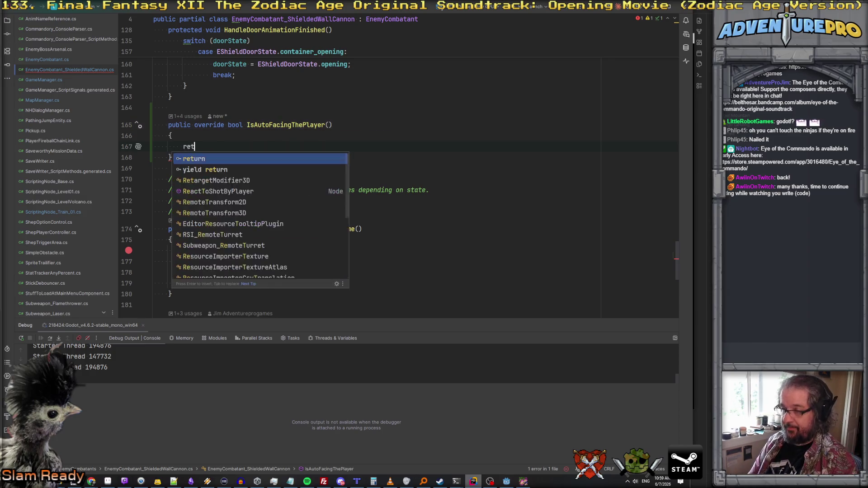
{"action": "type", "text": "urn false;"}
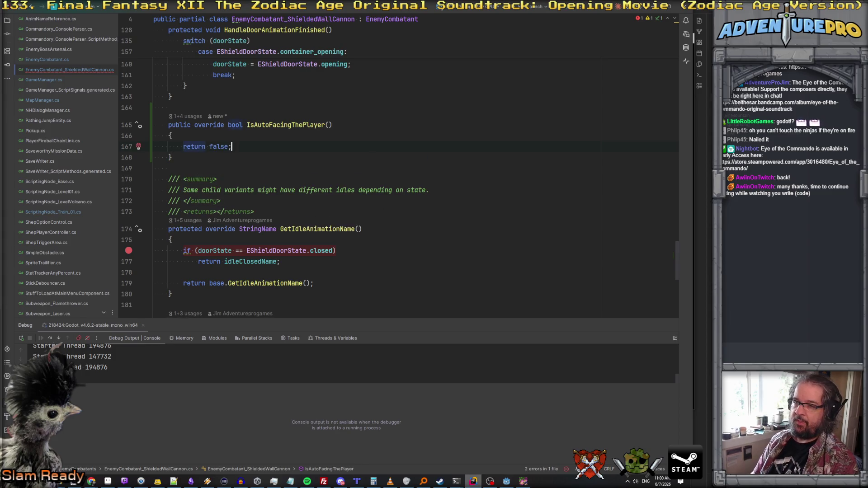
Add a comment above the return: 'This object is not billboarded, so we want the sprite to always face the opposite direction'
{"action": "key", "text": "ctrl+alt+Return"}
{"action": "type", "text": "//This object is no"}
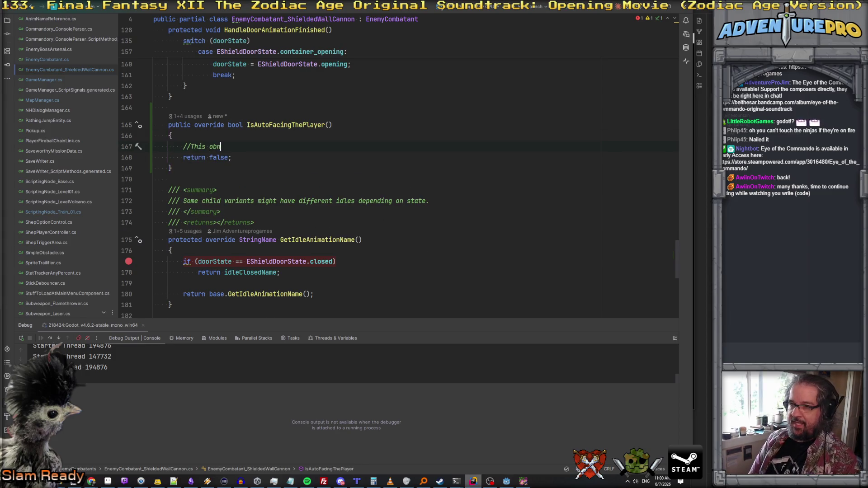
{"action": "type", "text": "t bi"}
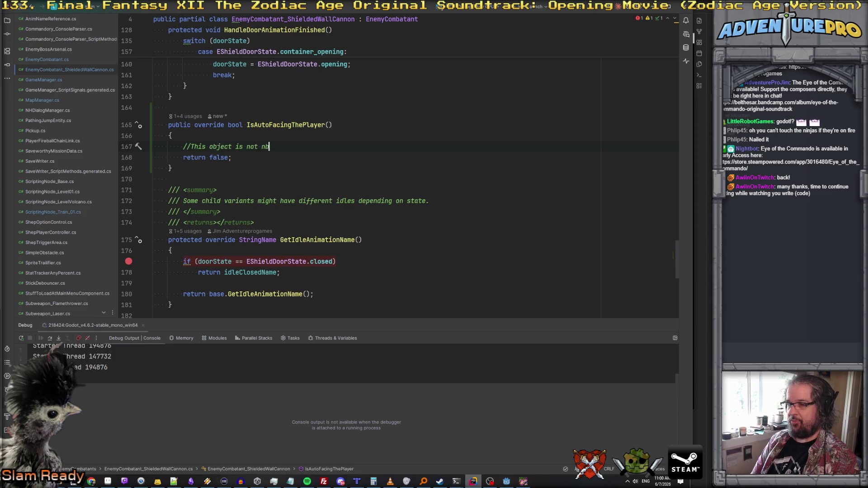
{"action": "type", "text": "llboarded,"}
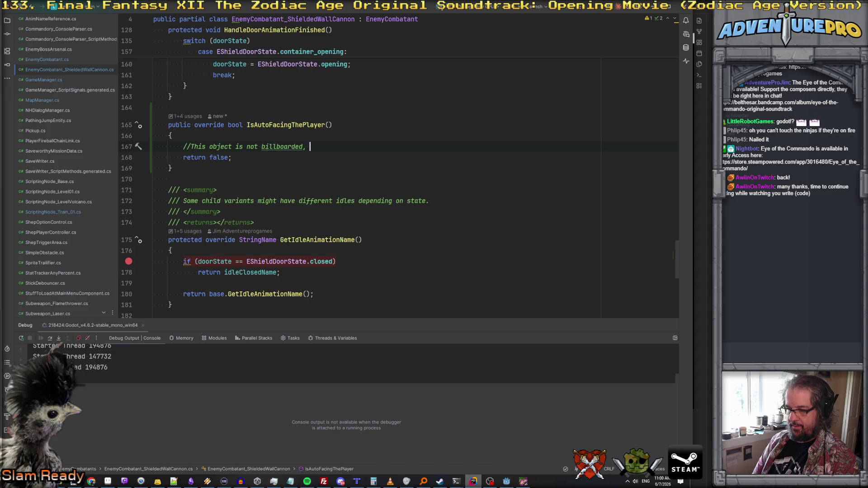
{"action": "type", "text": "so w"}
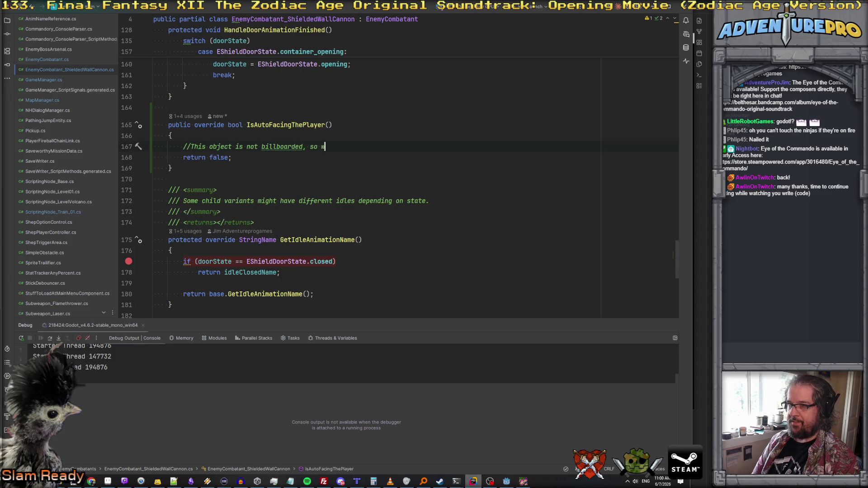
{"action": "type", "text": "e want the sprite t"}
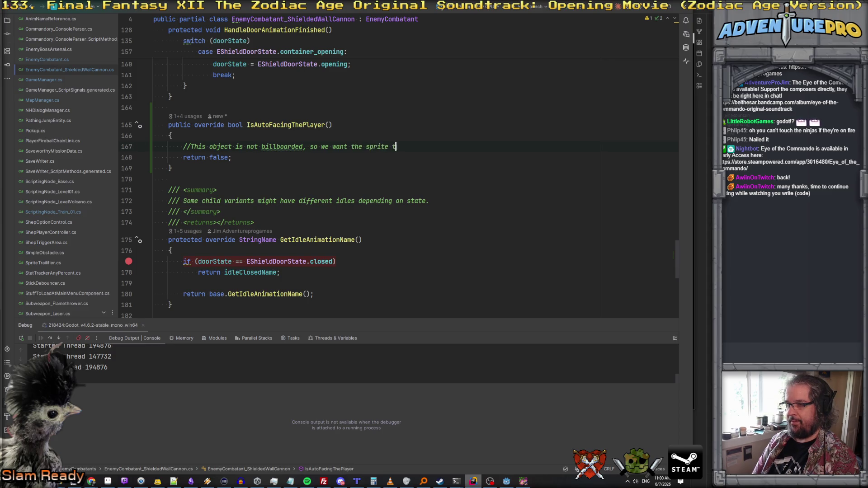
{"action": "type", "text": "o always face the camera."}
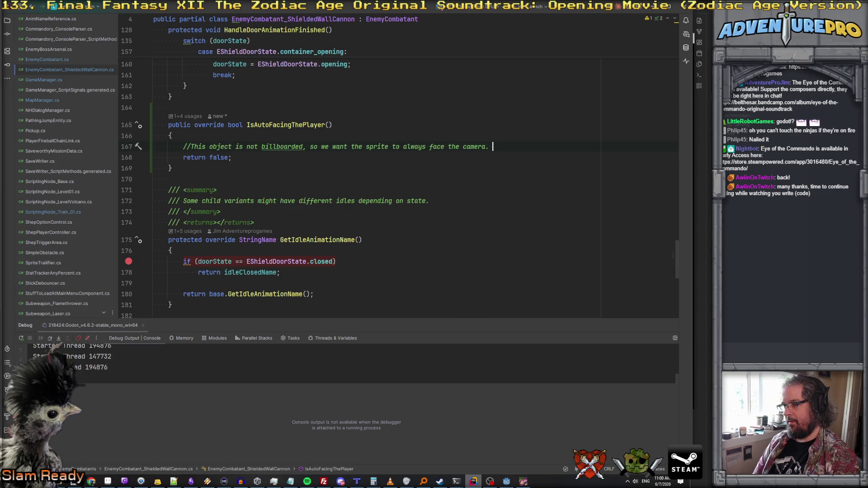
{"action": "key", "text": "BackSpace"}
{"action": "key", "text": "BackSpace"}
{"action": "key", "text": "BackSpace"}
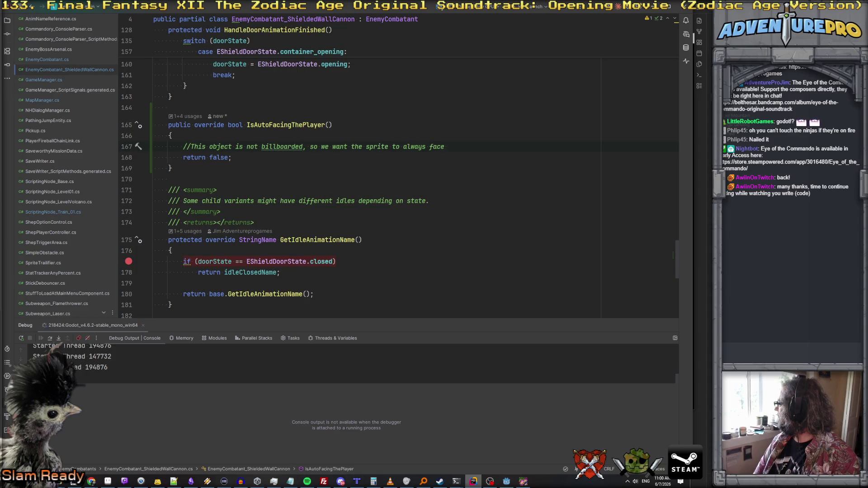
{"action": "type", "text": "the opposite direction"}
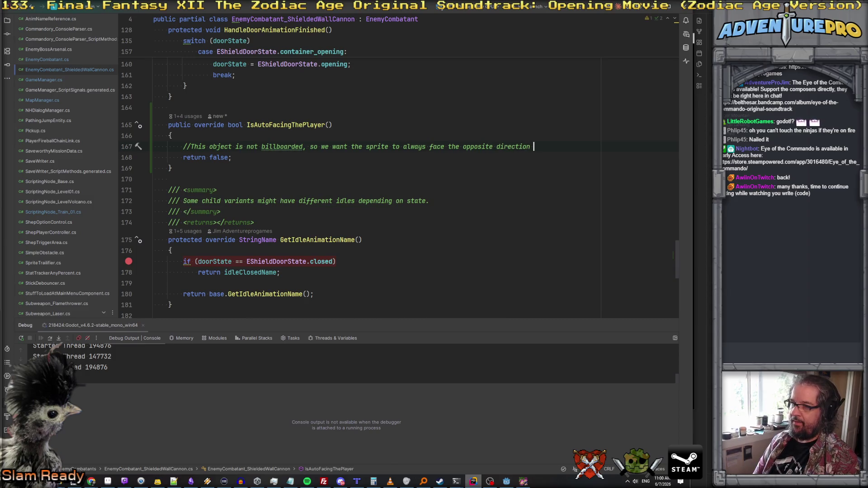
Finish the comment with 'the player is facing.', remove the line 178 breakpoint, and return to the game
{"action": "key", "text": "Return"}
{"action": "type", "text": "//the player is facing."}
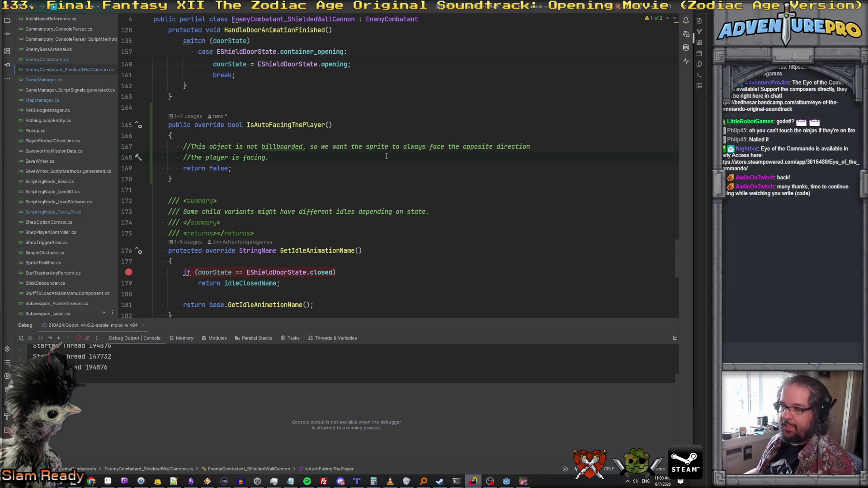
{"action": "key", "text": "F9"}
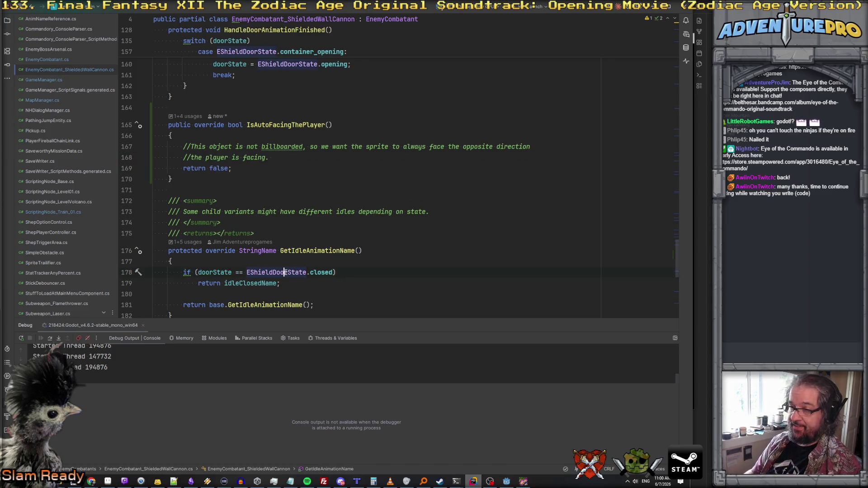
{"action": "key", "text": "F5"}
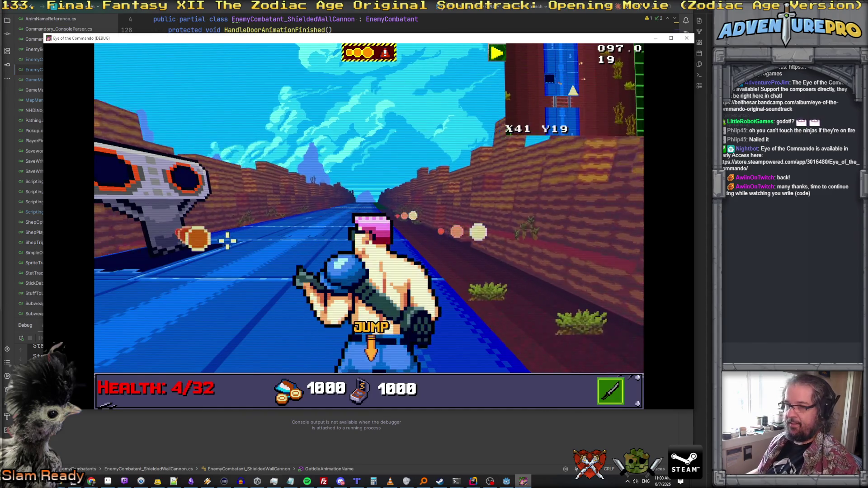